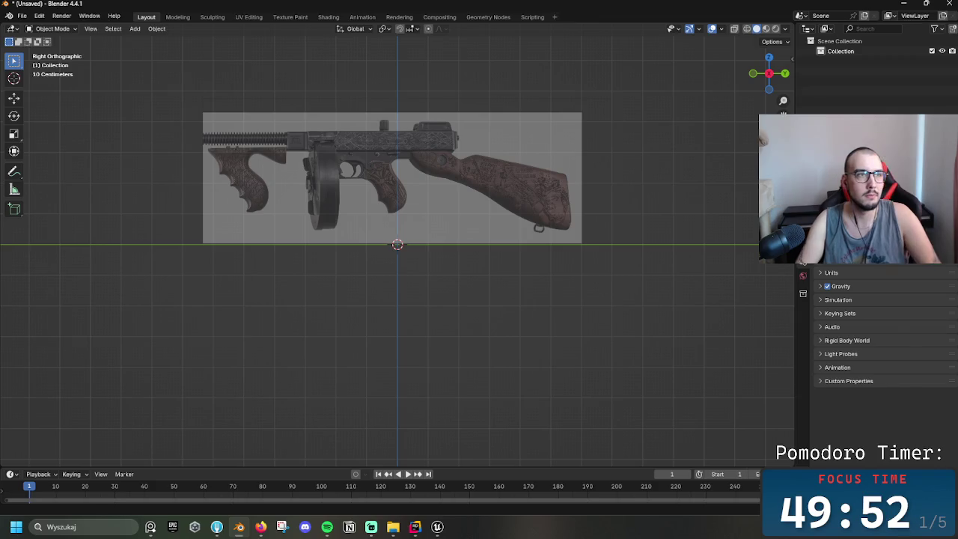
- Add a cube and drop it just below the gun in the reference image
key("shift+a")
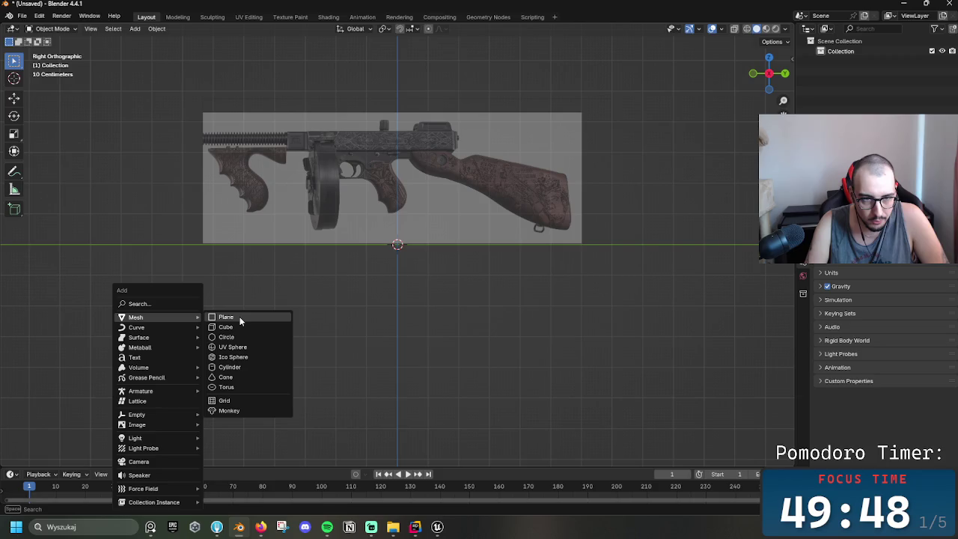
left_click(238, 327)
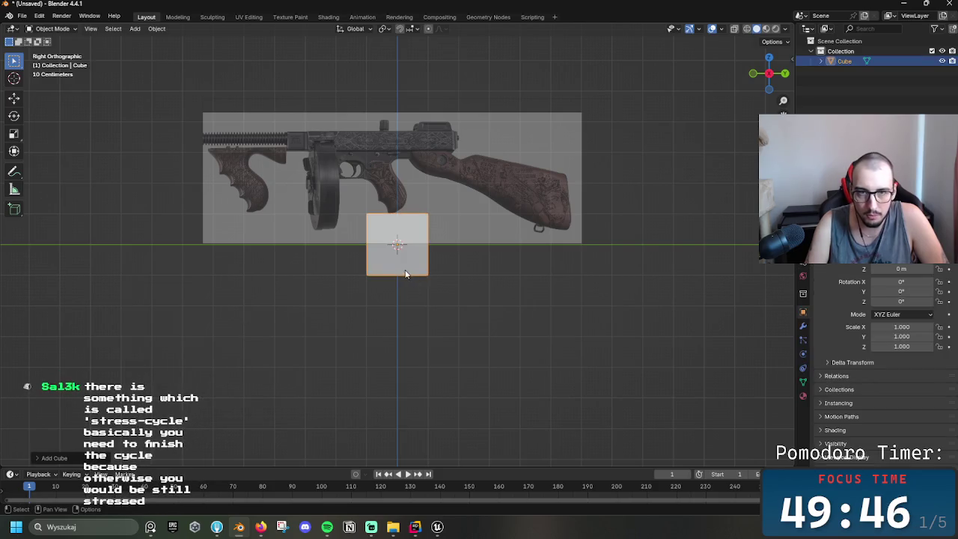
key("g")
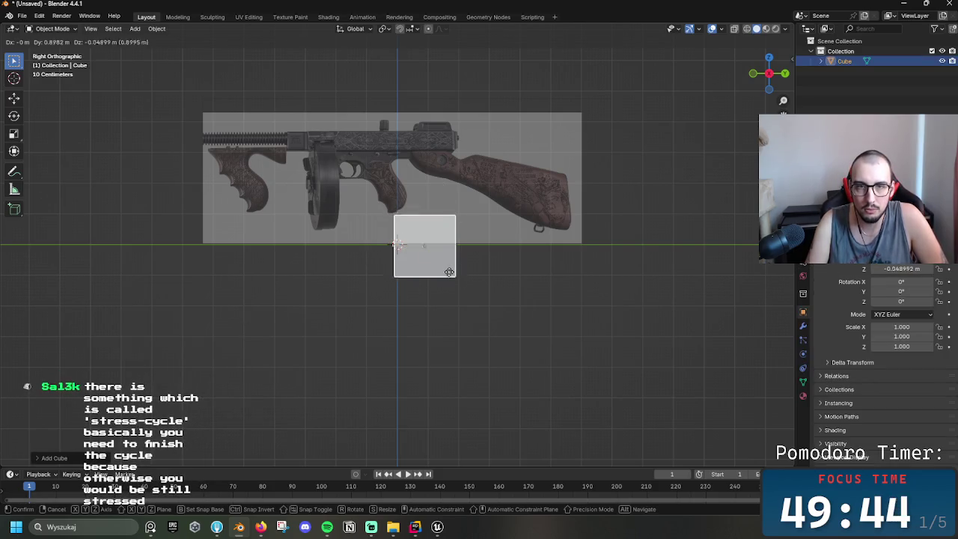
left_click(437, 288)
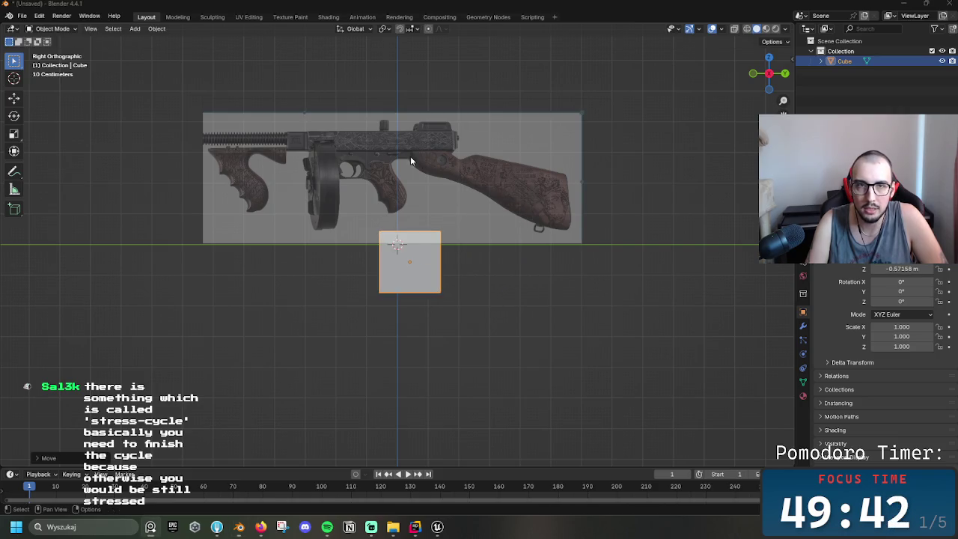
- Move the cube up over the gun's rear receiver, keeping it selected
right_click(265, 132)
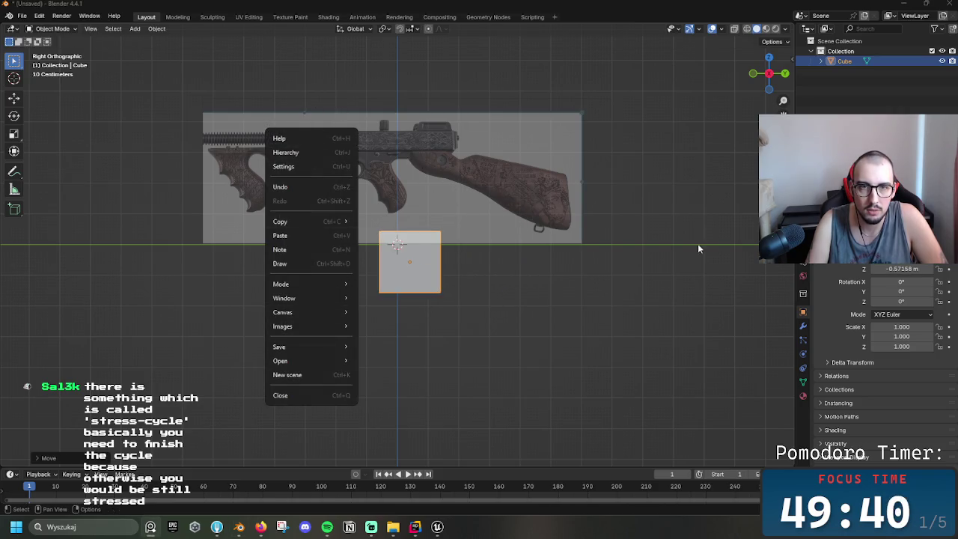
left_click(674, 308)
left_click(428, 281)
key("g")
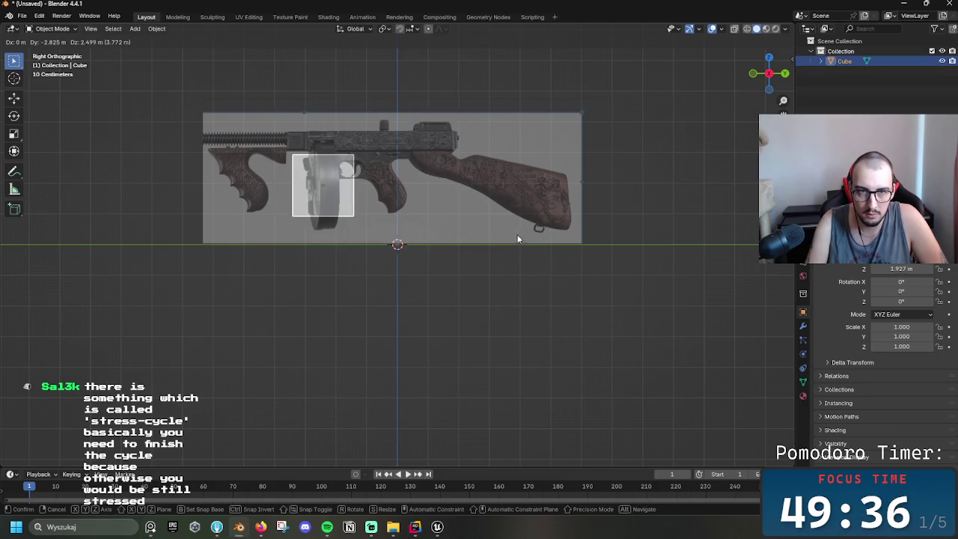
left_click(603, 217)
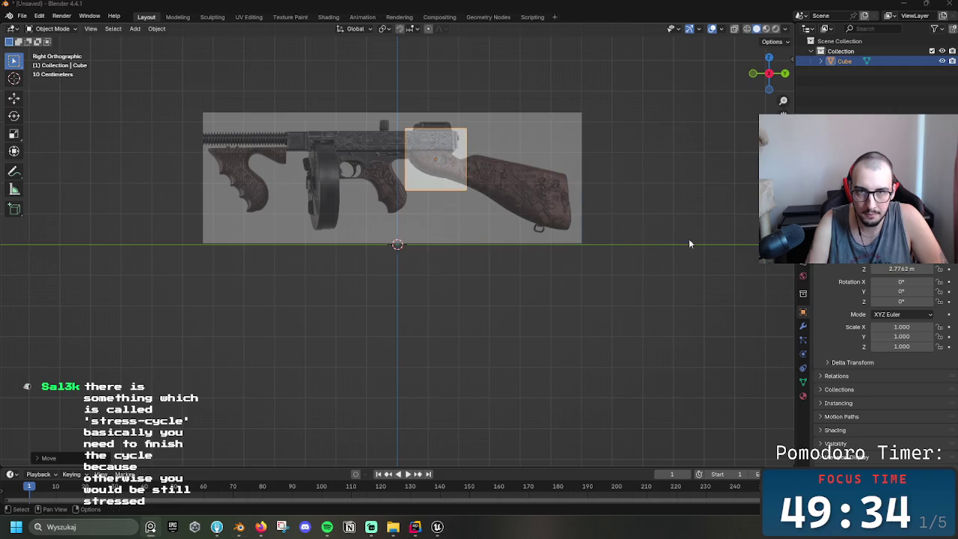
left_click(678, 232)
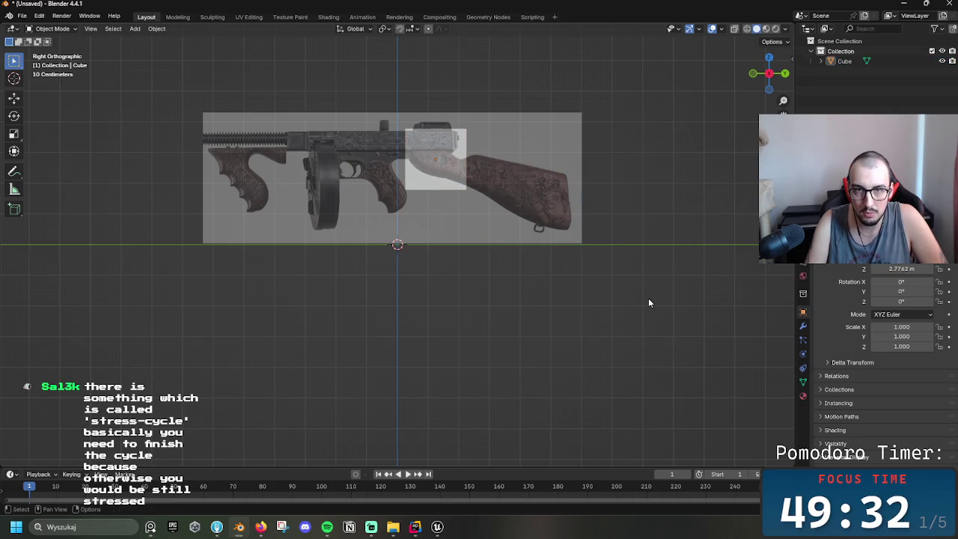
key("ctrl+z")
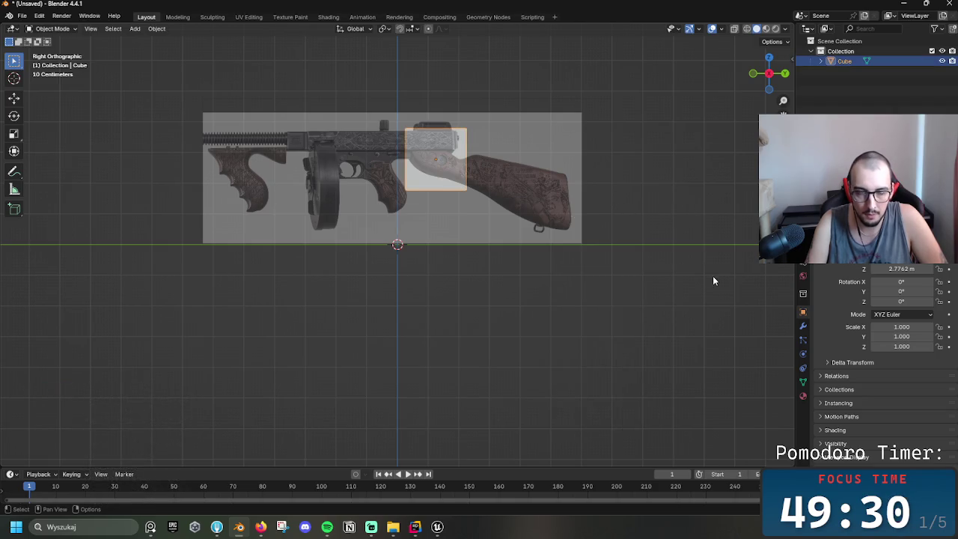
- Shrink the cube to 0.49 scale and move it onto the receiver top
key("s")
left_click(607, 230)
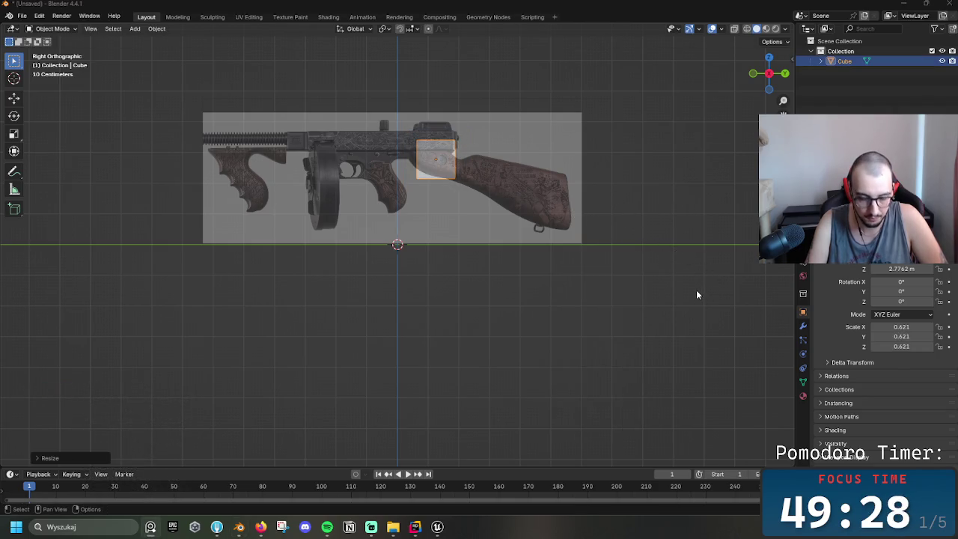
left_click(600, 284)
key("ctrl+z")
key("s")
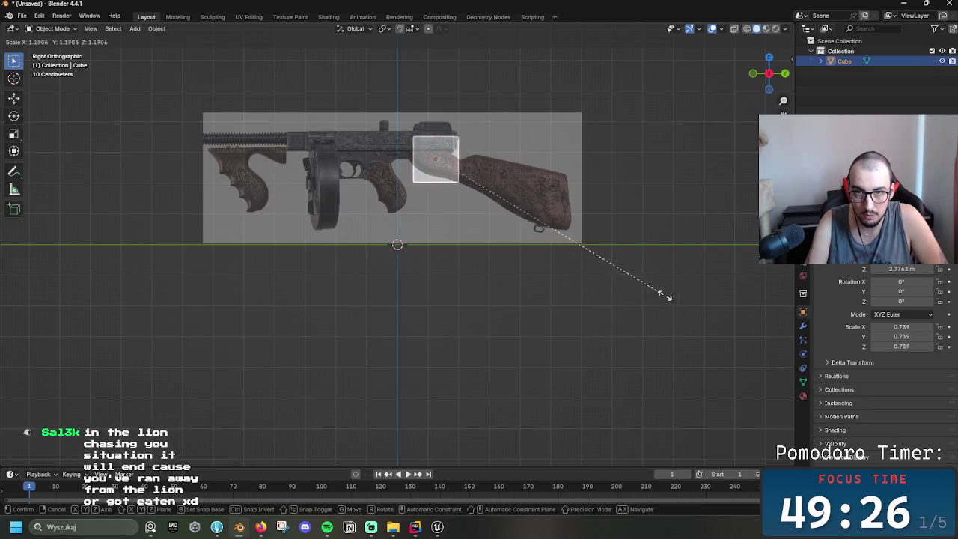
left_click(580, 274)
key("g")
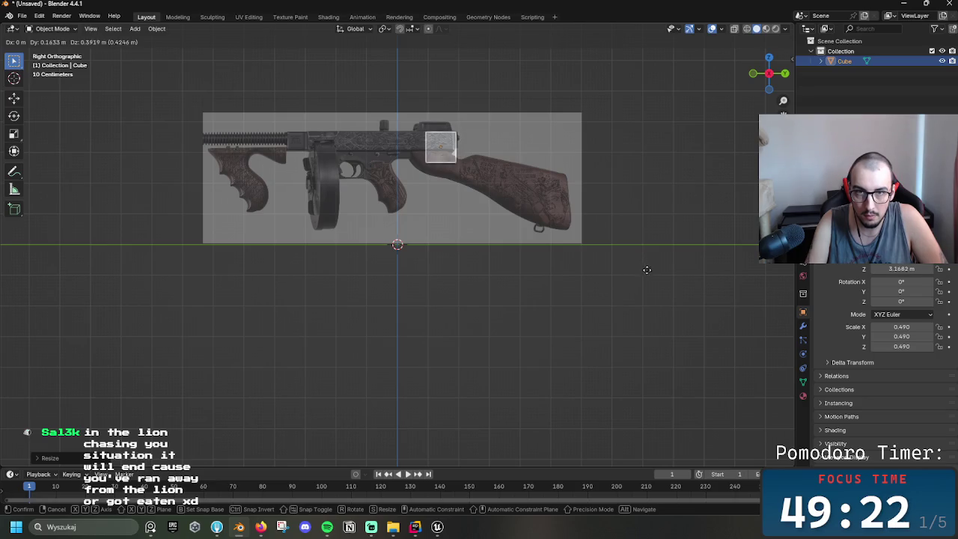
left_click(645, 270)
- Shrink the cube to 0.28 and stretch it along Y into a long receiver bar
key("s")
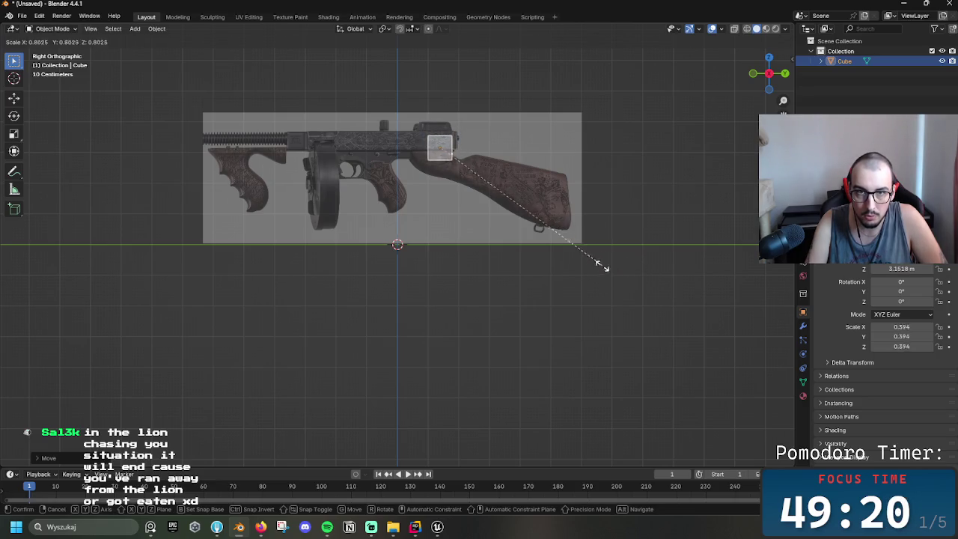
left_click(541, 248)
key("g")
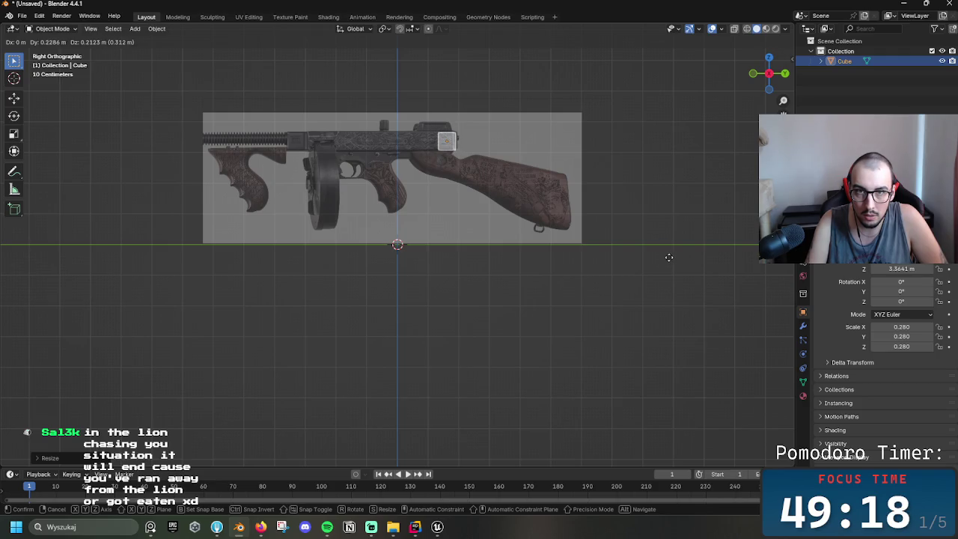
left_click(671, 260)
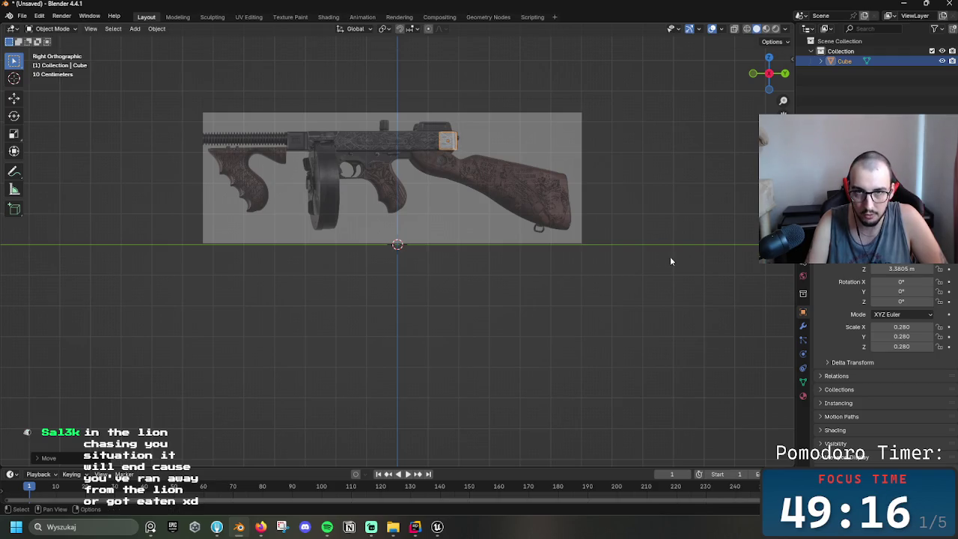
key("s")
key("y")
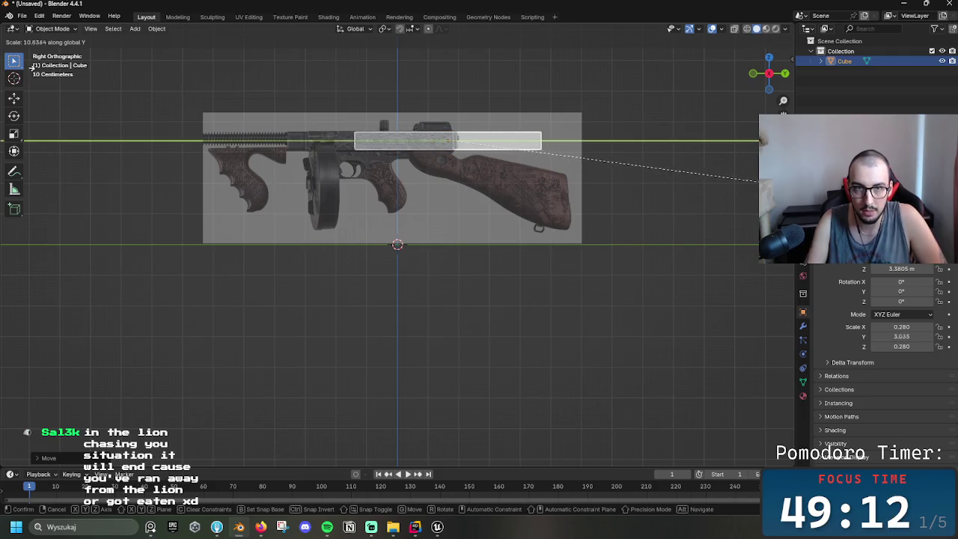
left_click(775, 89)
left_click(700, 154)
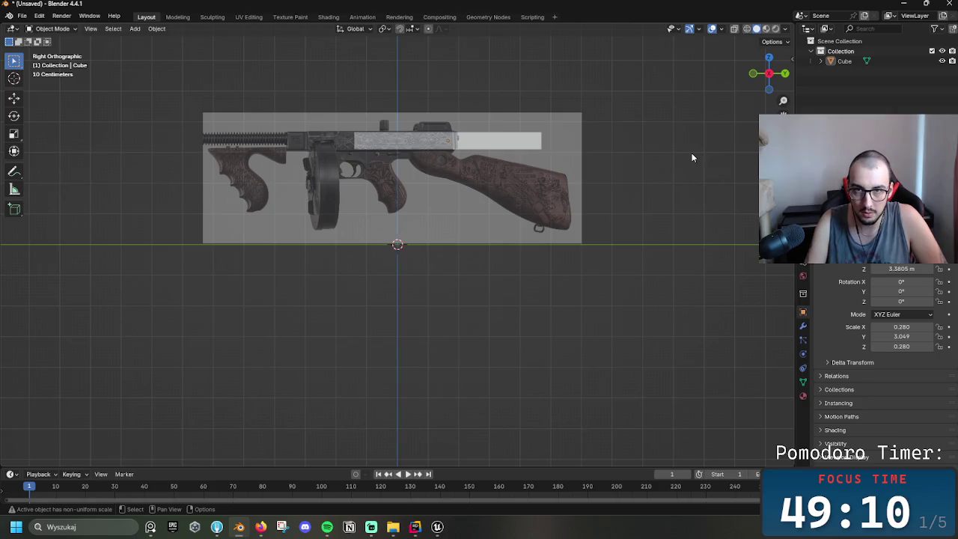
key("ctrl+z")
- Shorten the bar along Y and slide it into place along the receiver
key("g")
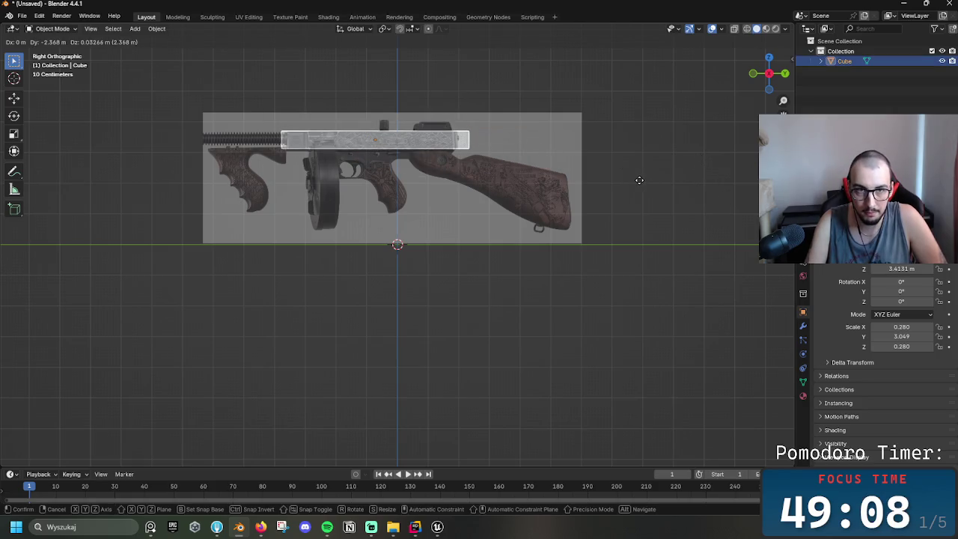
left_click(625, 180)
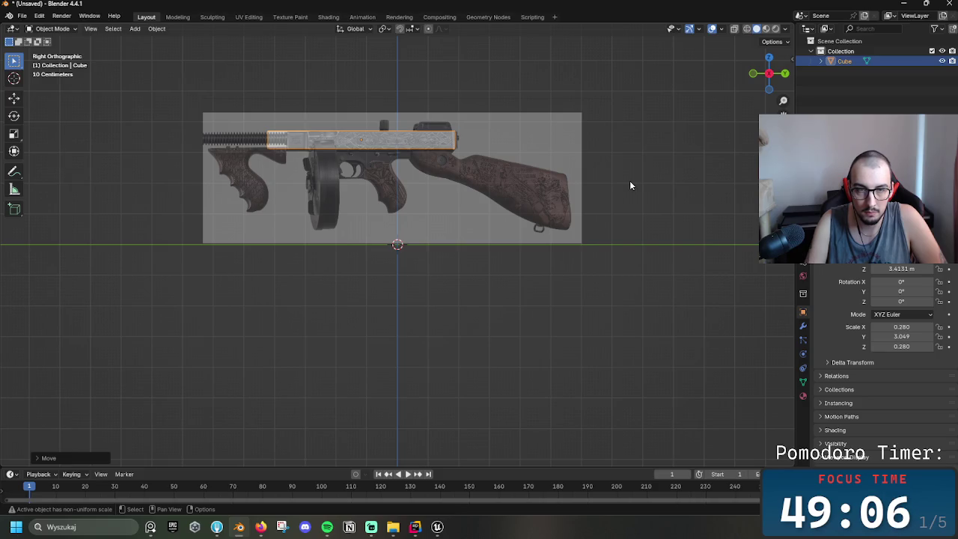
key("s")
key("y")
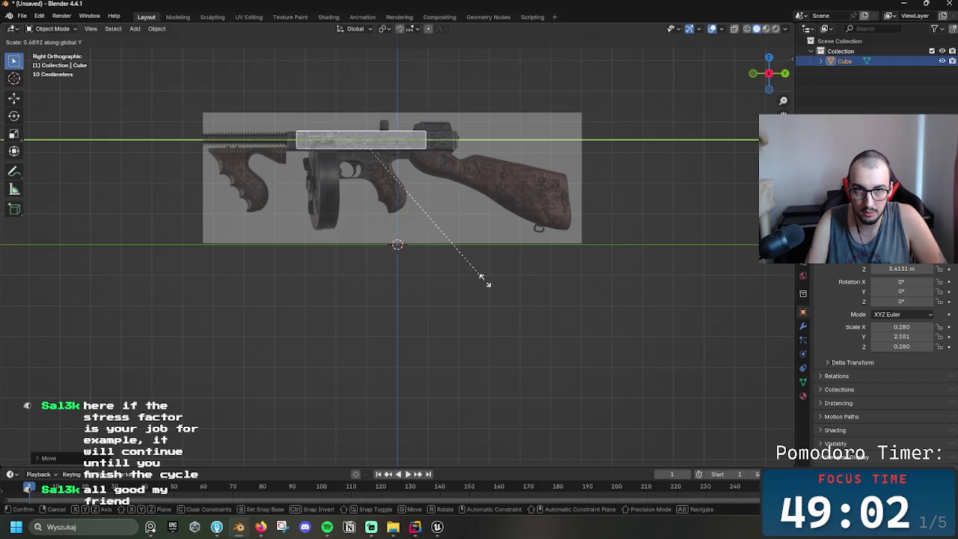
left_click(544, 294)
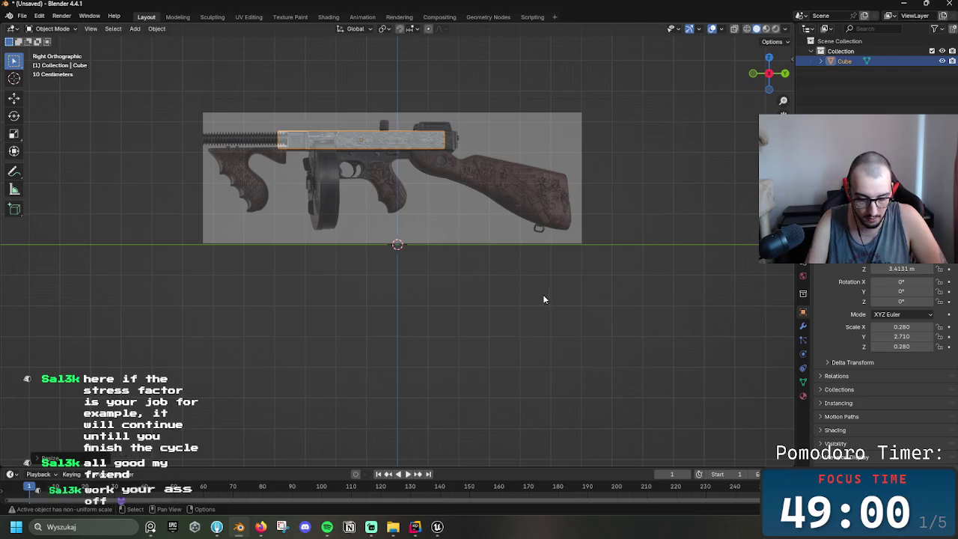
key("g")
key("y")
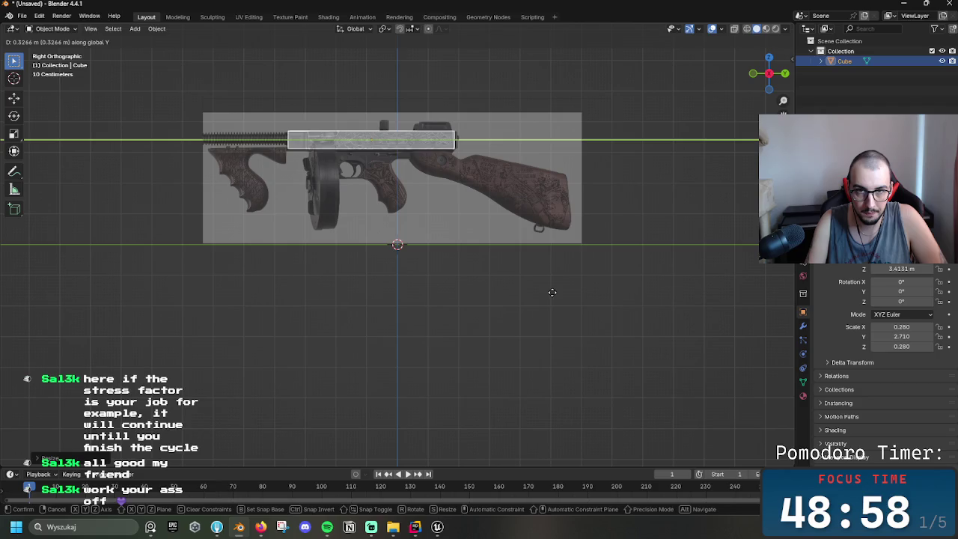
left_click(551, 296)
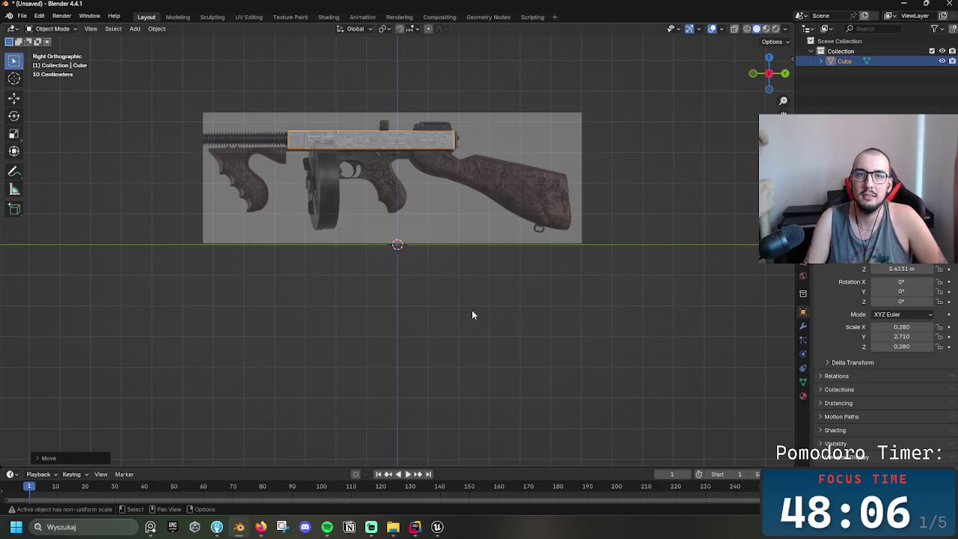
key("g")
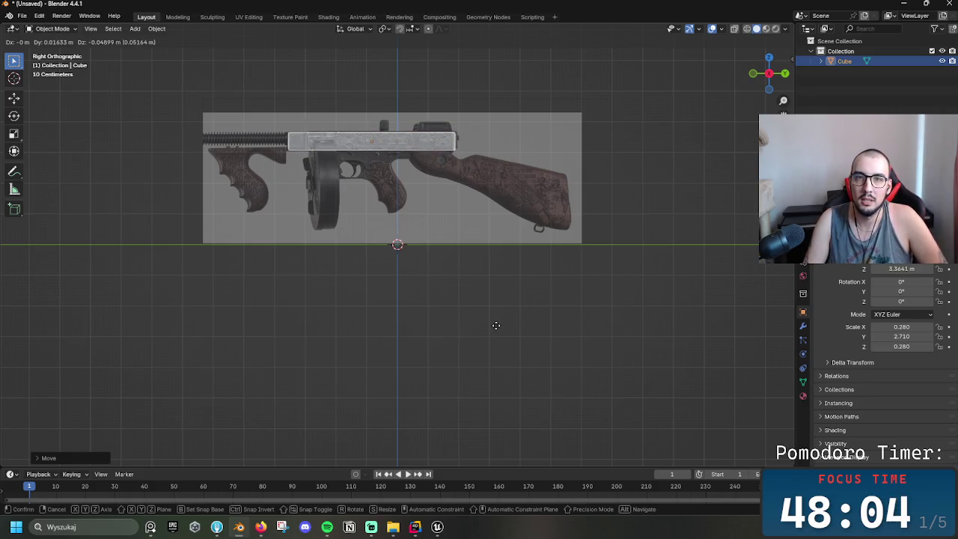
- Settle the bar at height 3.3805 m and trim its Y length to 2.734
left_click(495, 325)
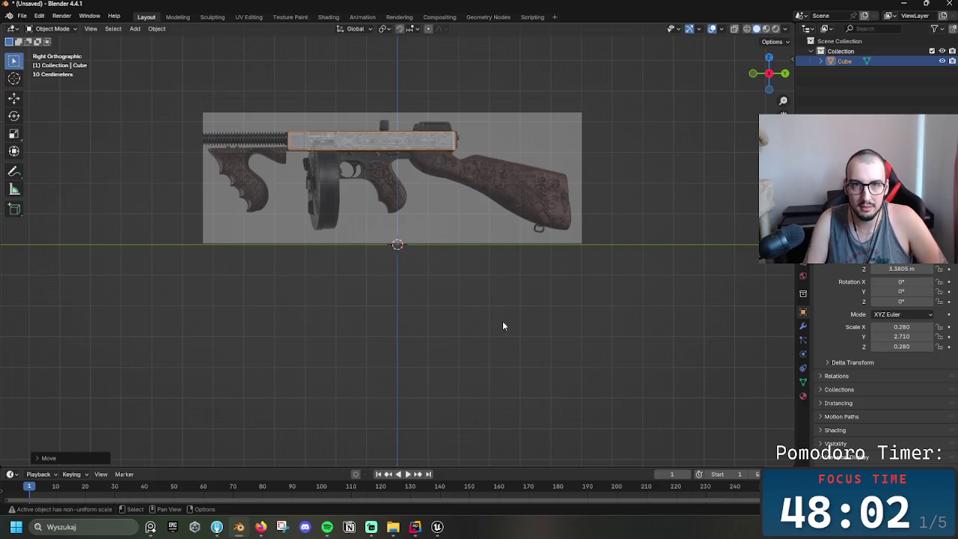
key("s")
key("y")
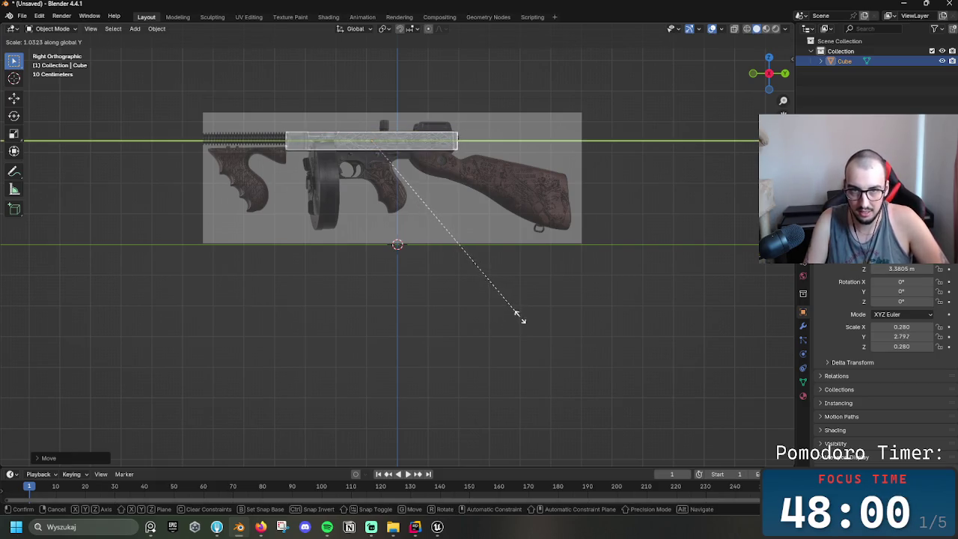
left_click(513, 320)
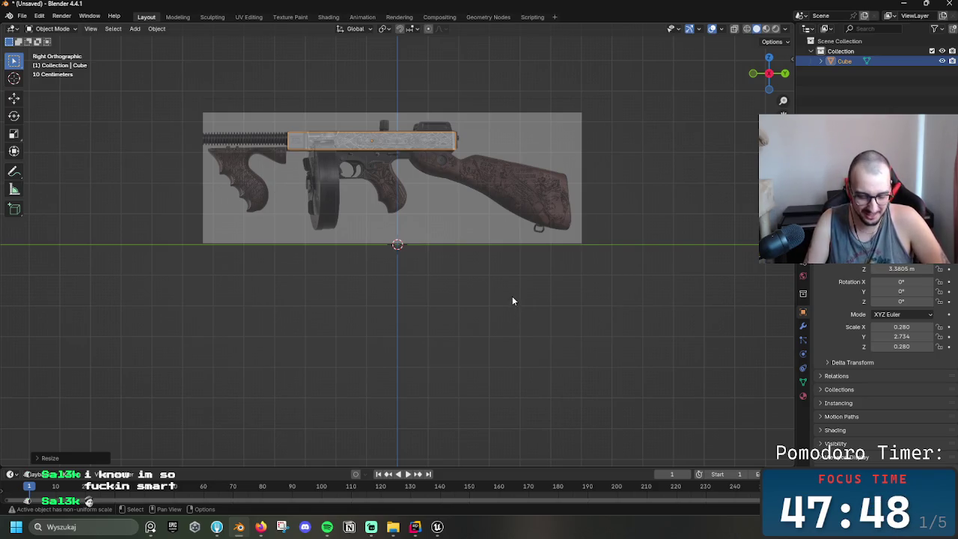
- Reselect the receiver bar and copy it to the clipboard
key("alt+a")
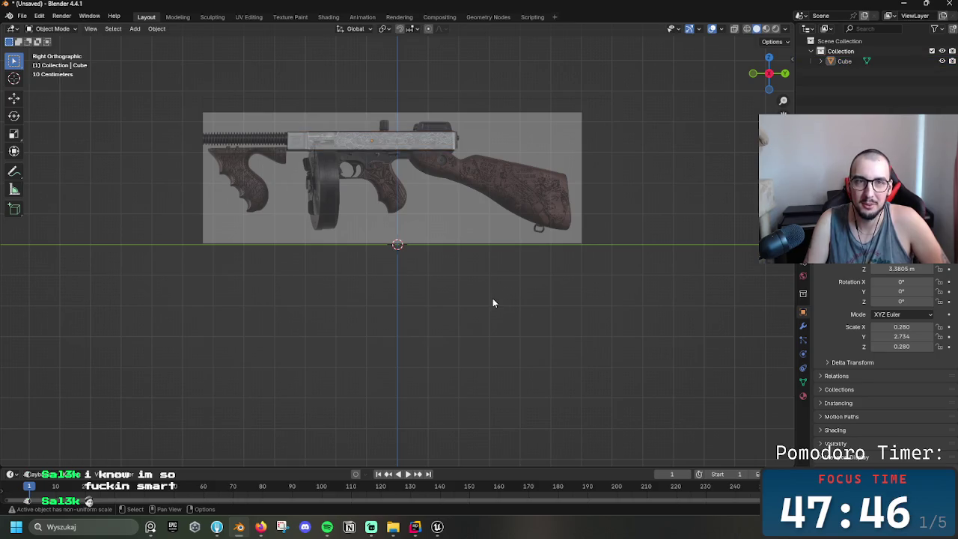
key("ctrl+z")
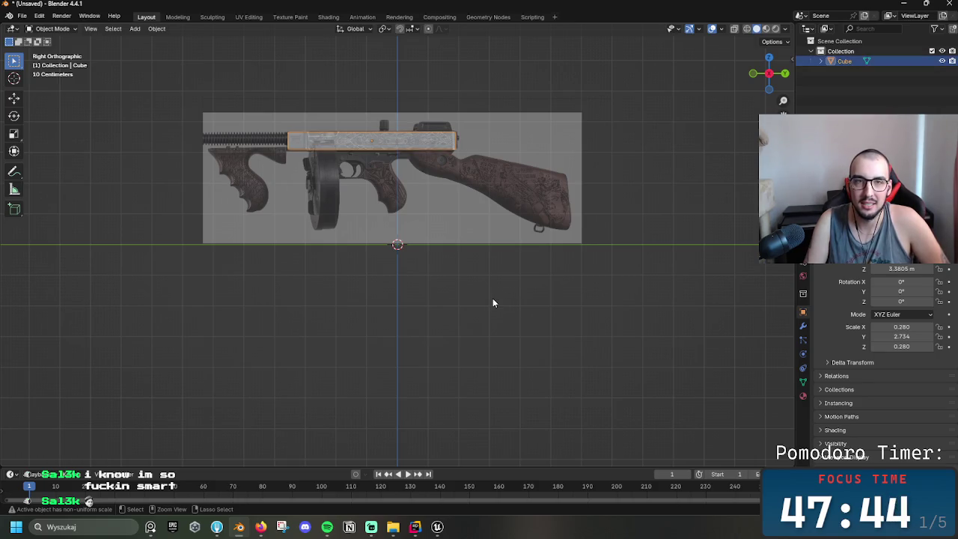
key("ctrl+c")
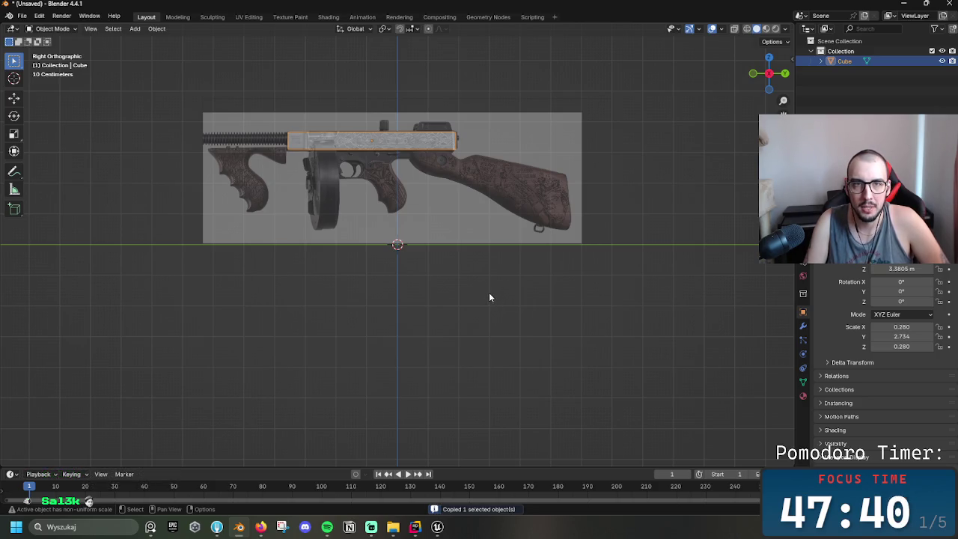
key("ctrl")
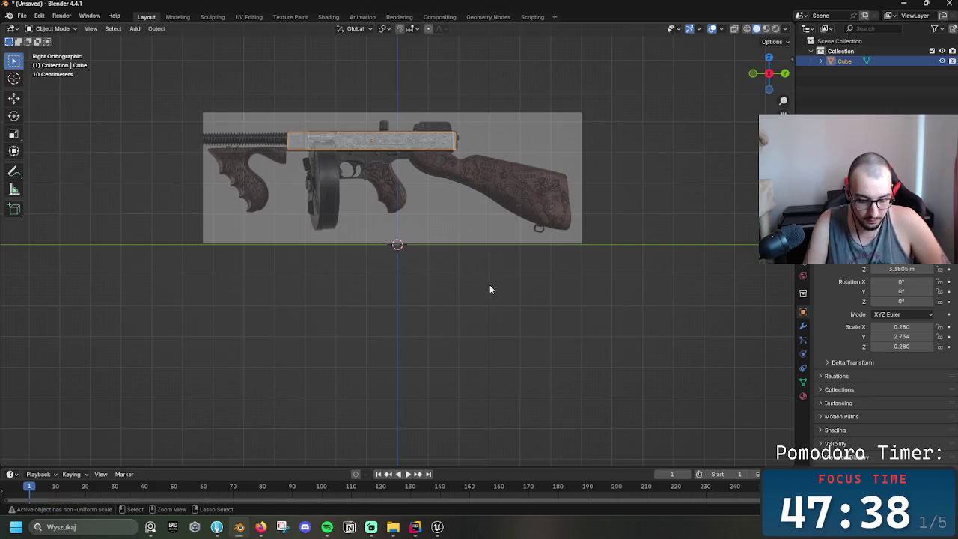
- Paste a copy of the receiver bar as Cube.001 and shrink it over the gun body
key("ctrl+v")
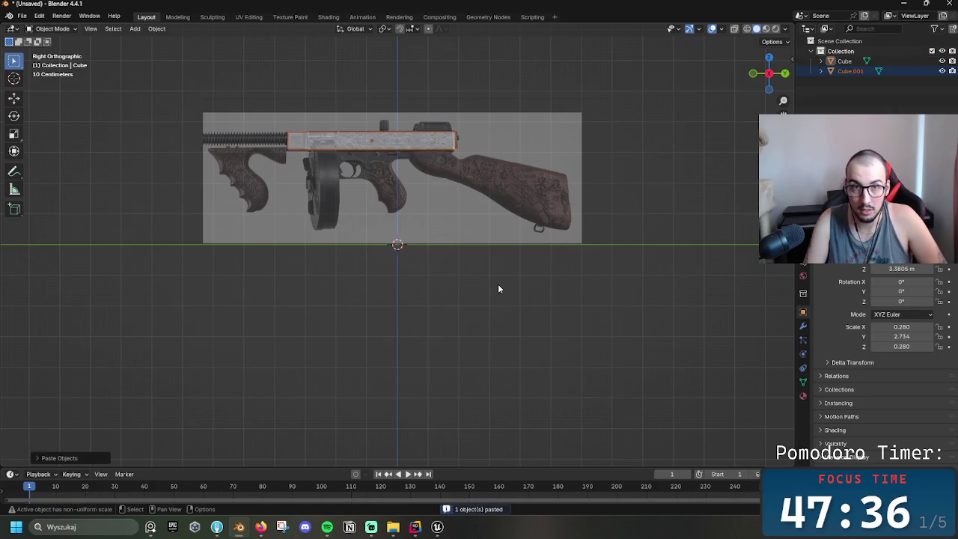
key("g")
left_click(612, 353)
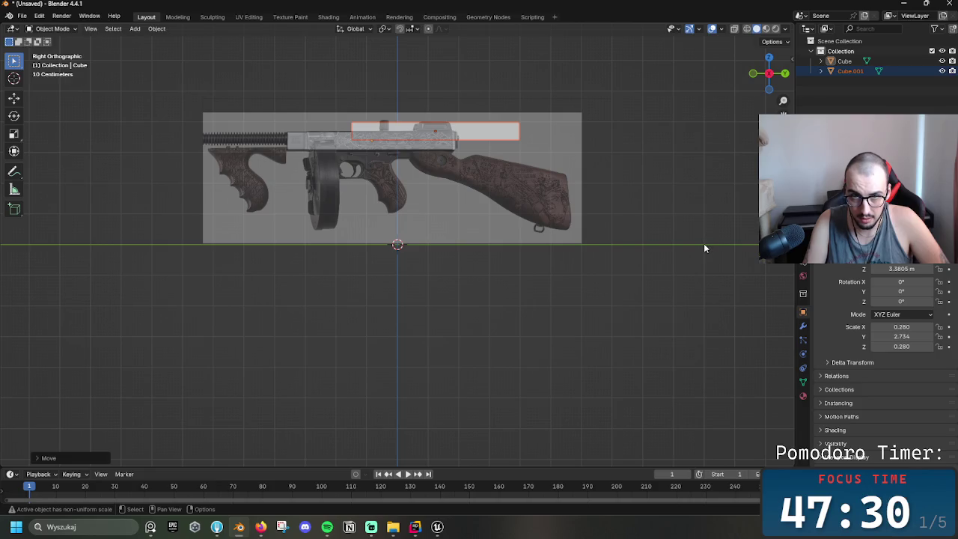
key("g")
key("s")
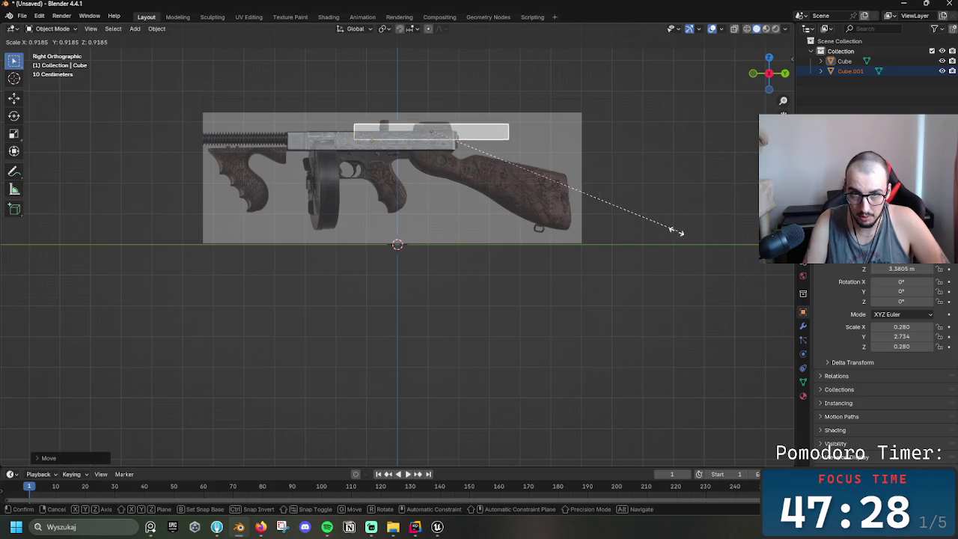
left_click(596, 227)
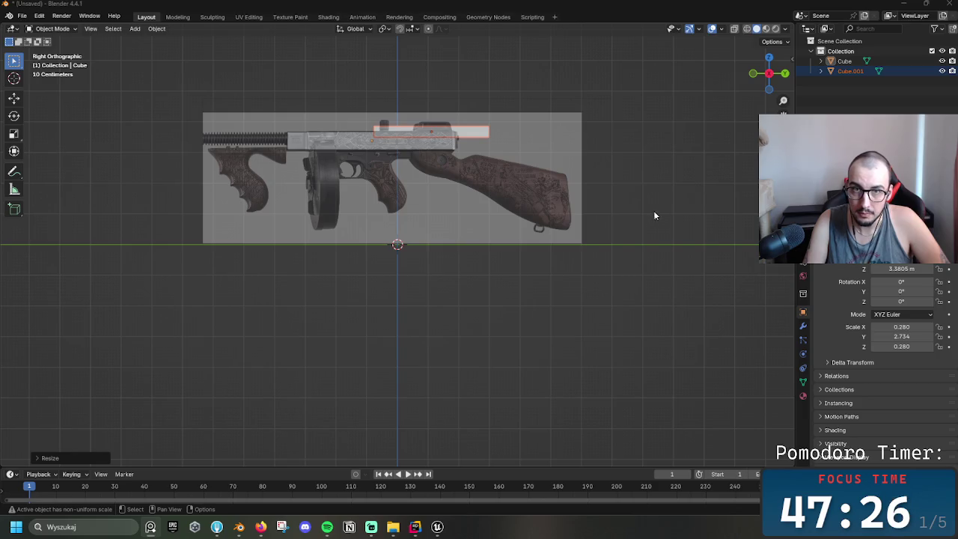
left_click(449, 141)
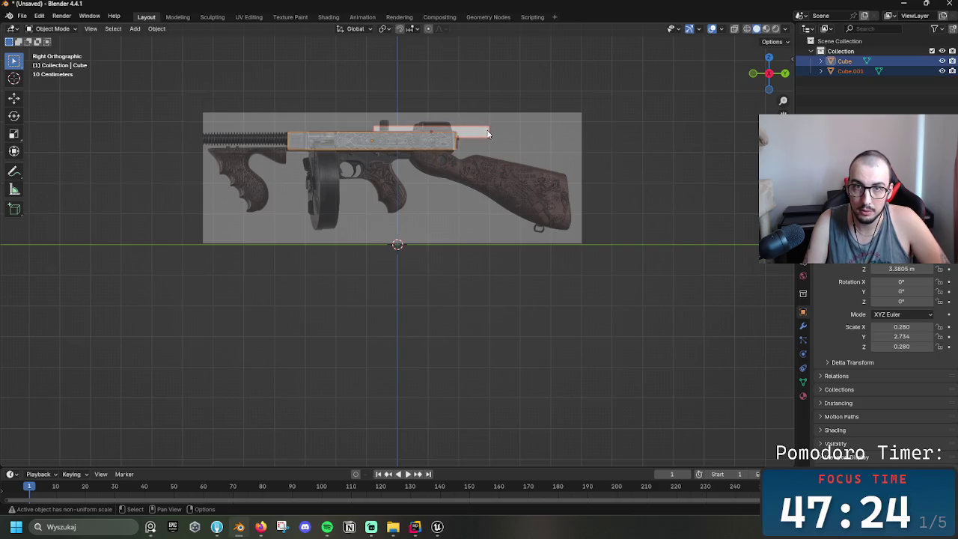
left_click(850, 70)
- Move Cube.001 up and shorten it along Y onto the receiver top
key("g")
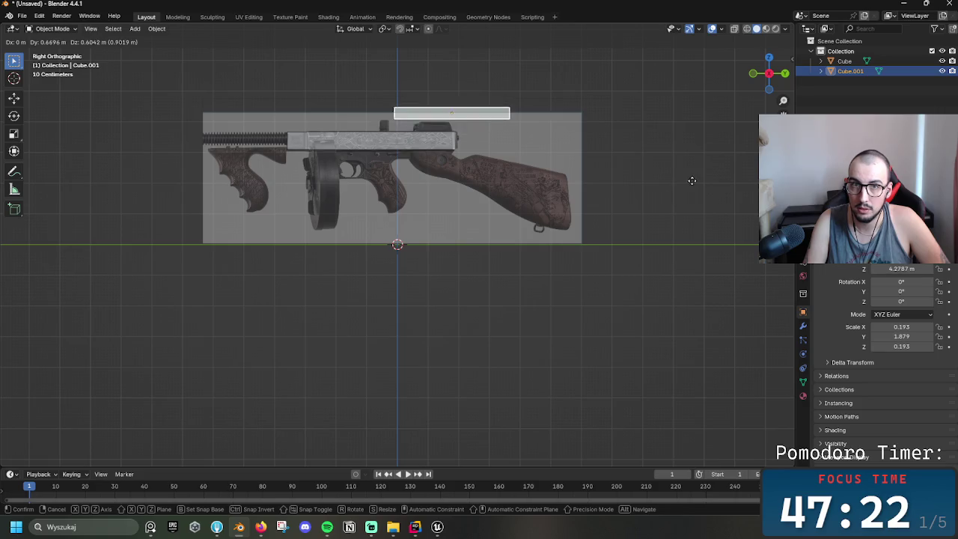
left_click(695, 181)
key("s")
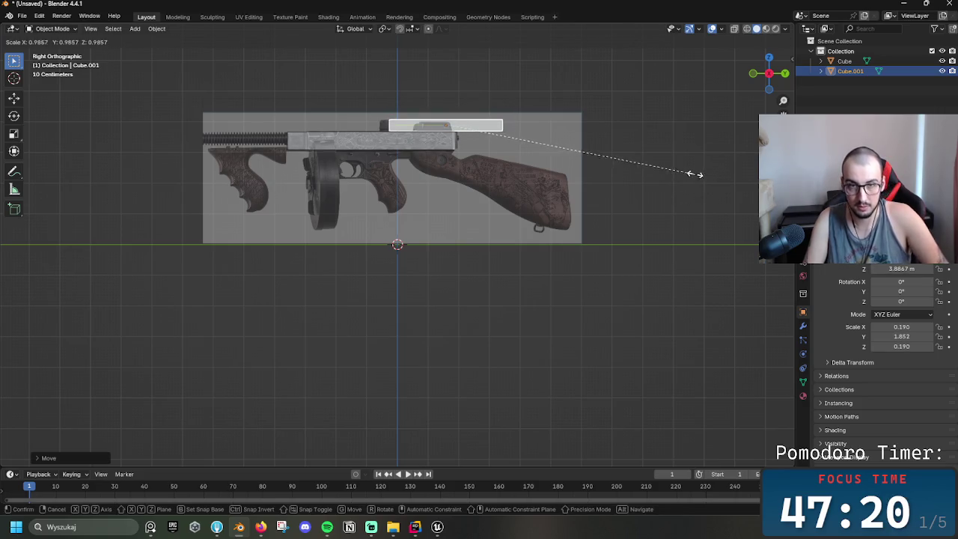
key("y")
left_click(547, 83)
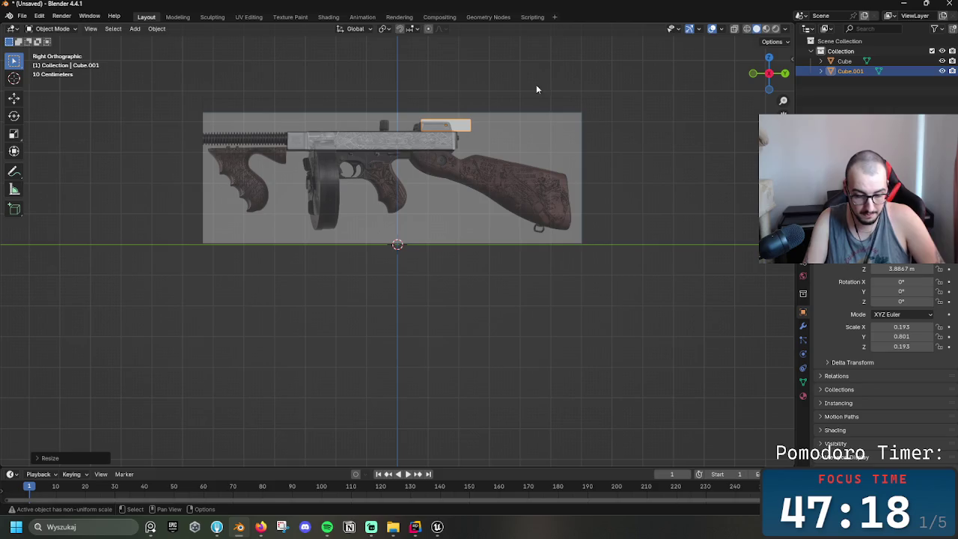
key("g")
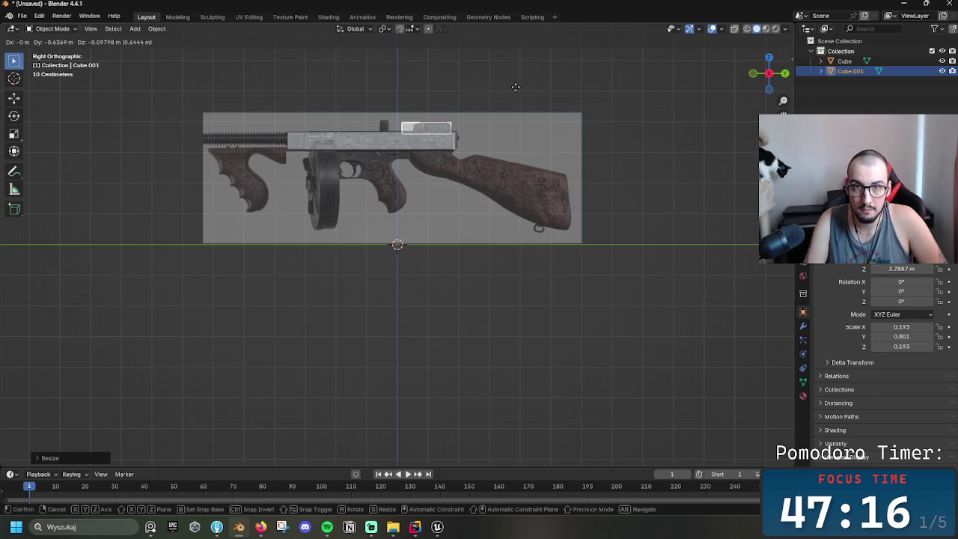
left_click(516, 88)
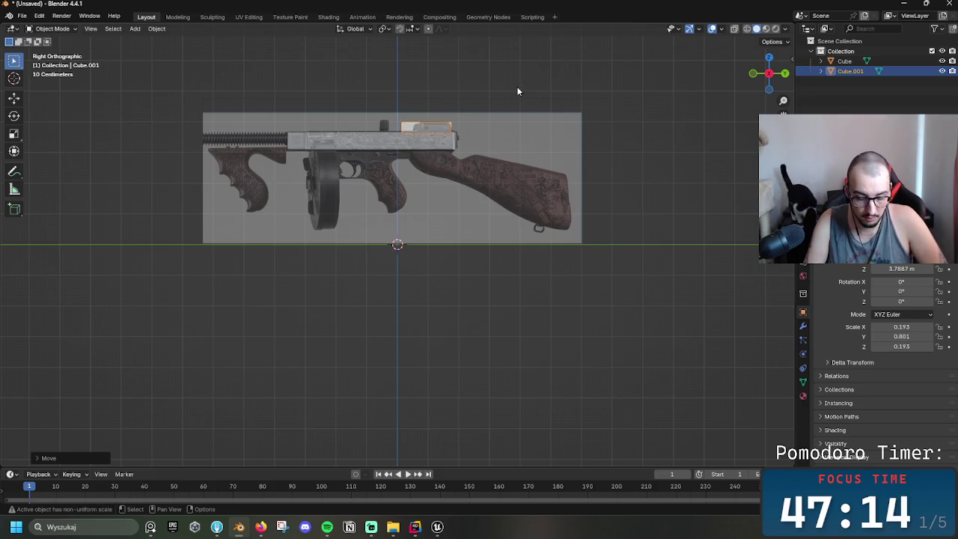
- Trim Cube.001 to a 0.556 length and settle it on the receiver top
key("s")
key("y")
left_click(481, 84)
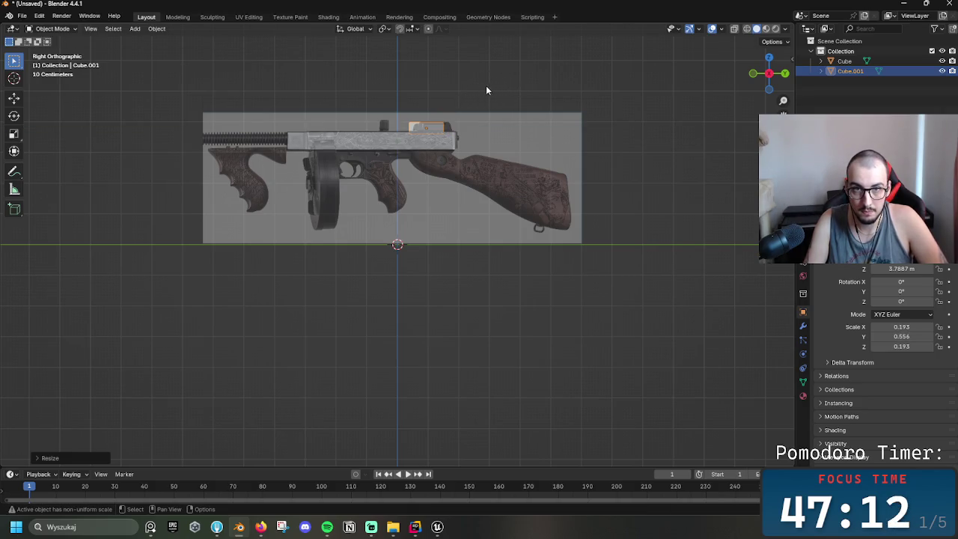
key("h")
key("alt+h")
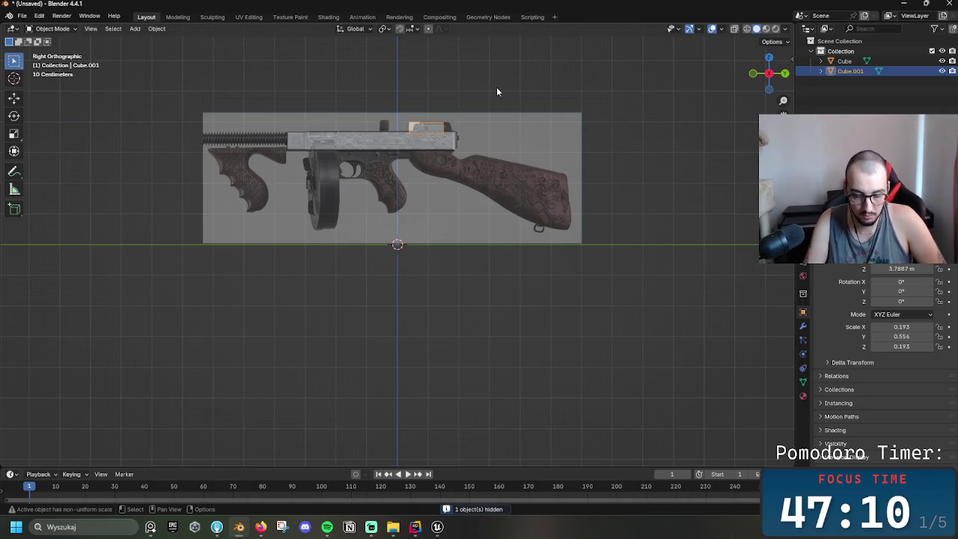
key("g")
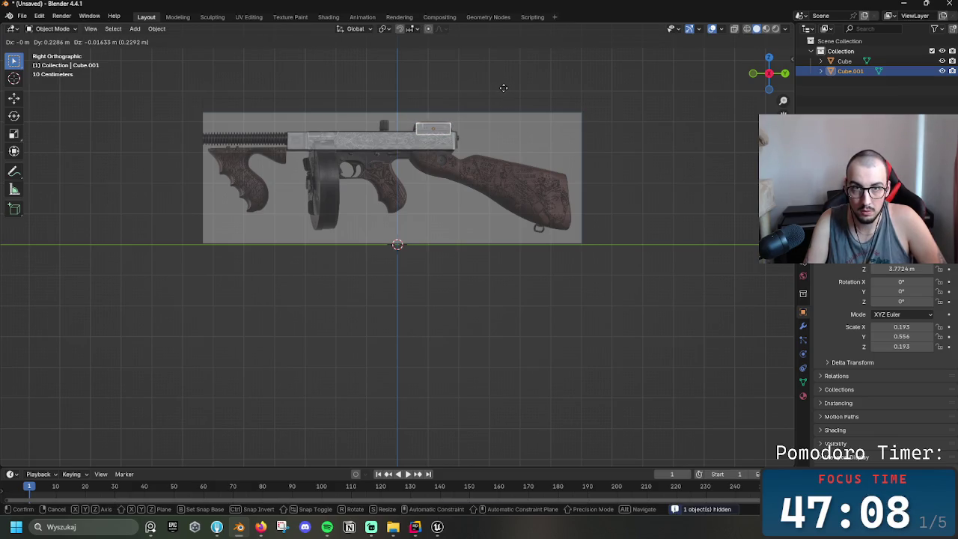
left_click(504, 89)
- Duplicate the small block as Cube.002, place it on the receiver, and shorten it along Y
key("ctrl+c")
key("ctrl+v")
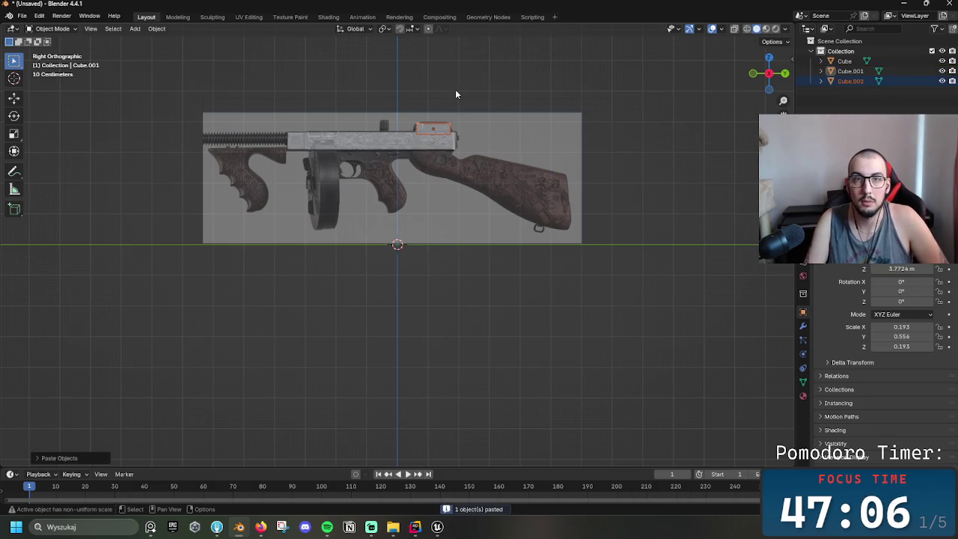
key("g")
left_click(408, 88)
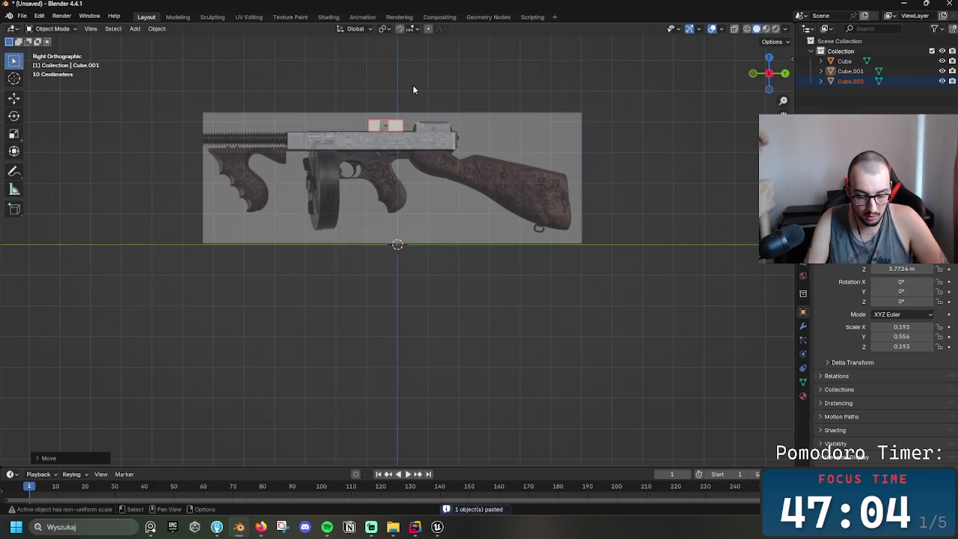
key("s")
key("y")
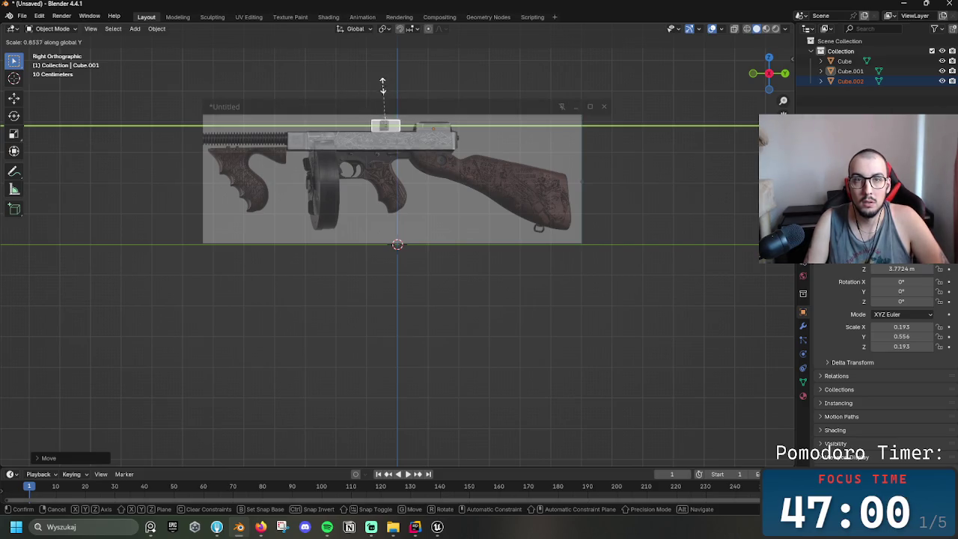
left_click(410, 97)
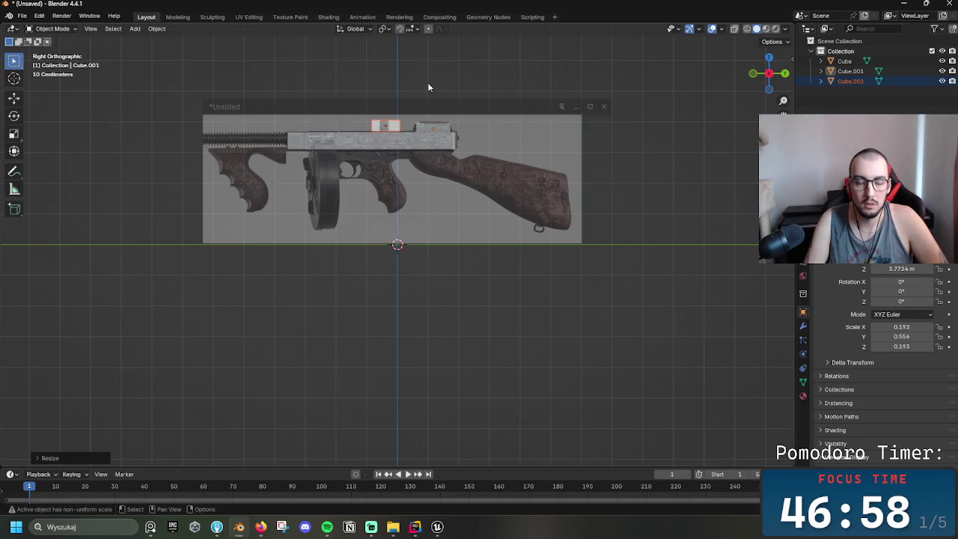
key("s")
key("y")
left_click(374, 77)
key("g")
left_click(375, 79)
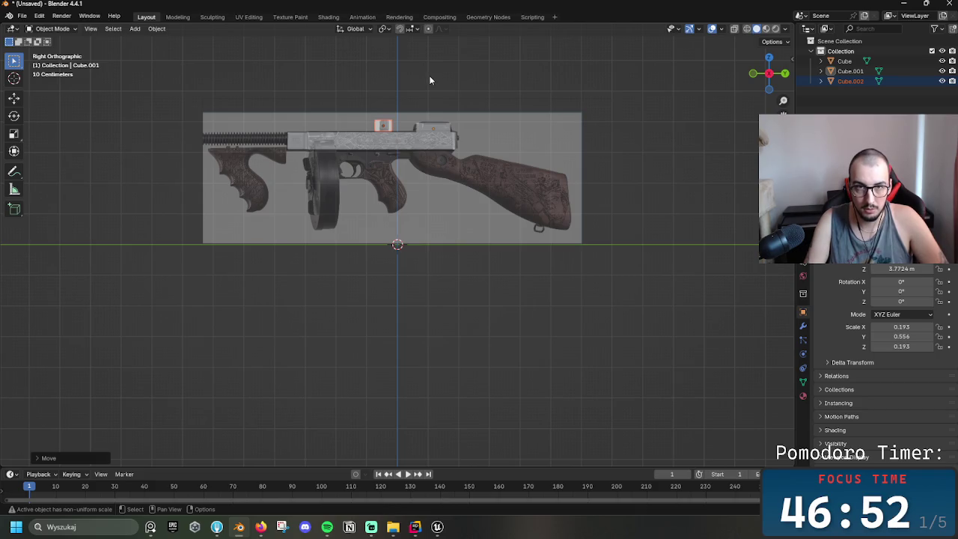
- Fine-tune Cube.002 to 0.193, 0.556, 0.193 and settle it on the receiver top
key("s")
key("y")
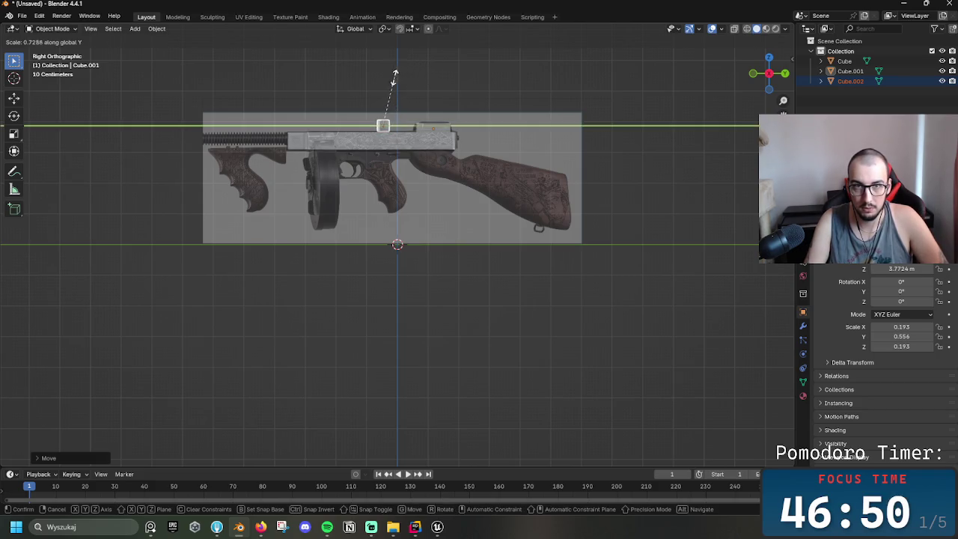
left_click(383, 77)
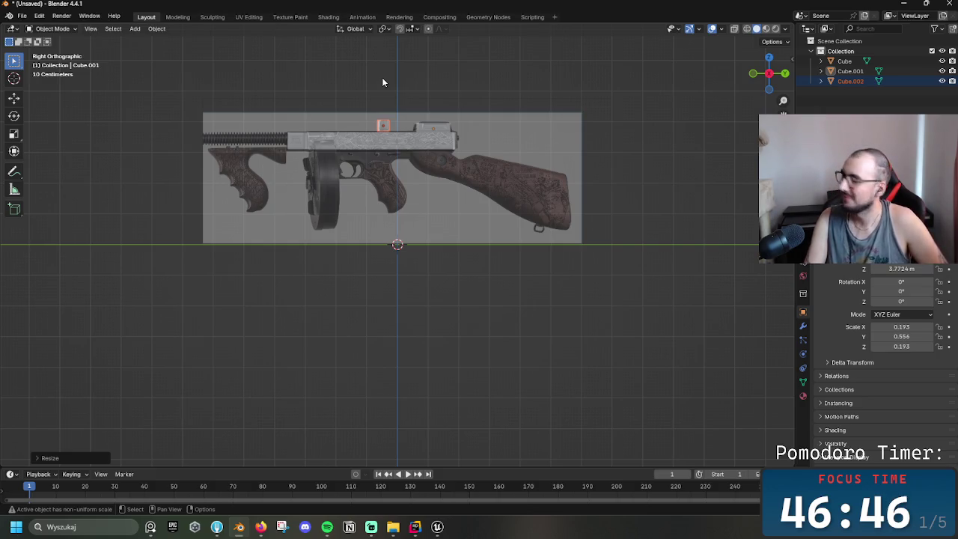
key("g")
left_click(417, 75)
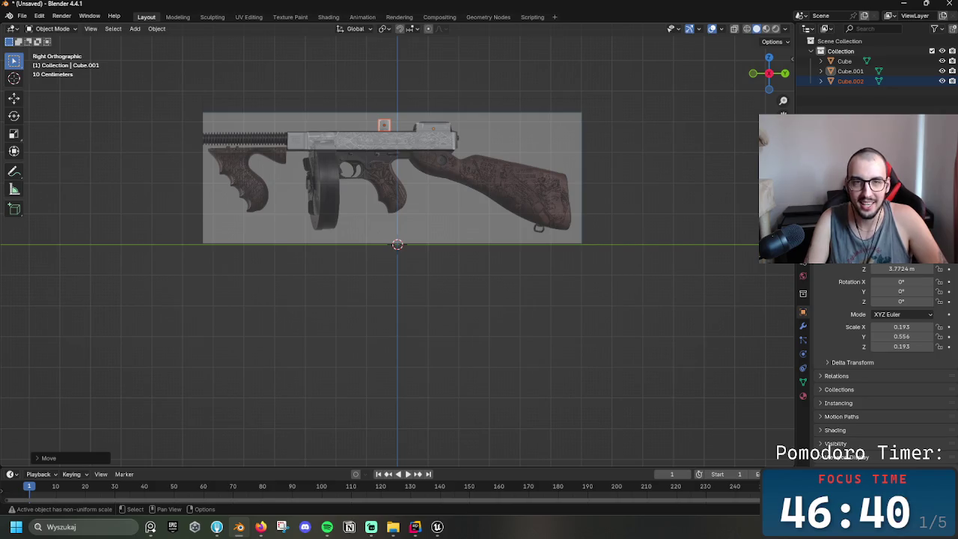
key("s")
key("y")
left_click(403, 79)
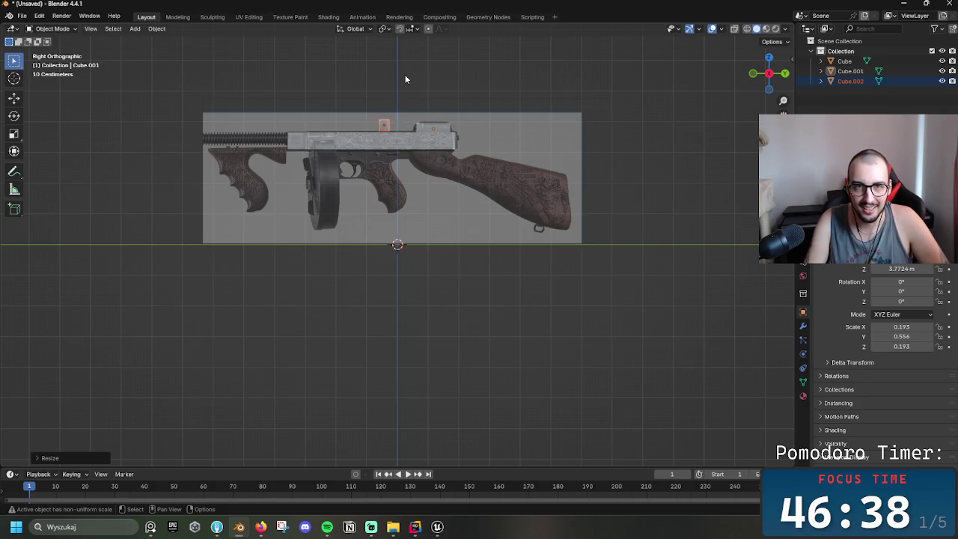
key("g")
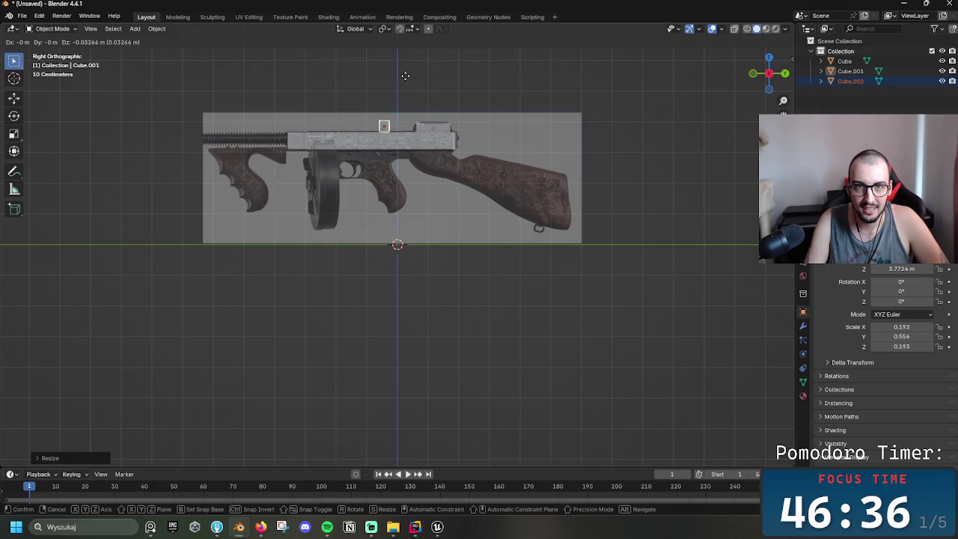
left_click(406, 80)
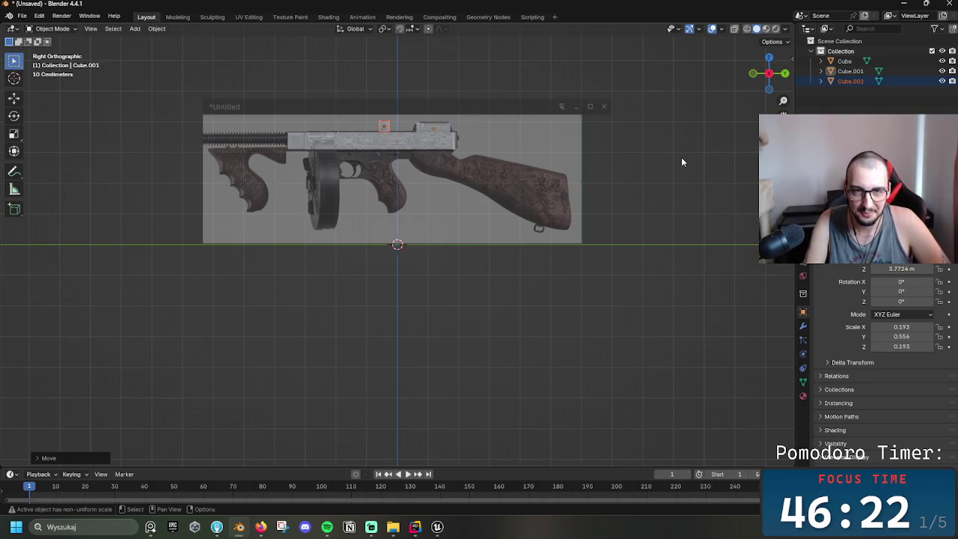
- Paste a block as Cube.003, enlarge it, and place it below the receiver
key("ctrl+v")
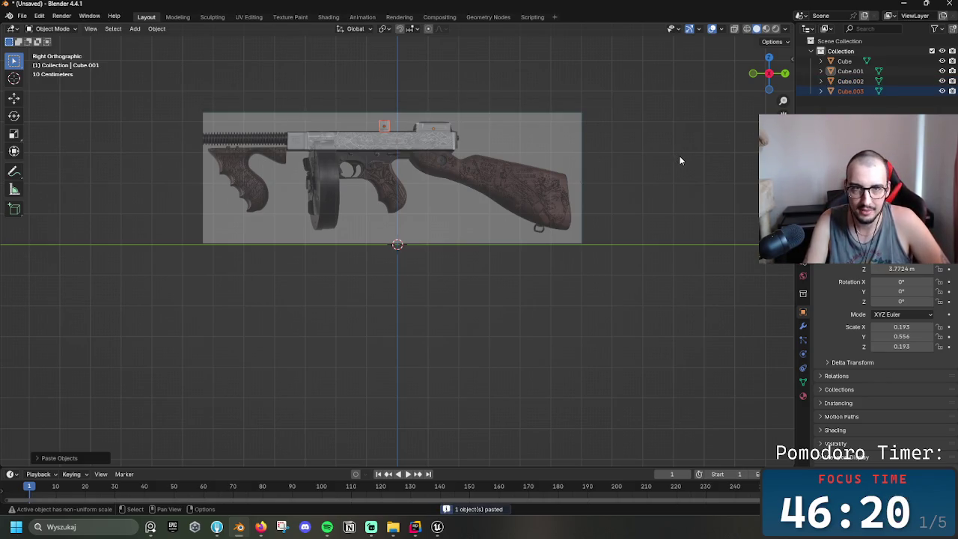
key("g")
left_click(639, 379)
key("s")
left_click(372, 56)
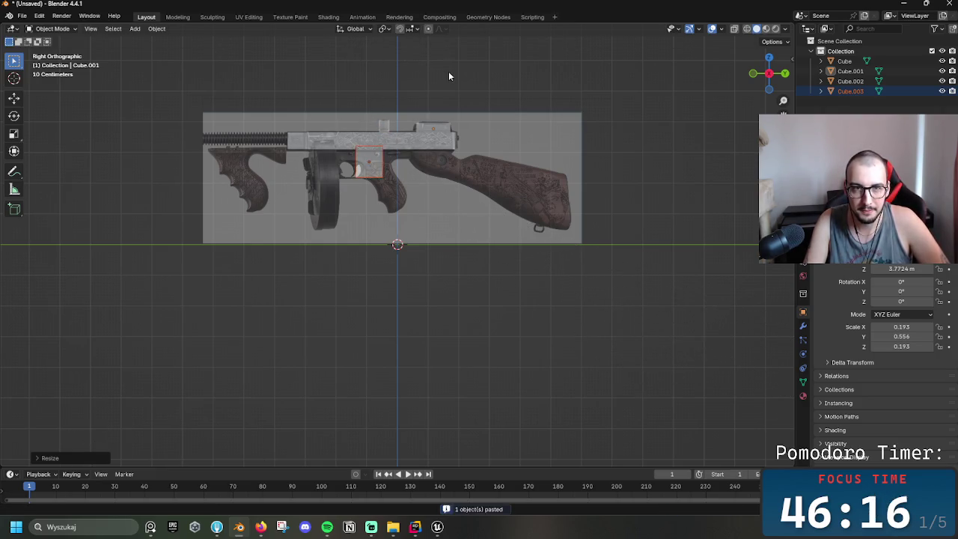
key("g")
left_click(685, 200)
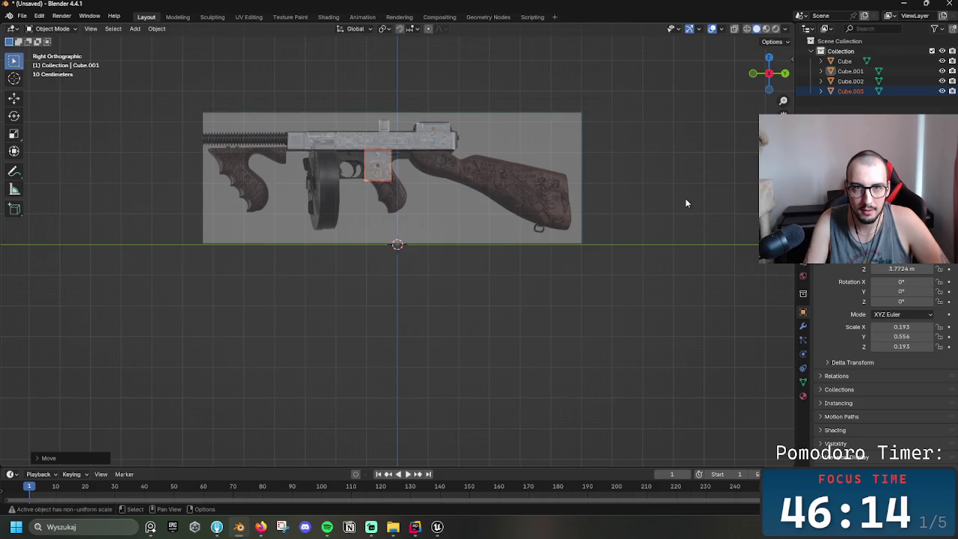
- Deselect everything and bring up the Add menu
left_click(373, 309)
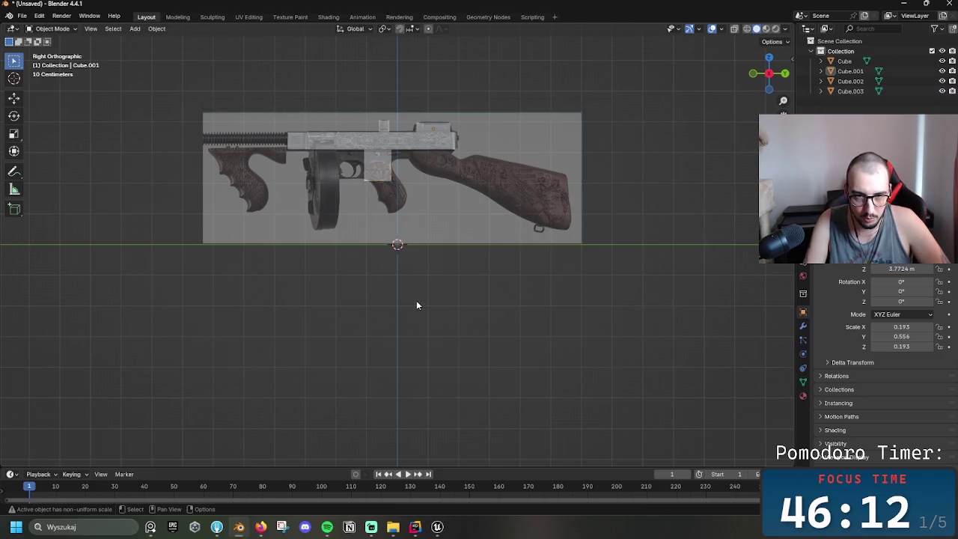
key("shift+a")
key("Escape")
key("shift+a")
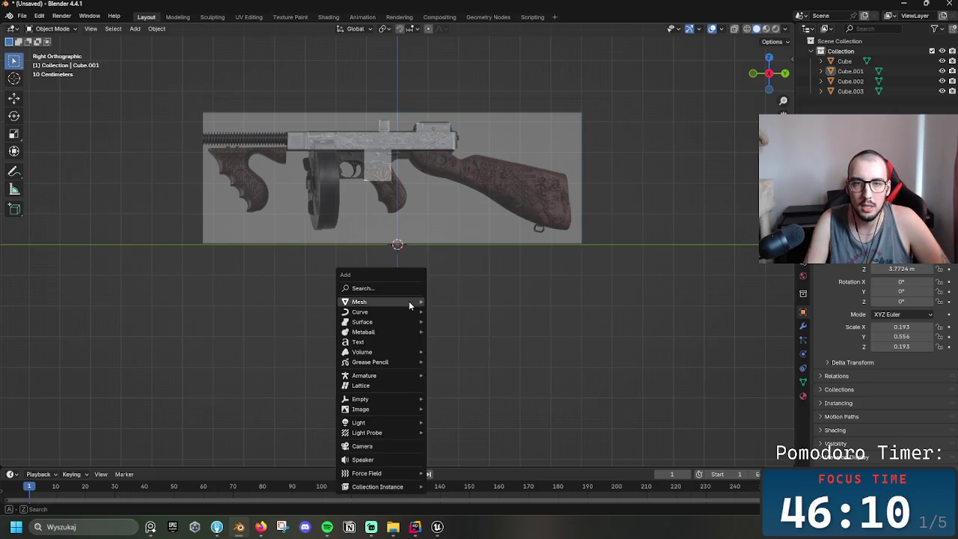
mouse_move(359, 301)
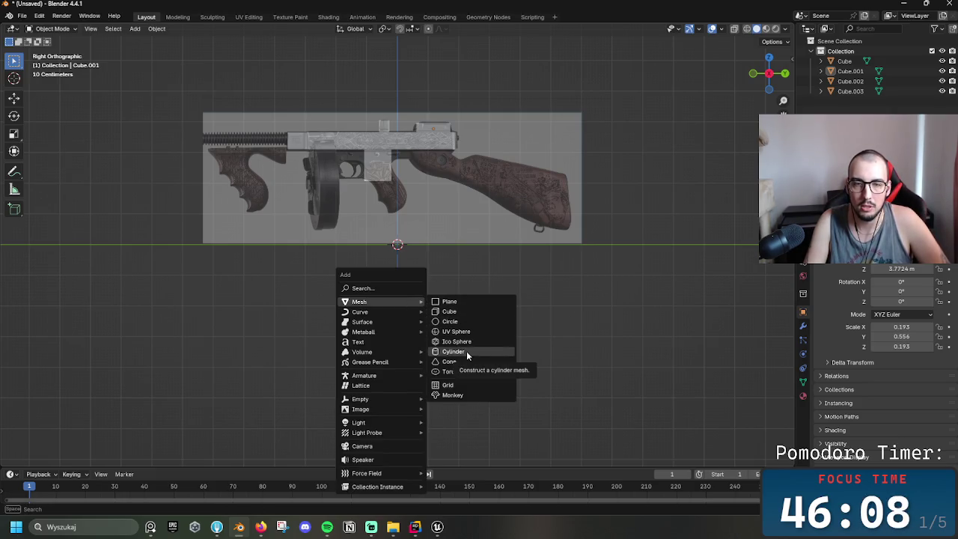
- Add a cylinder mesh, undoing the first attempt and re-adding it
left_click(467, 350)
key("g")
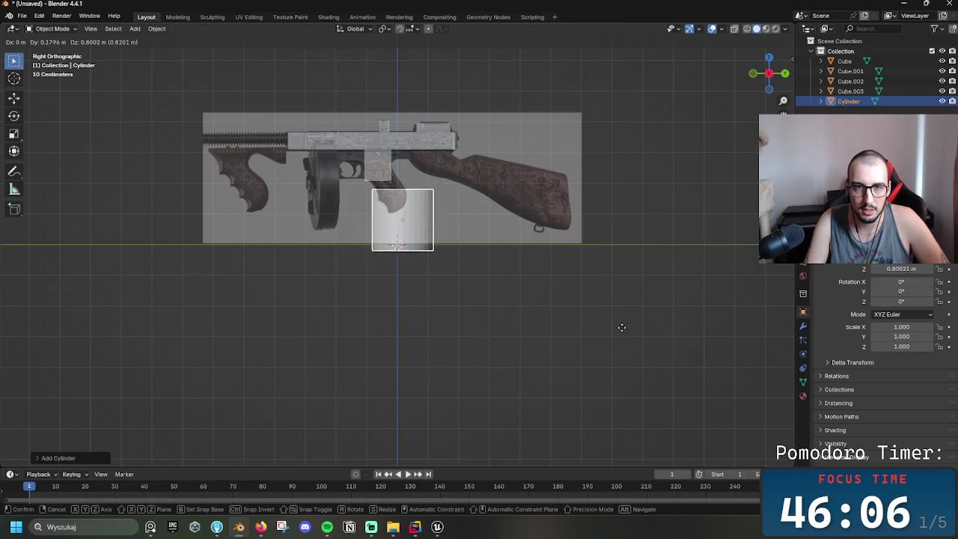
key("Escape")
key("ctrl+z")
key("shift+a")
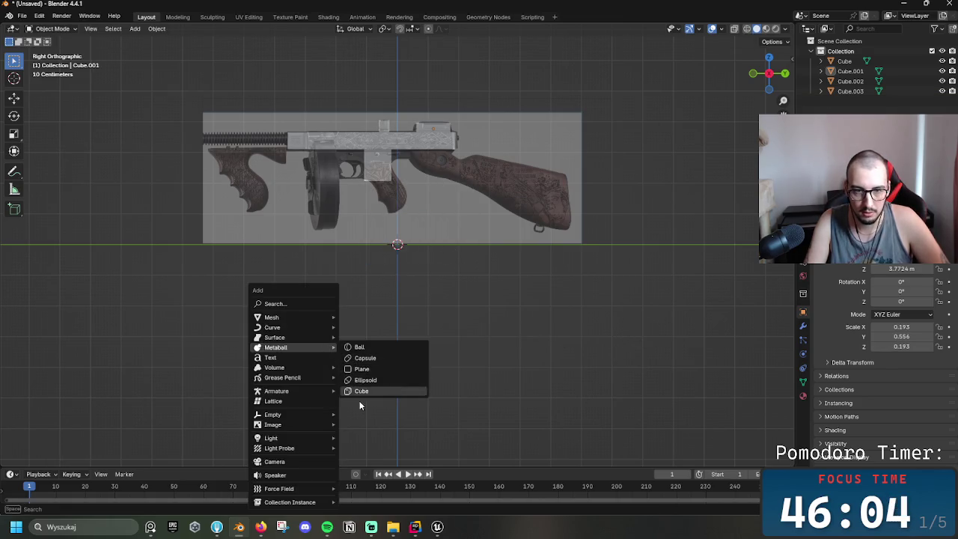
mouse_move(292, 317)
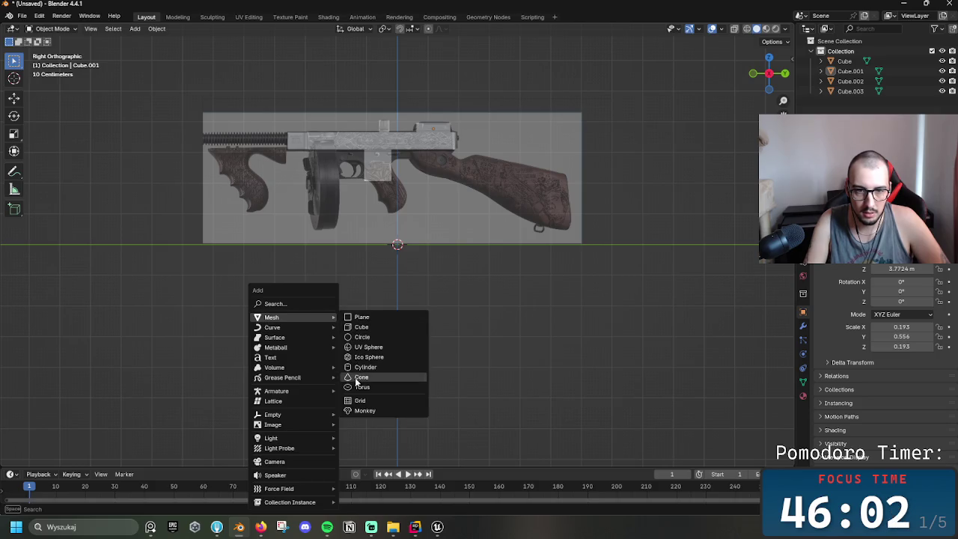
left_click(372, 367)
- Set the cylinder to 16 vertices and move it up onto the pistol grip
left_click(36, 457)
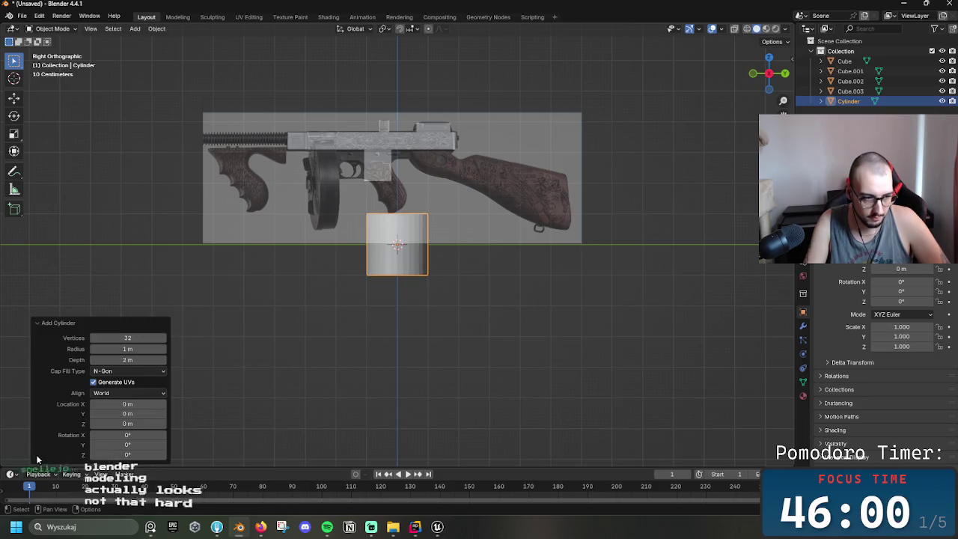
left_click(127, 338)
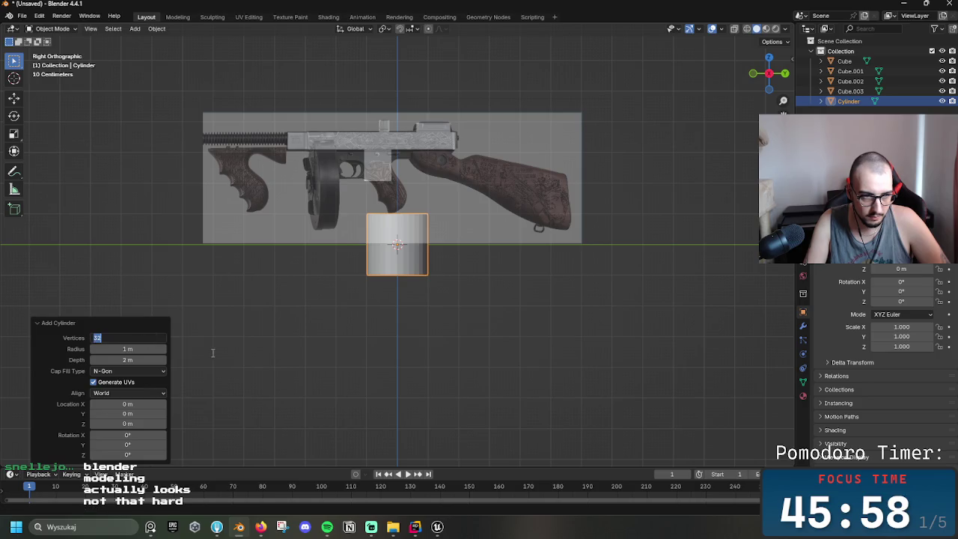
type("16")
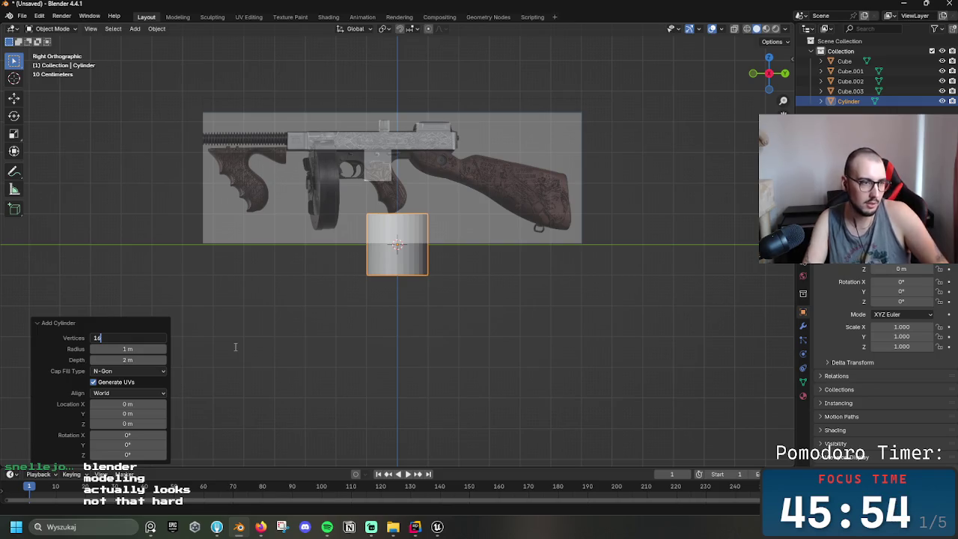
key("Return")
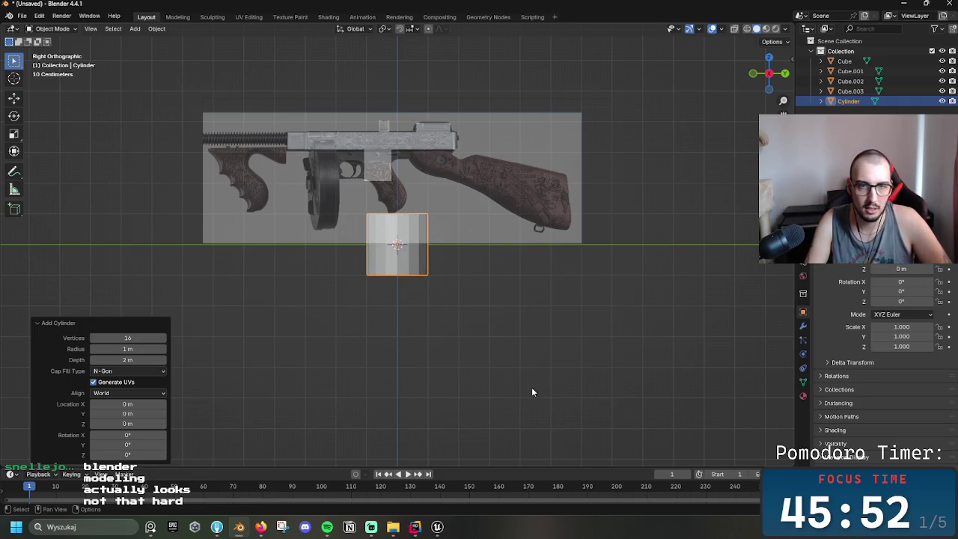
left_click(531, 387)
left_click(389, 275)
key("g")
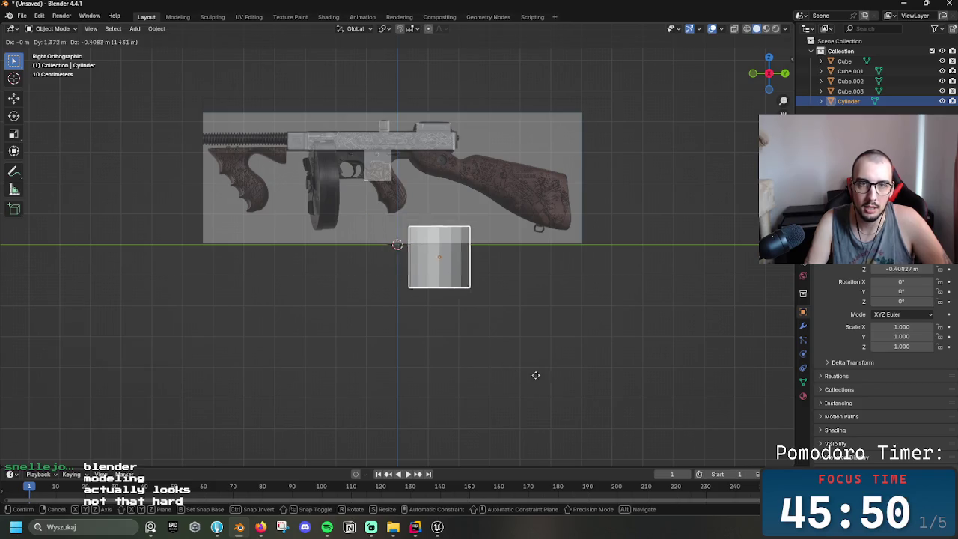
left_click(485, 311)
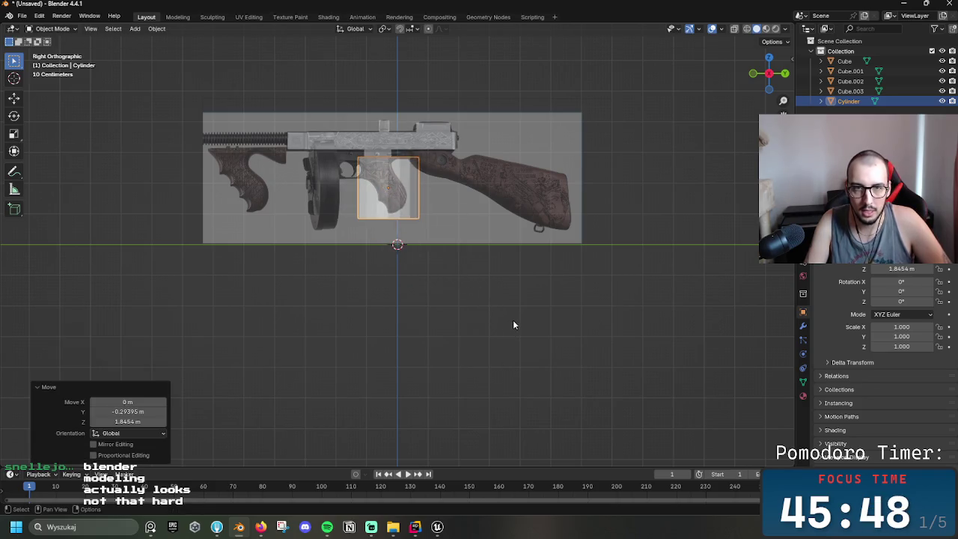
- Shrink the cylinder to 0.407, tilt it about 32° on X, and place it at Z 2.0414 m
key("s")
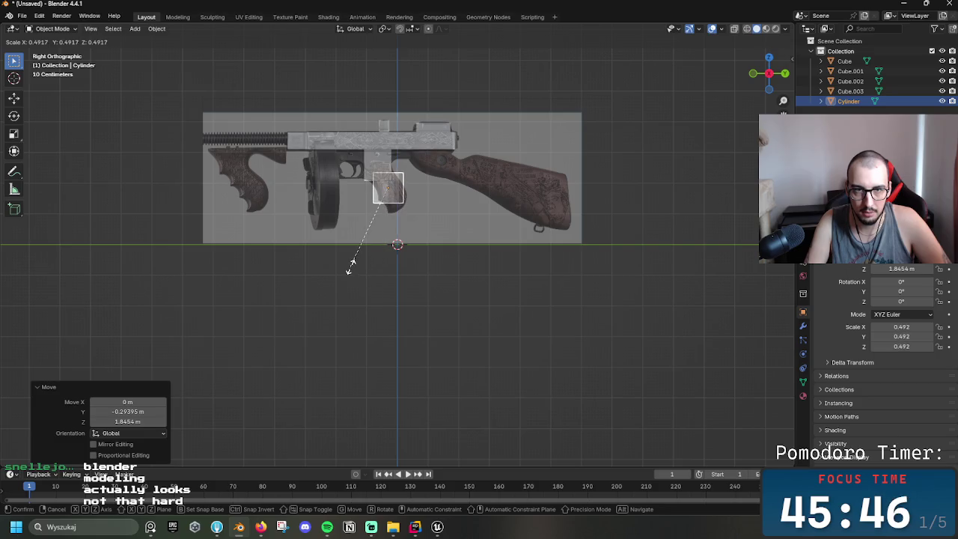
left_click(350, 267)
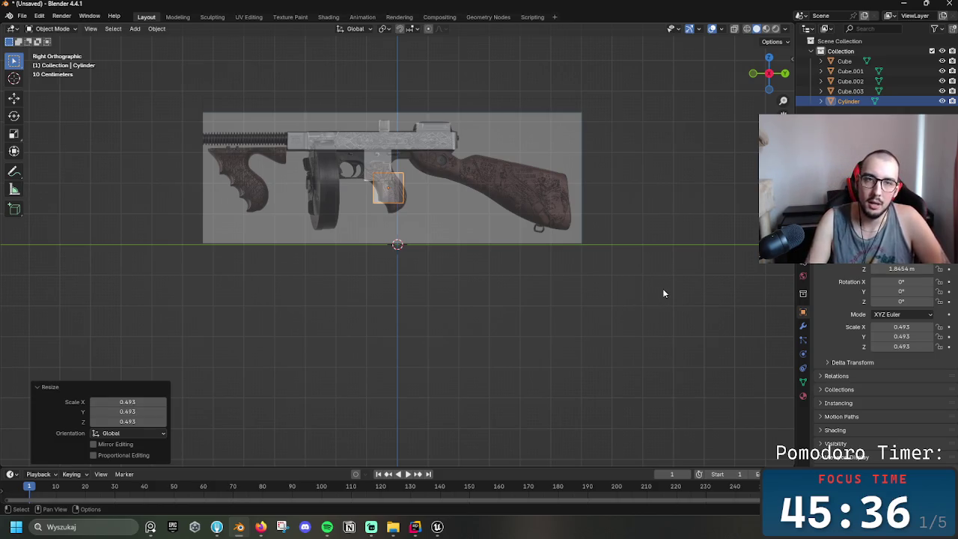
key("r")
left_click(660, 97)
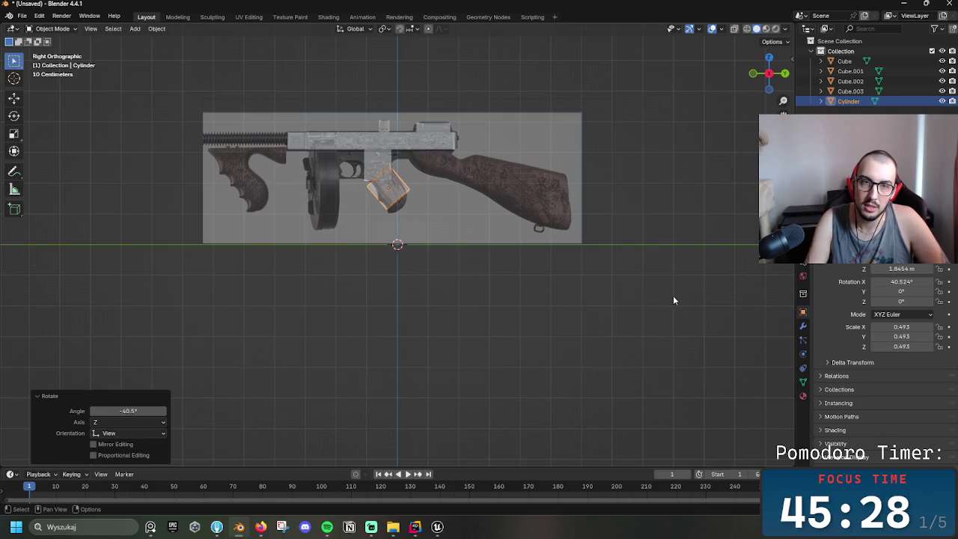
key("s")
left_click(627, 296)
key("g")
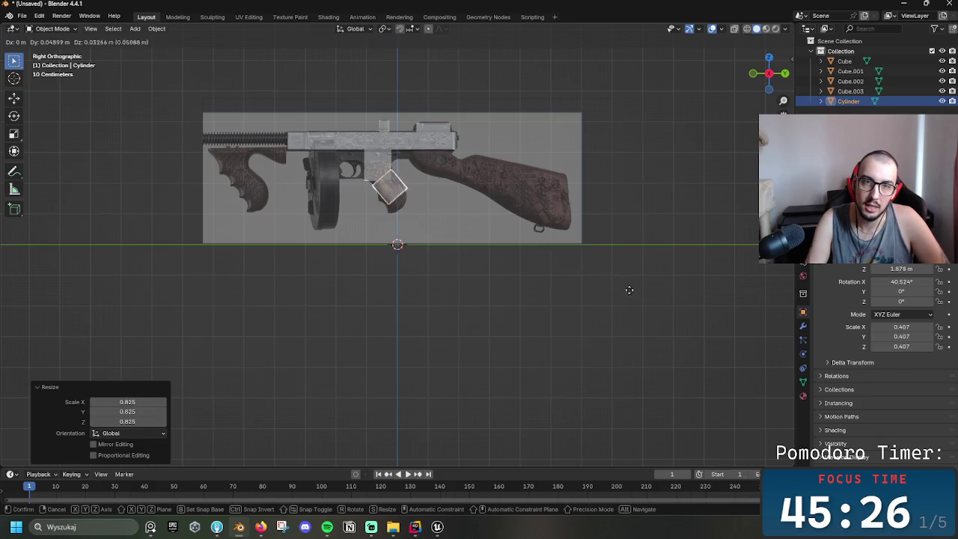
left_click(627, 292)
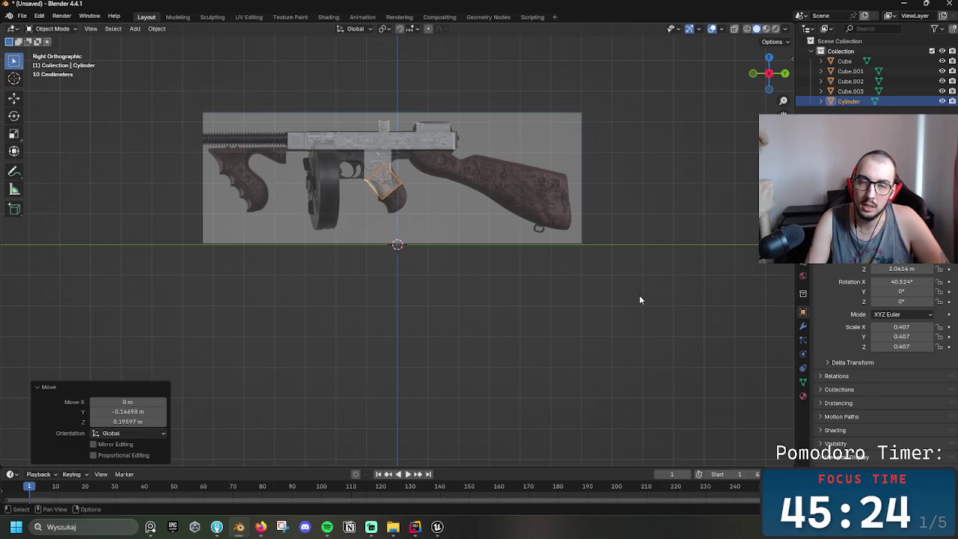
key("r")
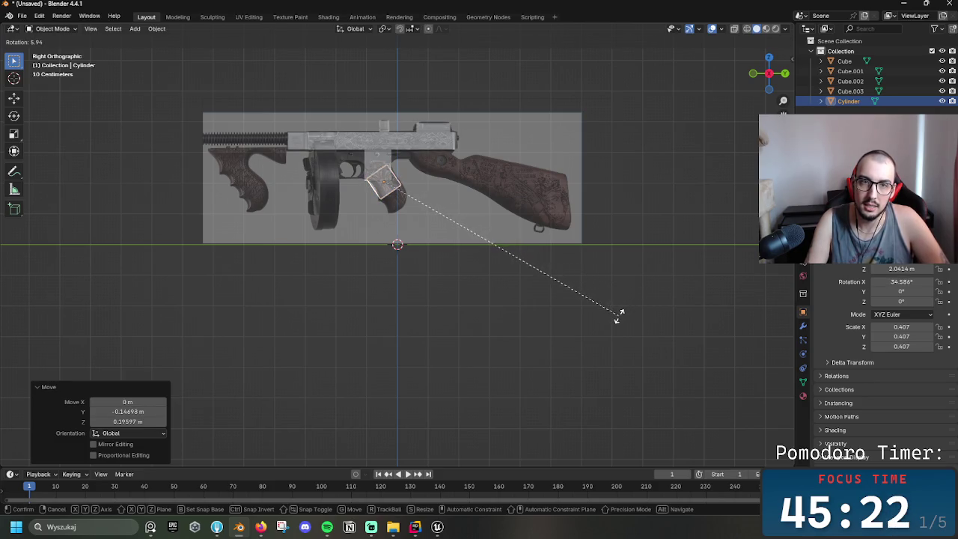
left_click(610, 327)
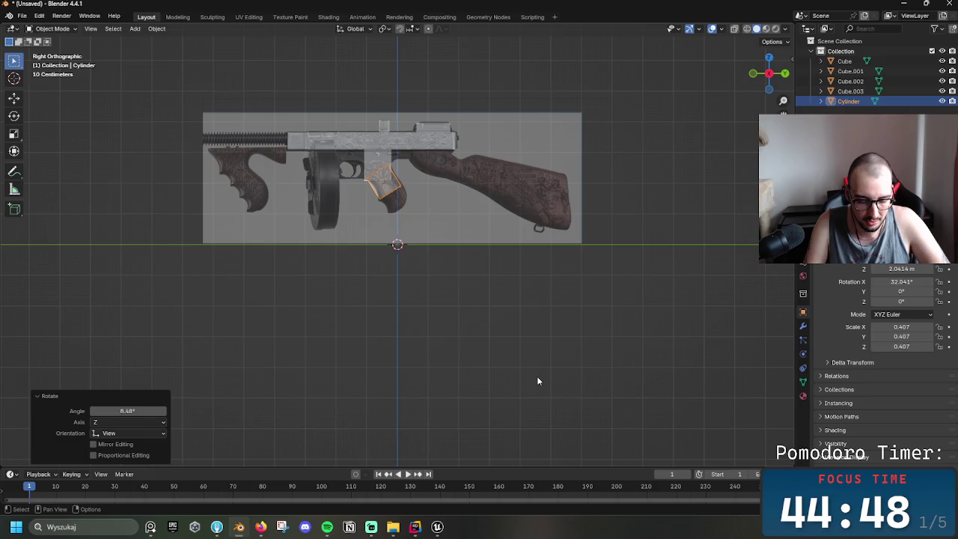
- Try rotating, resizing and moving the cylinder, then undo back to the upright 0.493-scale pose
key("r")
key("y")
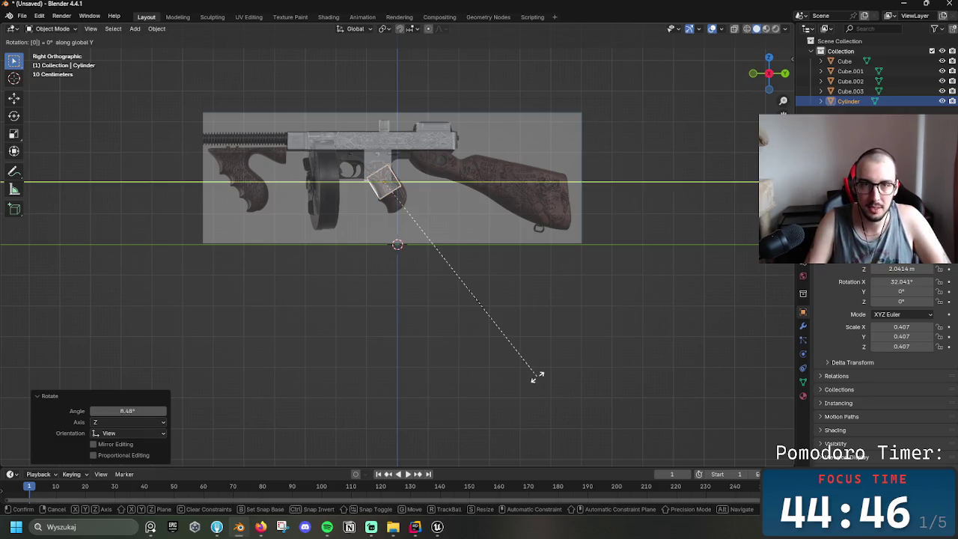
left_click(536, 378)
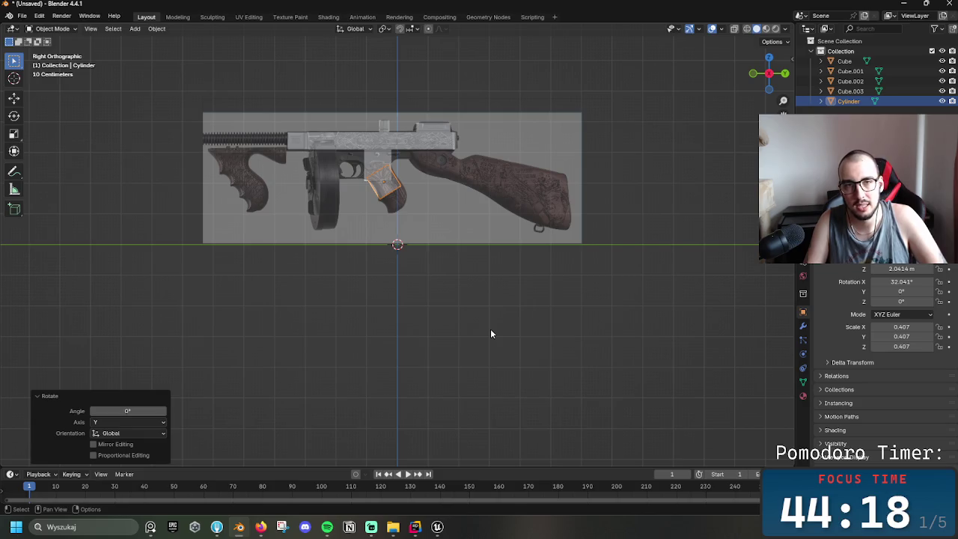
key("s")
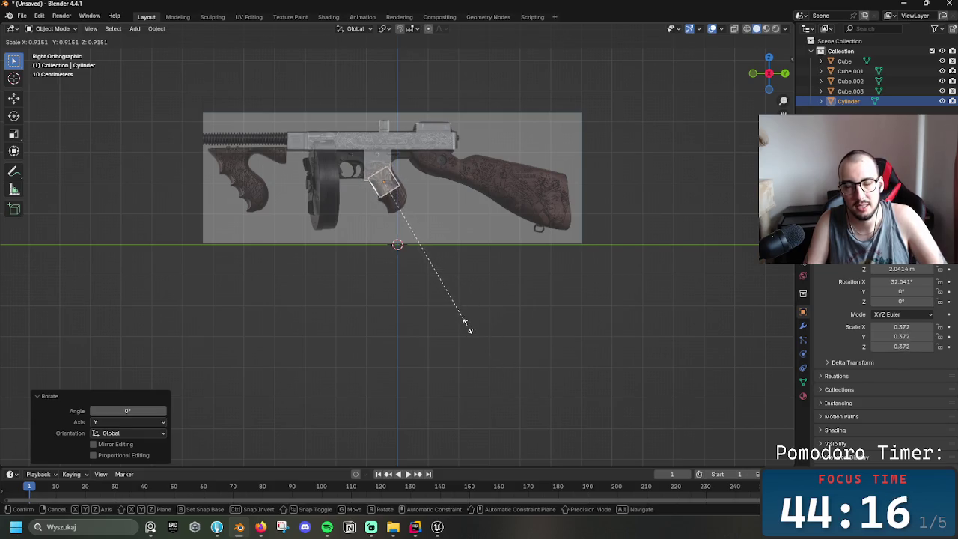
left_click(465, 331)
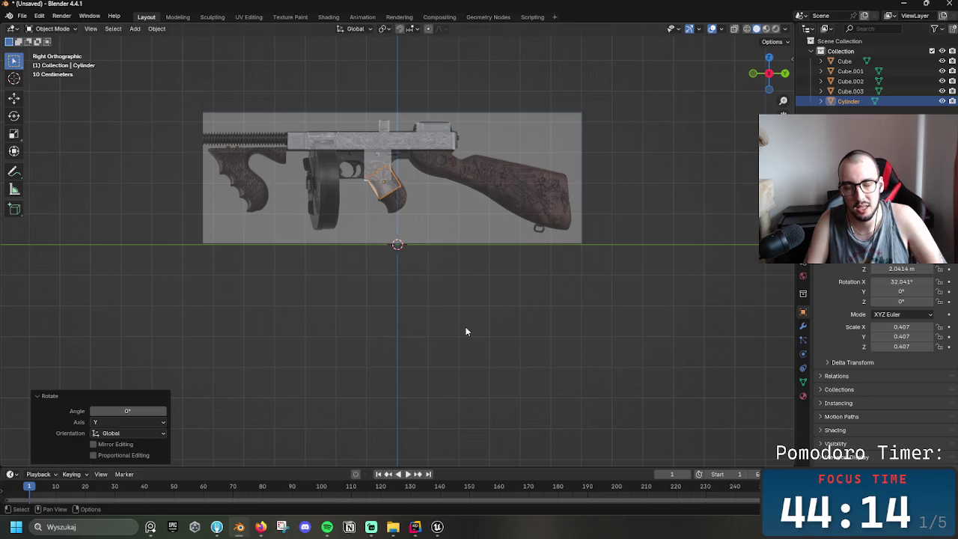
key("g")
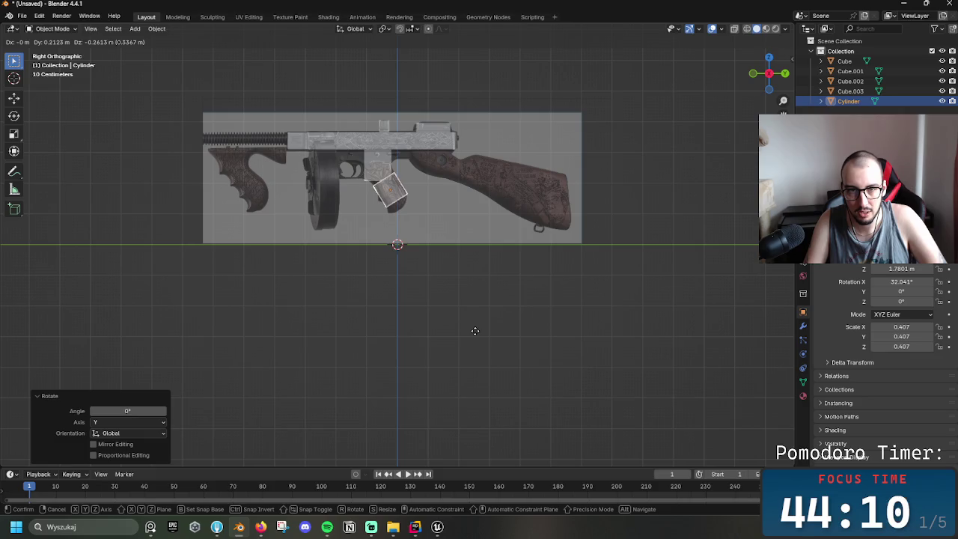
left_click(477, 332)
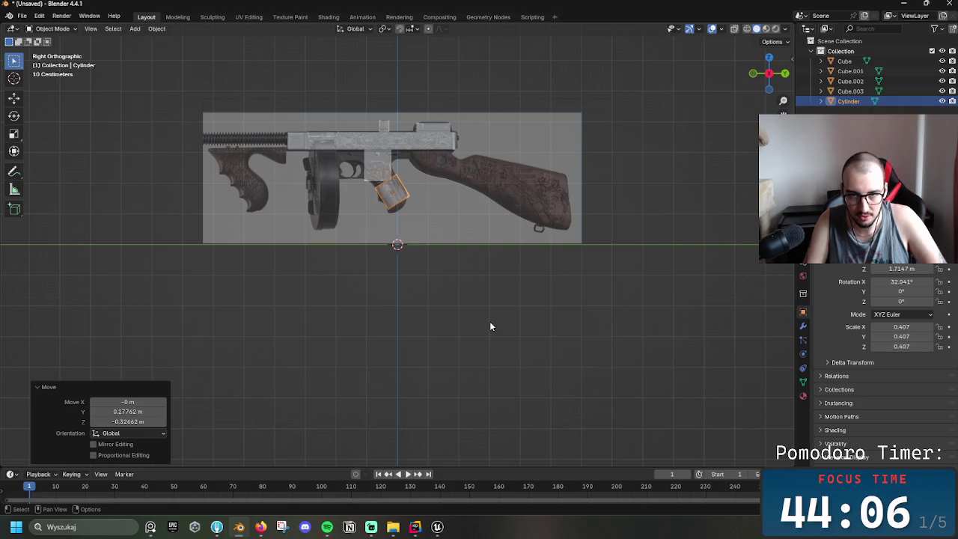
key("ctrl+z")
key("ctrl+z")
key("ctrl+z")
key("ctrl+z")
key("ctrl+z")
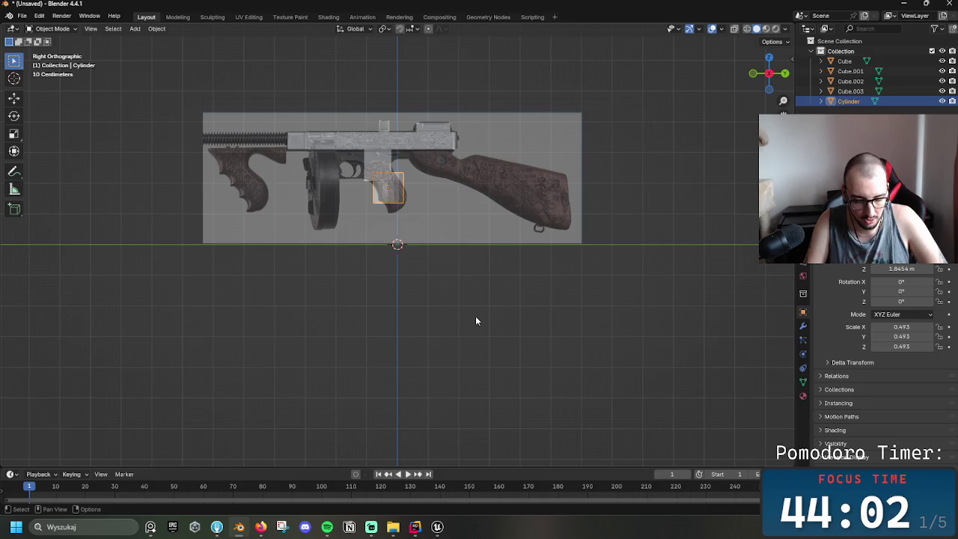
- Stretch the grip cylinder taller along Z, abandoning a trial Y-axis move
key("s")
key("z")
left_click(457, 380)
key("g")
key("y")
right_click(466, 366)
- Tilt the cylinder about -37°, shrink it and move it toward the rear grip
key("r")
left_click(634, 316)
key("g")
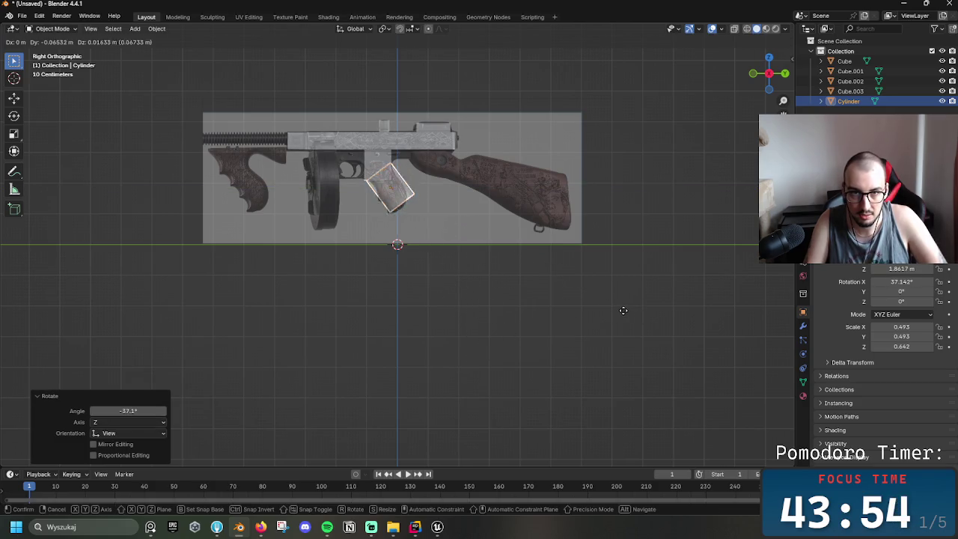
left_click(608, 310)
key("s")
left_click(588, 304)
key("g")
left_click(588, 305)
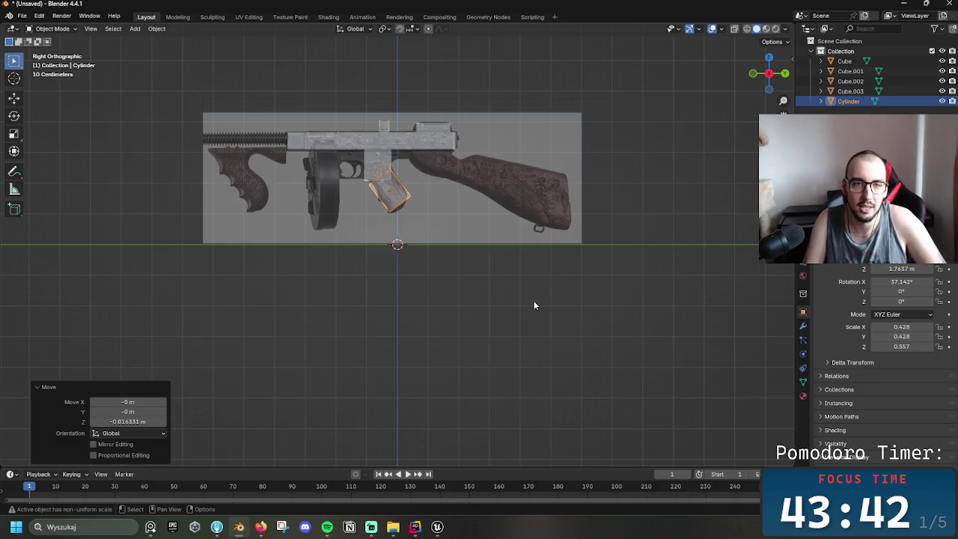
key("g")
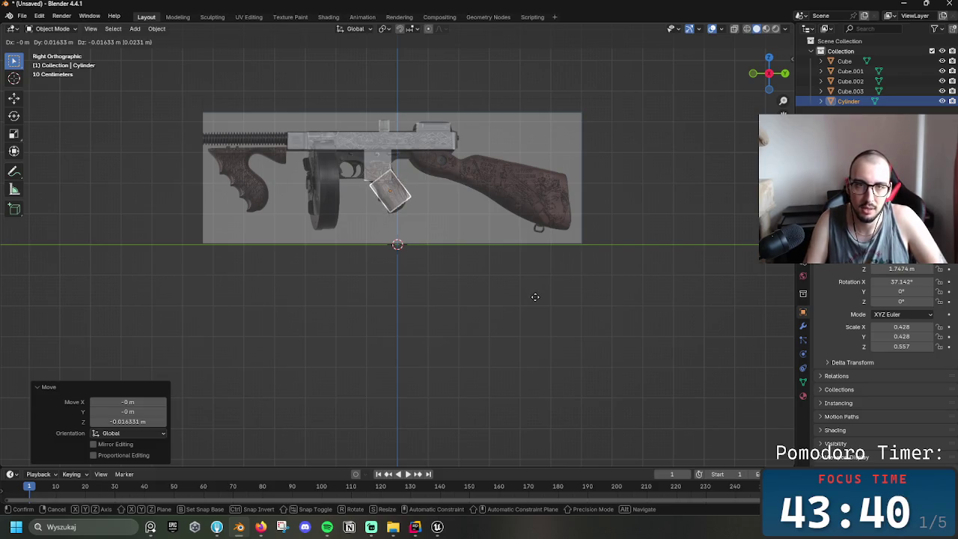
left_click(535, 296)
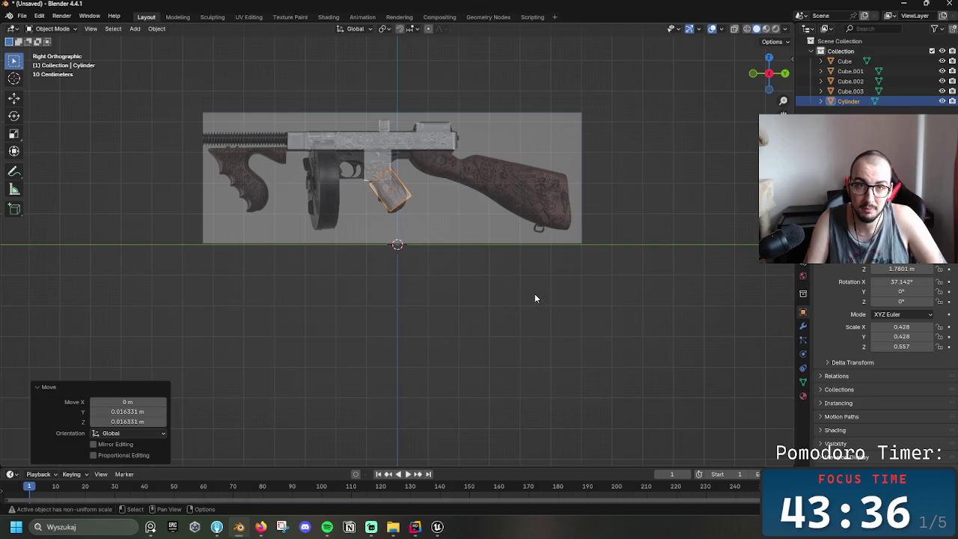
- Undo back to the upright cylinder and stretch it taller along Z again
key("ctrl+z")
key("ctrl+z")
key("ctrl+z")
key("ctrl+z")
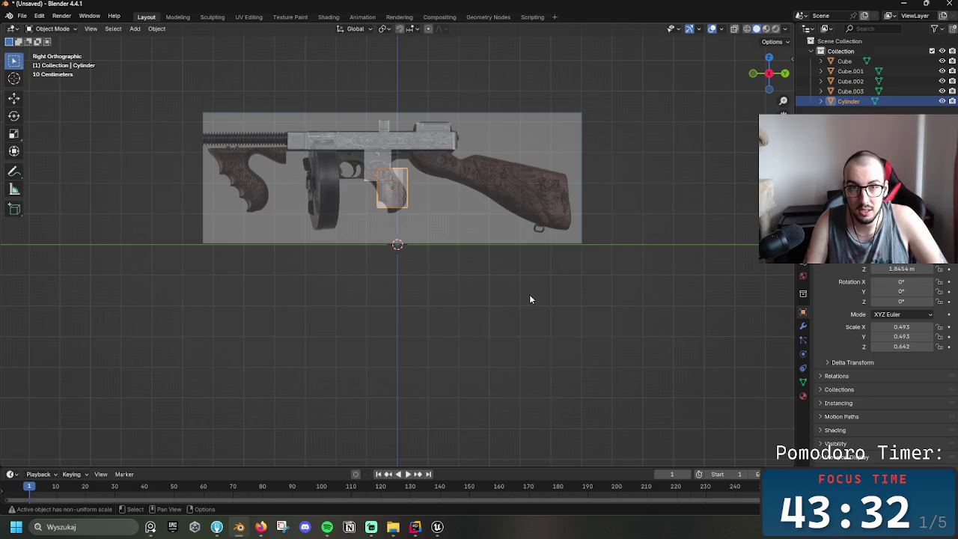
key("s")
key("z")
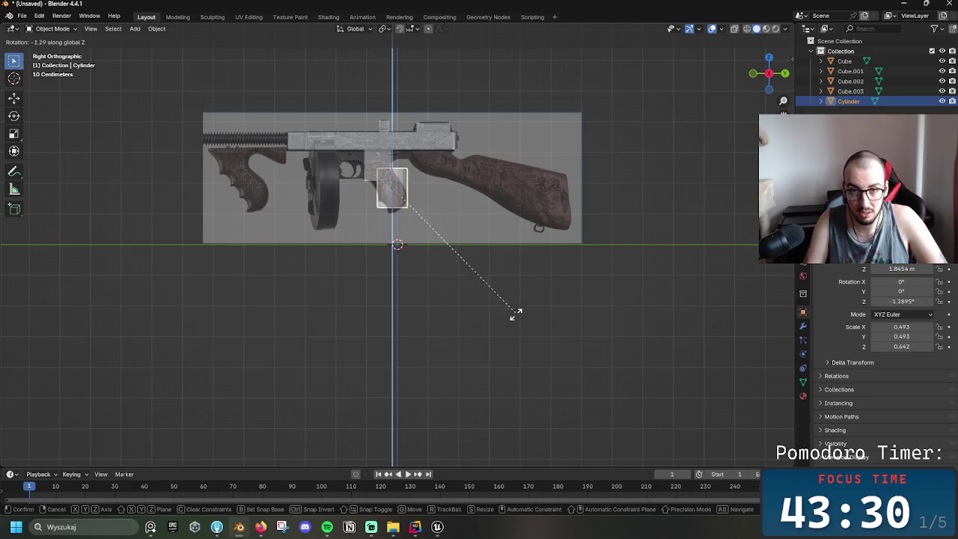
key("Escape")
key("s")
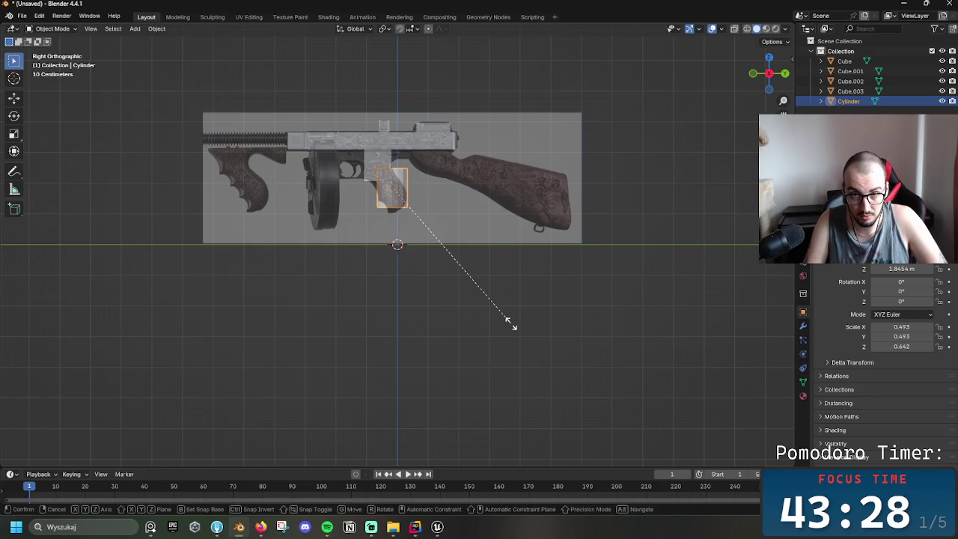
key("z")
left_click(497, 370)
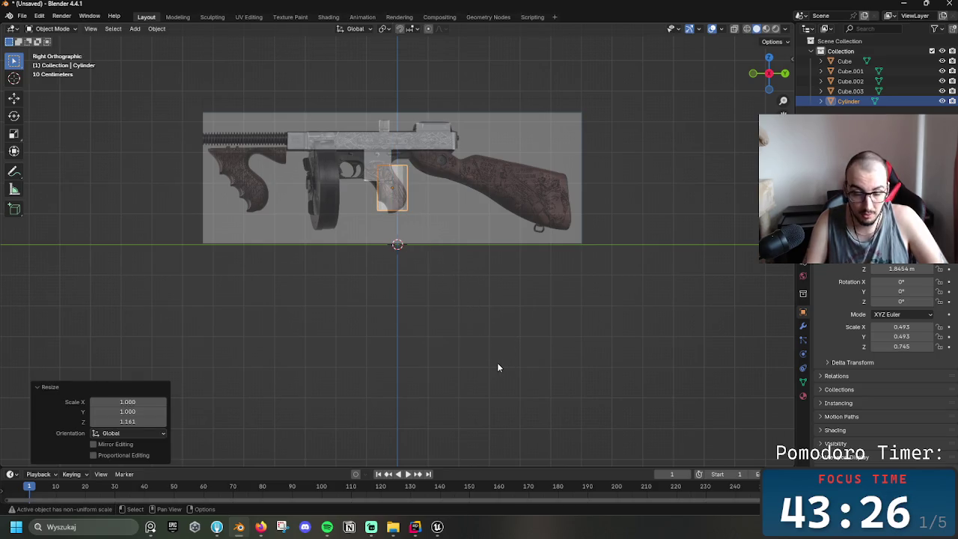
- Tilt the cylinder 35.21° along the rear grip, shrink and place it, then duplicate it
key("r")
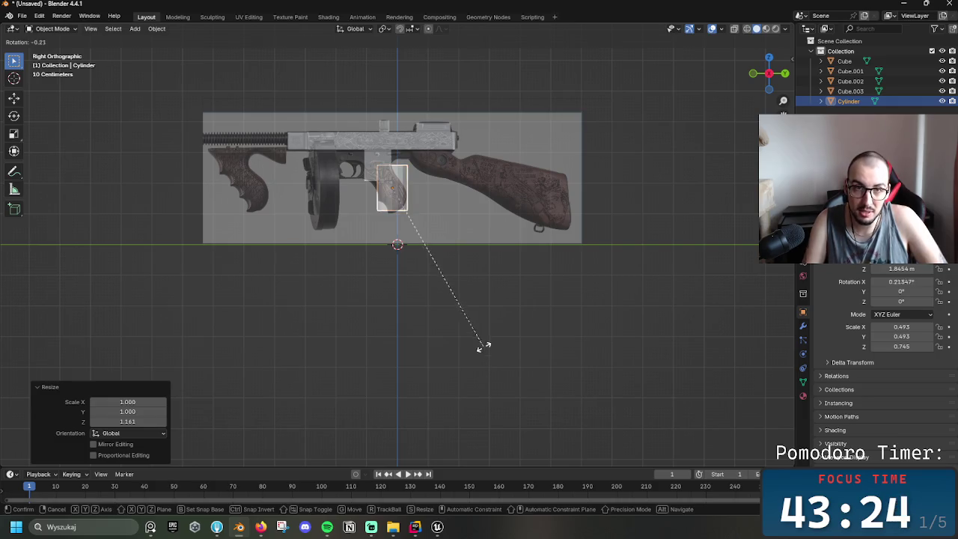
left_click(636, 301)
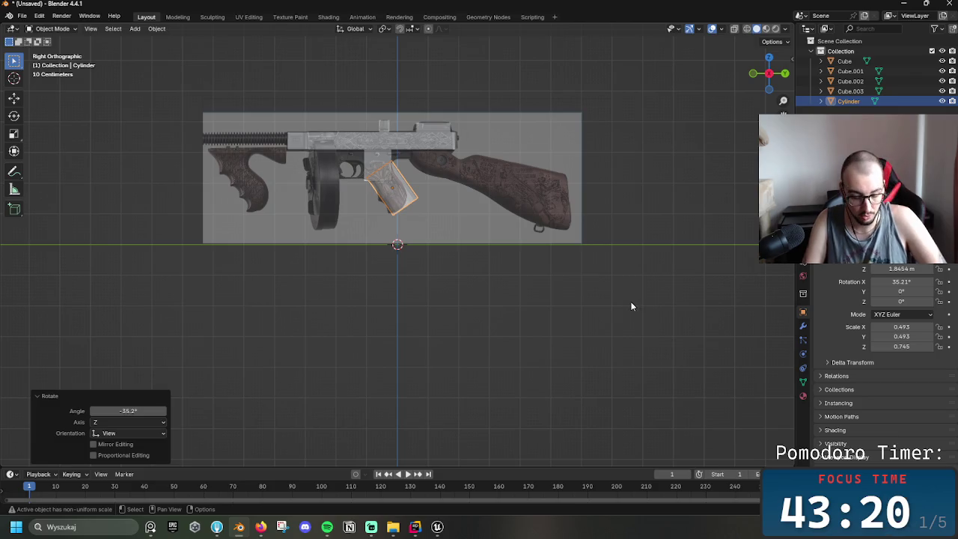
key("g")
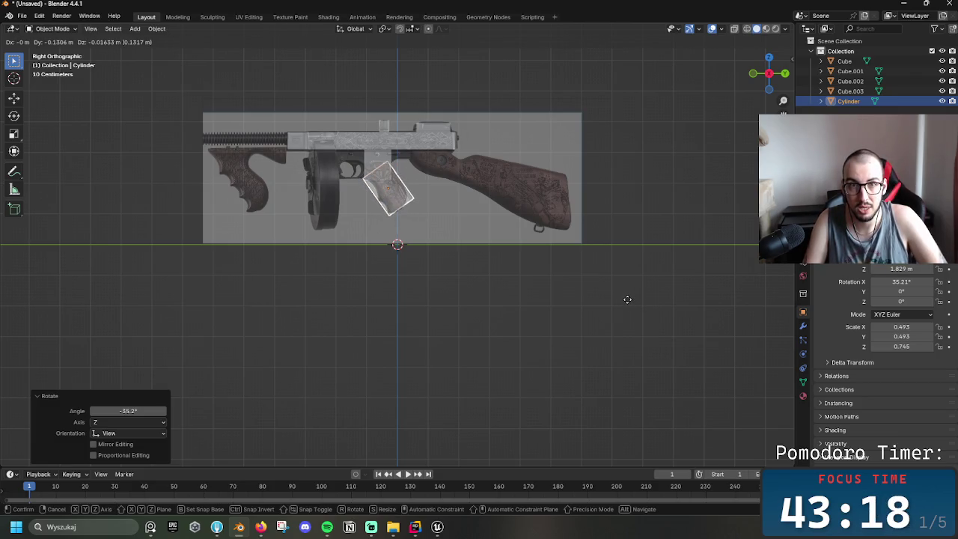
left_click(625, 299)
key("s")
left_click(601, 305)
key("g")
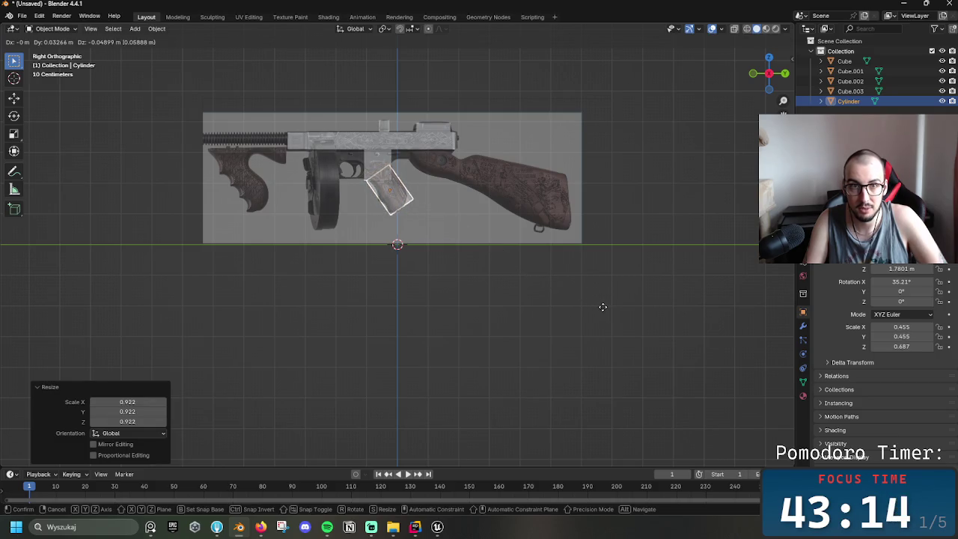
left_click(601, 306)
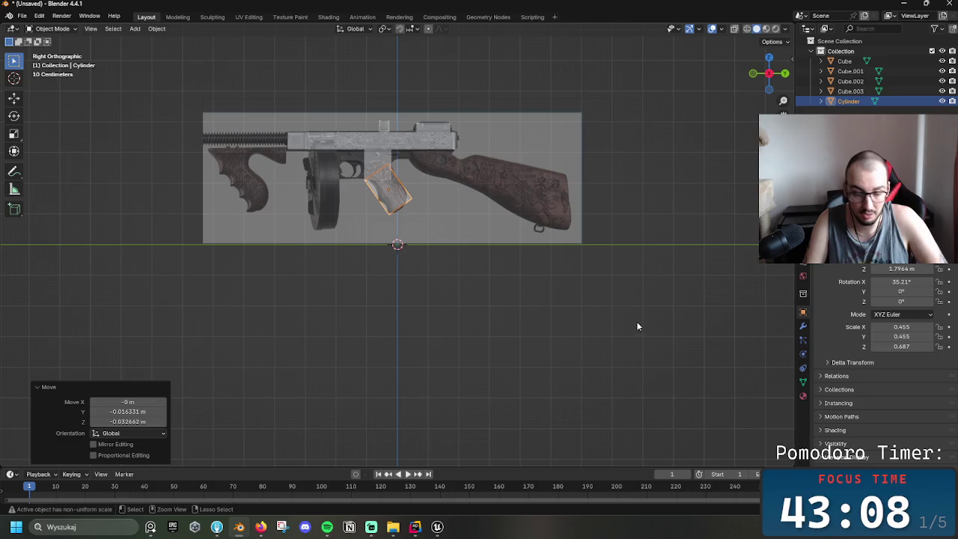
key("ctrl+c")
key("ctrl+v")
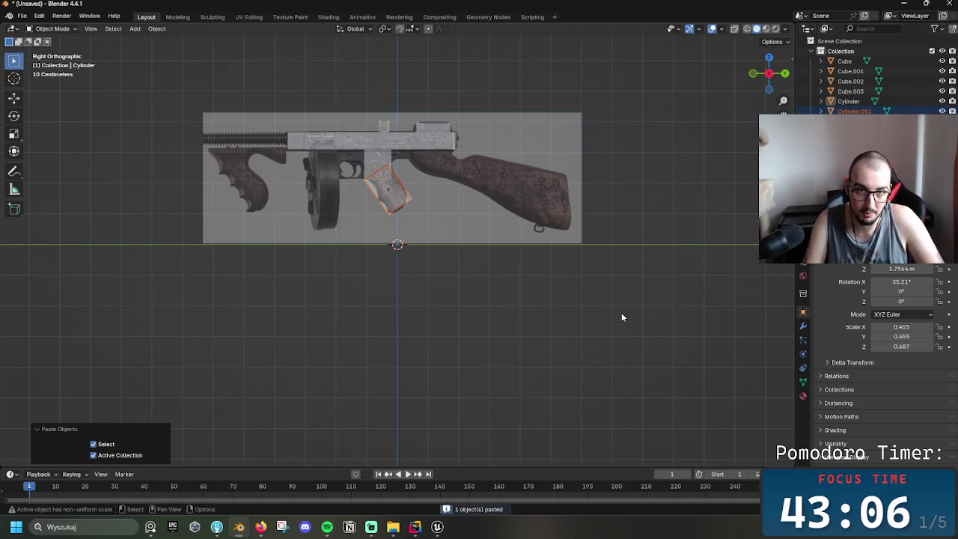
- Move Cylinder.001 onto the front grip, scale it to 1.325 and stretch it 1.655 along Z
key("g")
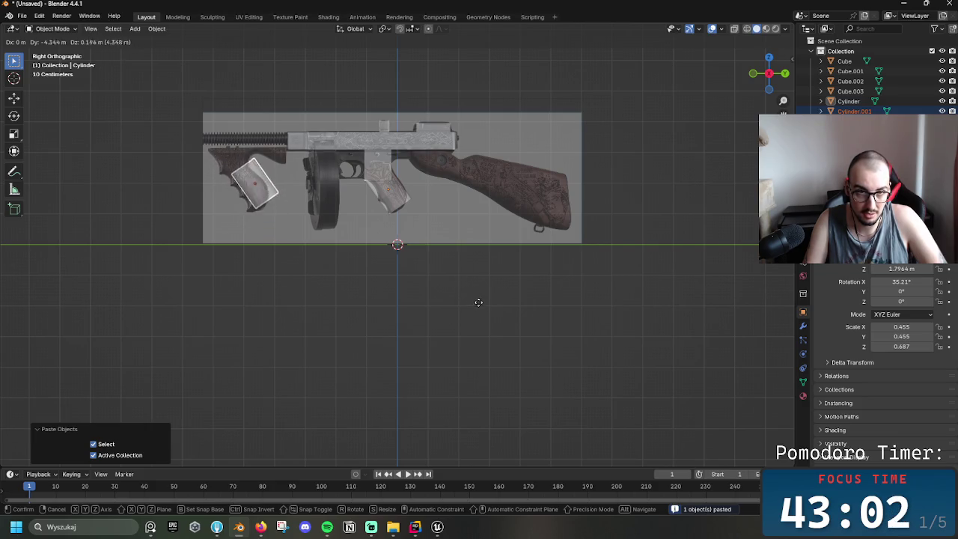
left_click(470, 301)
key("s")
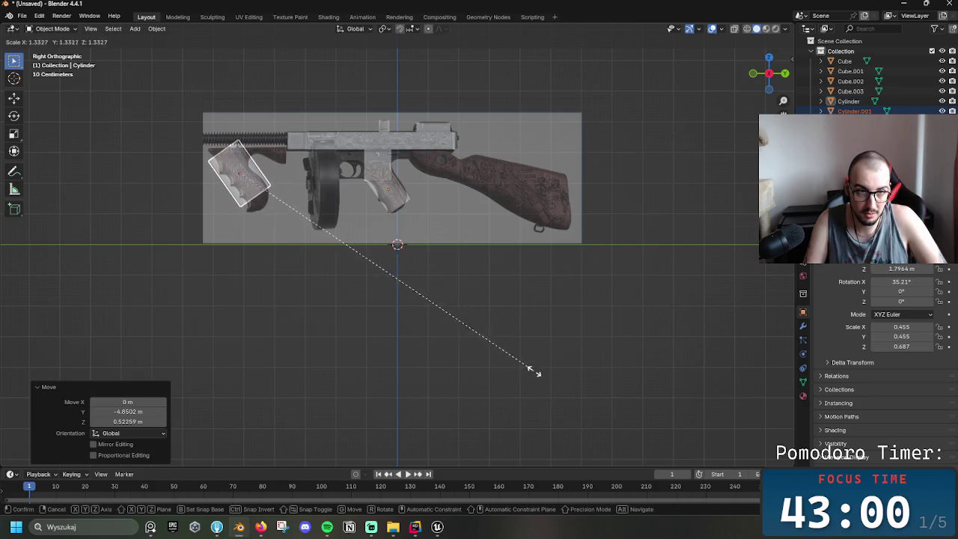
left_click(534, 365)
key("s")
key("z")
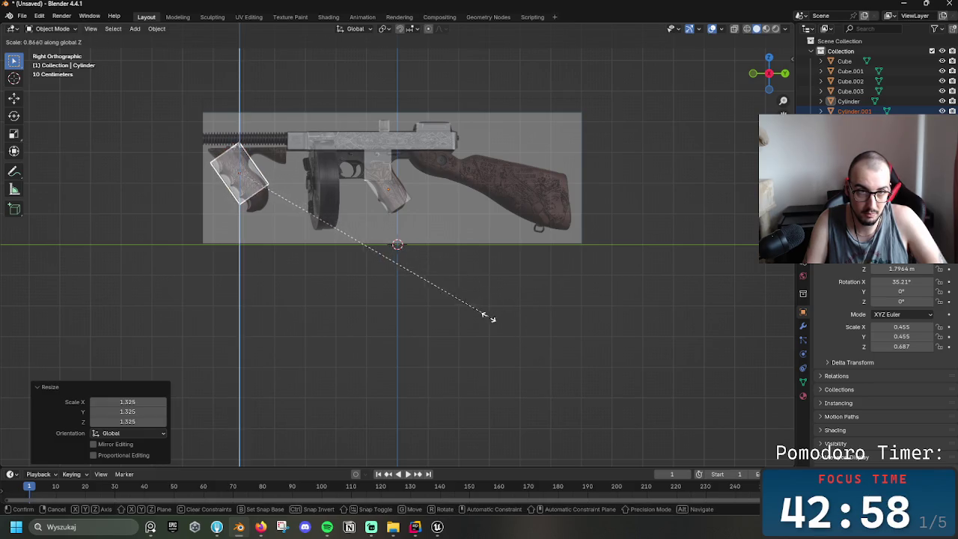
left_click(662, 427)
- Flatten the copy to 0.283 along Y and fine-tune its front grip position
key("s")
key("y")
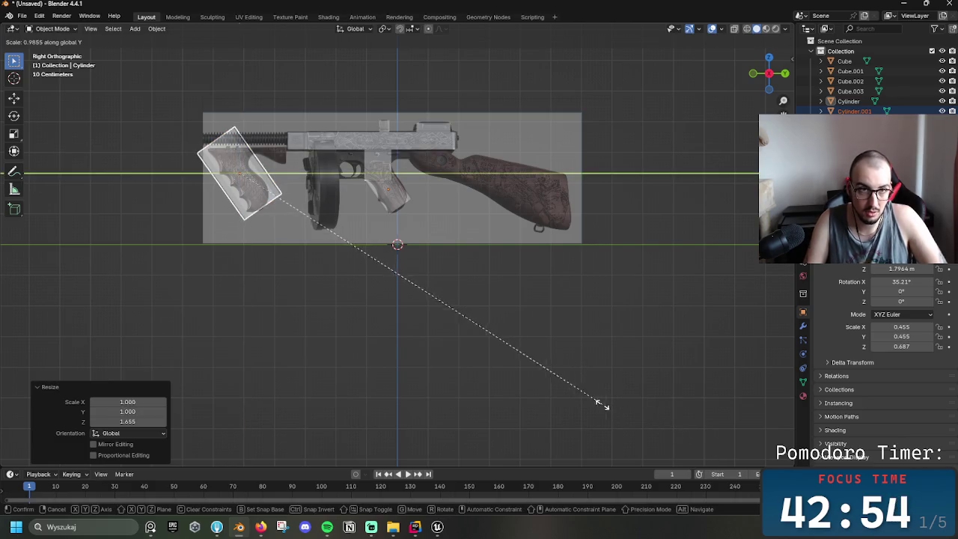
left_click(226, 294)
key("g")
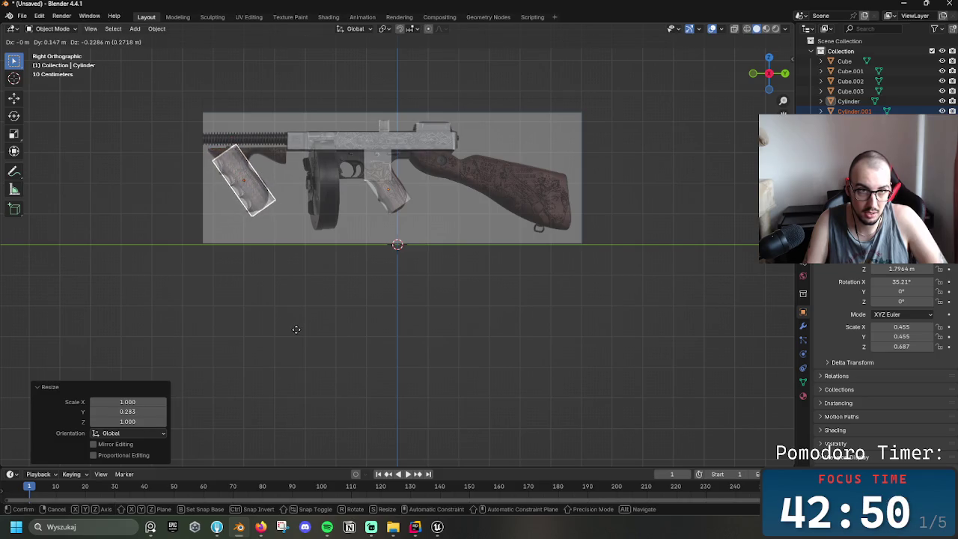
left_click(397, 331)
mouse_move(350, 322)
middle_mouse_down("shift")
mouse_move(399, 362)
mouse_move(412, 341)
middle_mouse_up("shift")
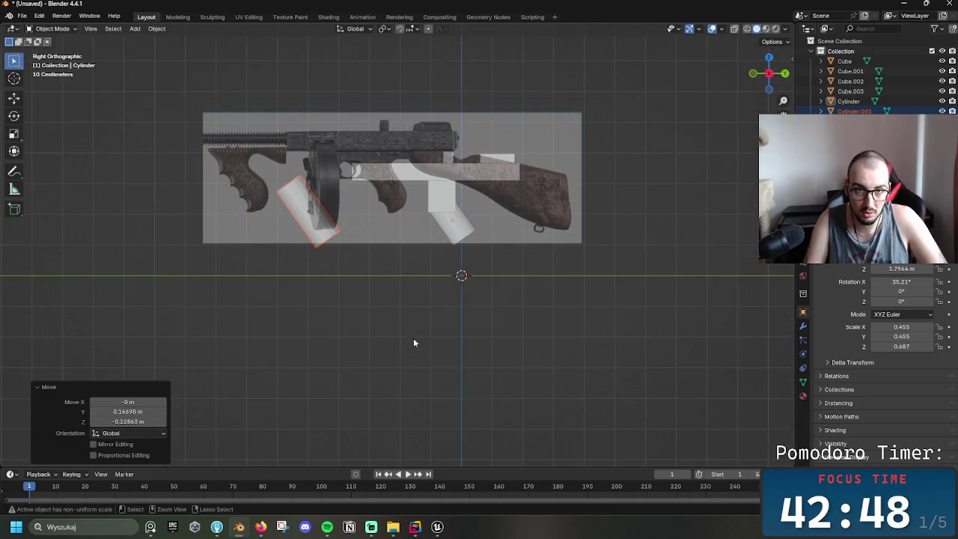
middle_click_drag(671, 328, 606, 297, "shift")
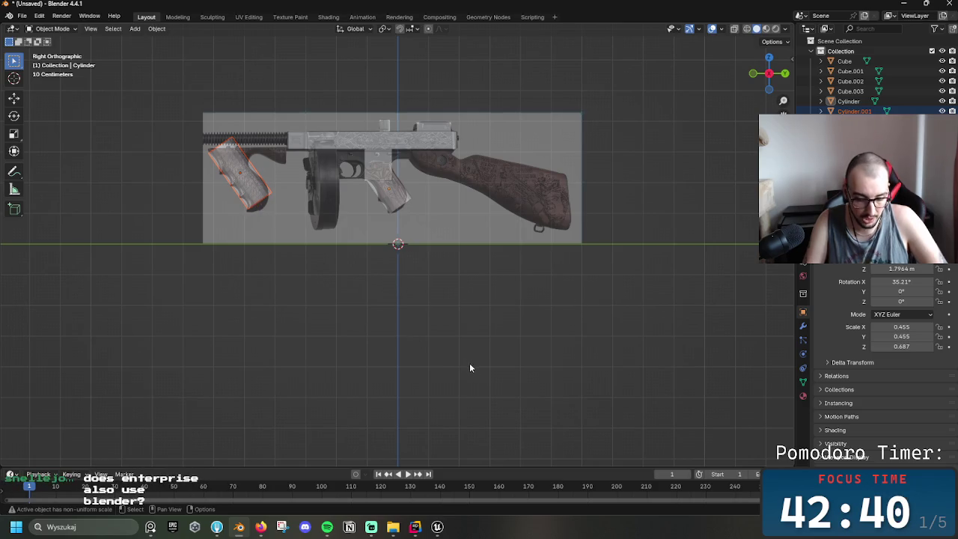
key("g")
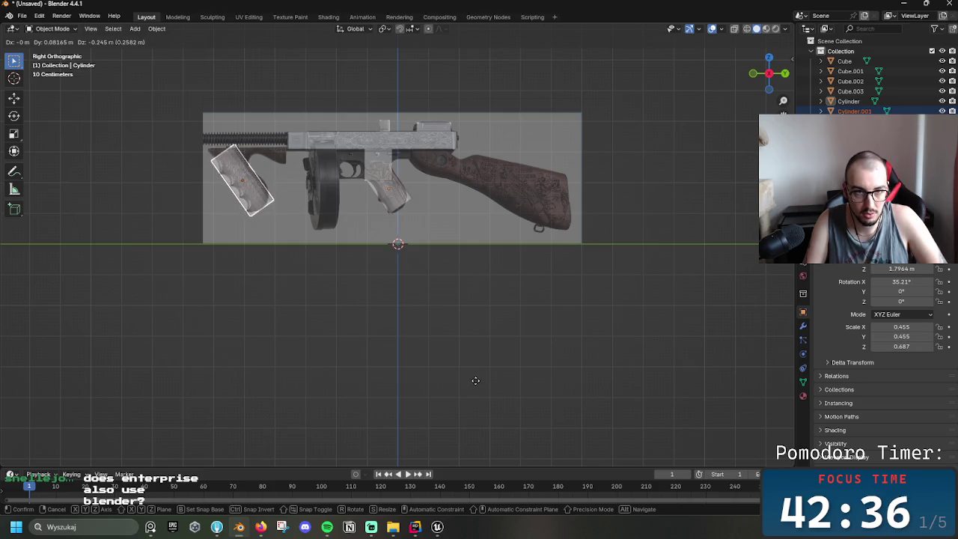
left_click(444, 356)
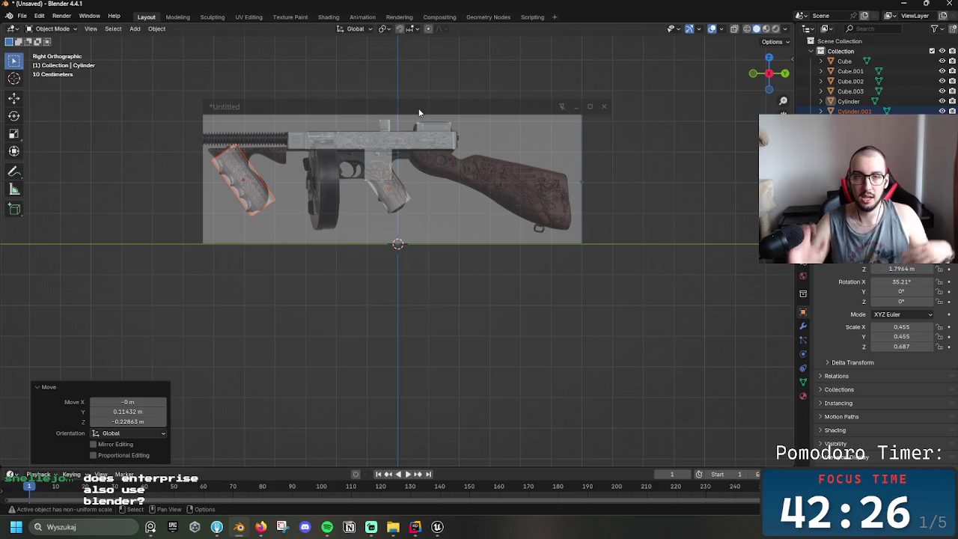
left_click(434, 285)
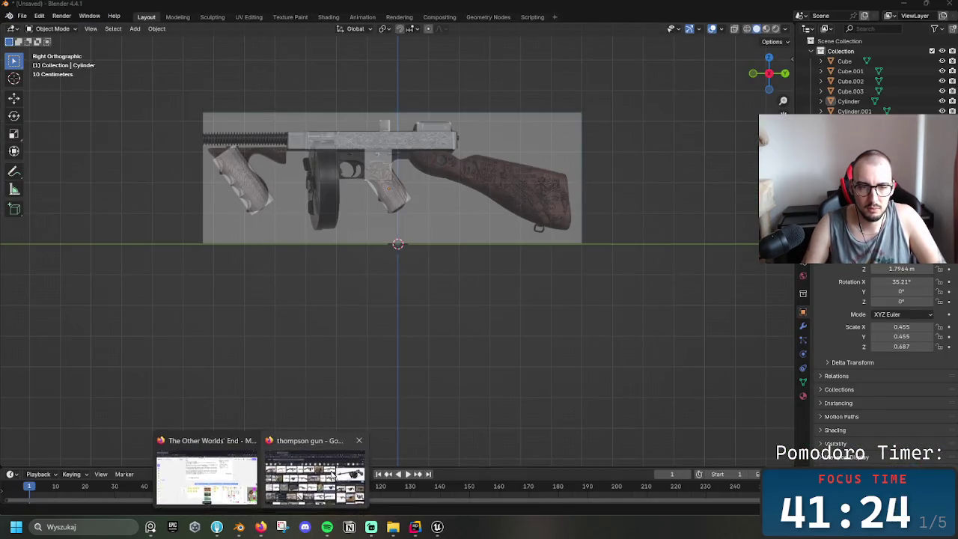
- Replace the Thompson gun image search in Firefox with a 'flo movie' search
left_click(314, 486)
left_click(188, 83)
left_click(17, 80)
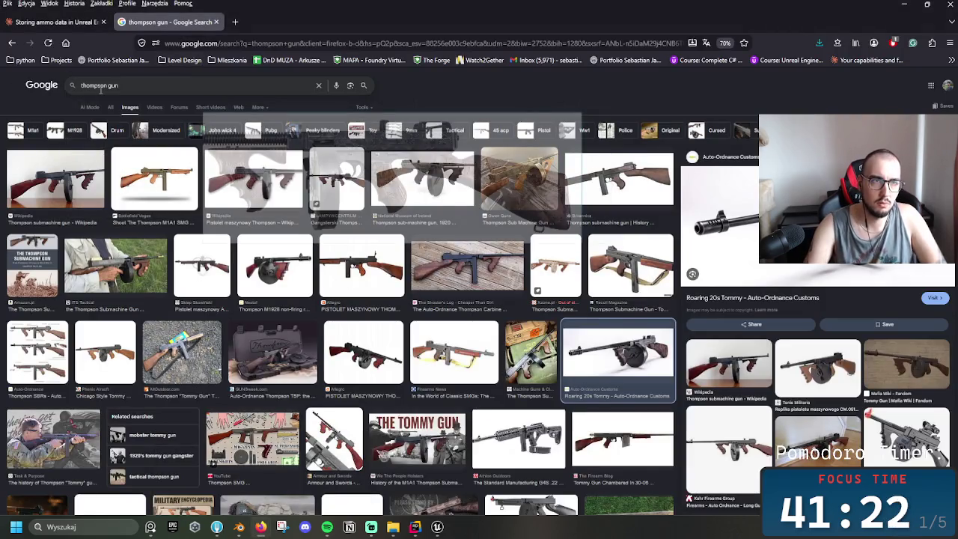
type("flo")
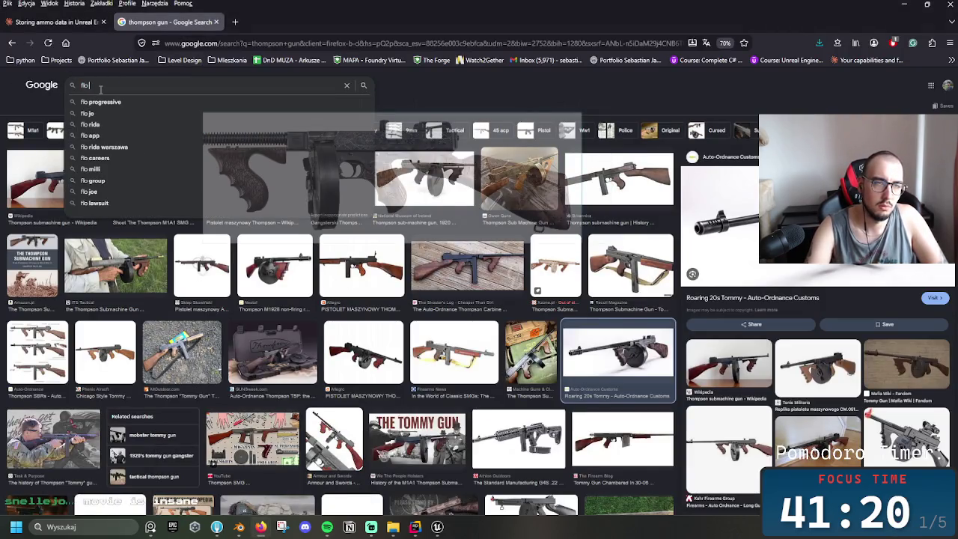
type(" movie")
key("Return")
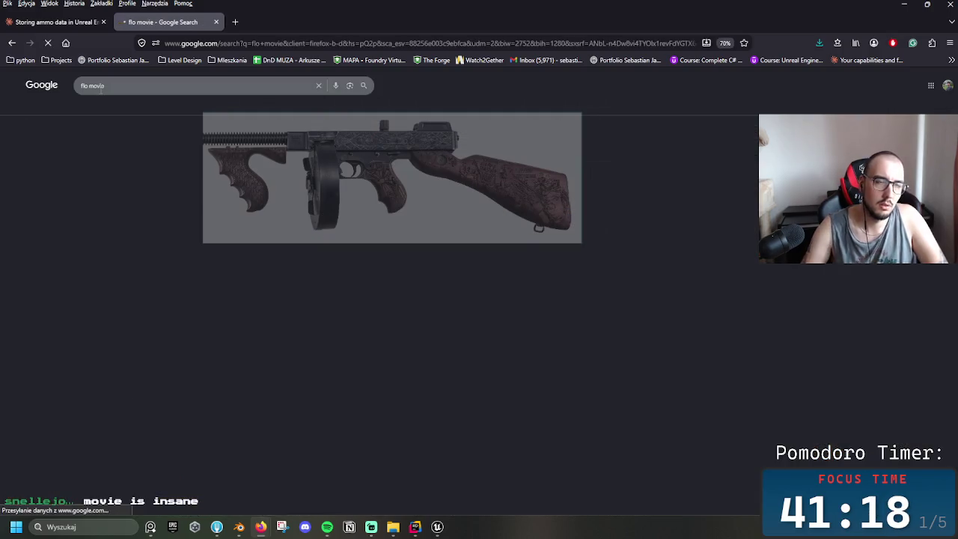
- Preview the Flow (2024) IMDb image, the Janus Films dog still and the cat poster
left_click(32, 193)
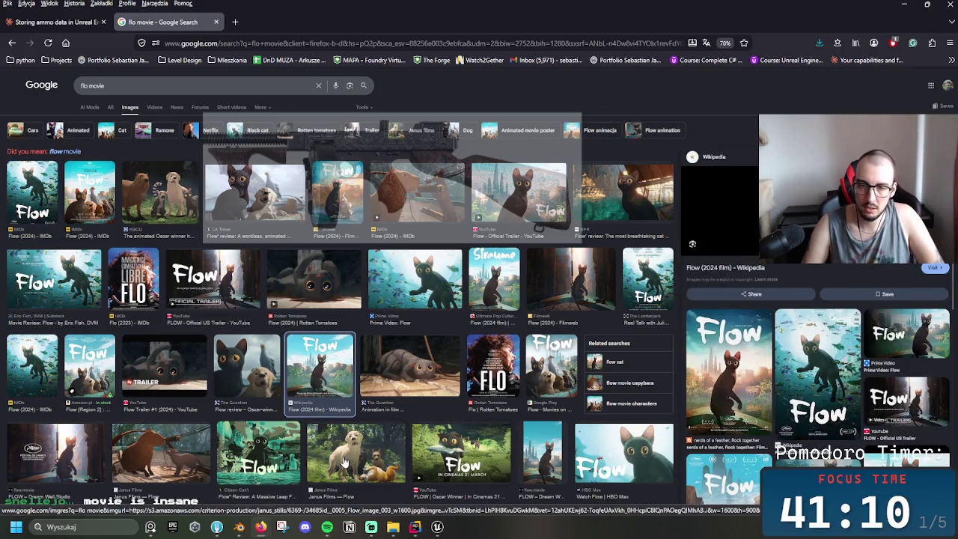
left_click(348, 460)
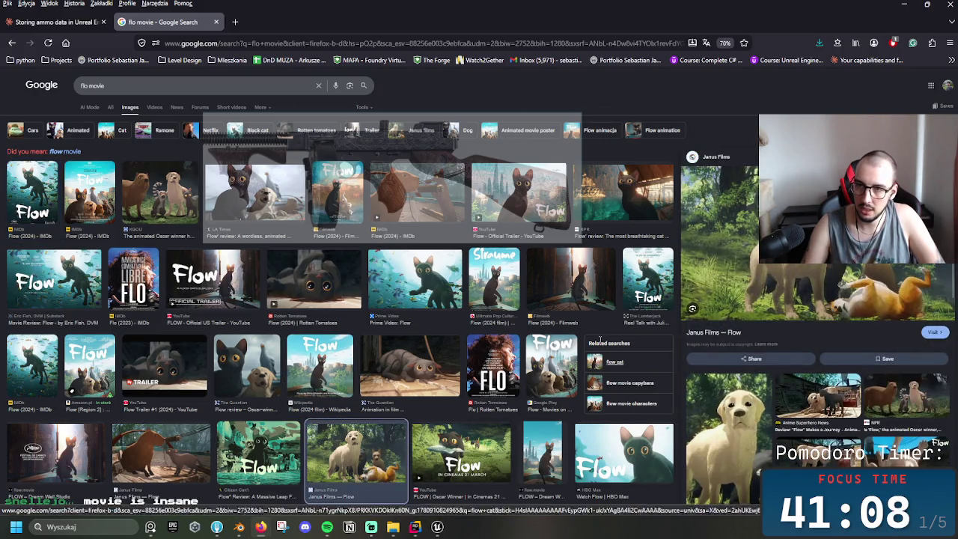
left_click(495, 296)
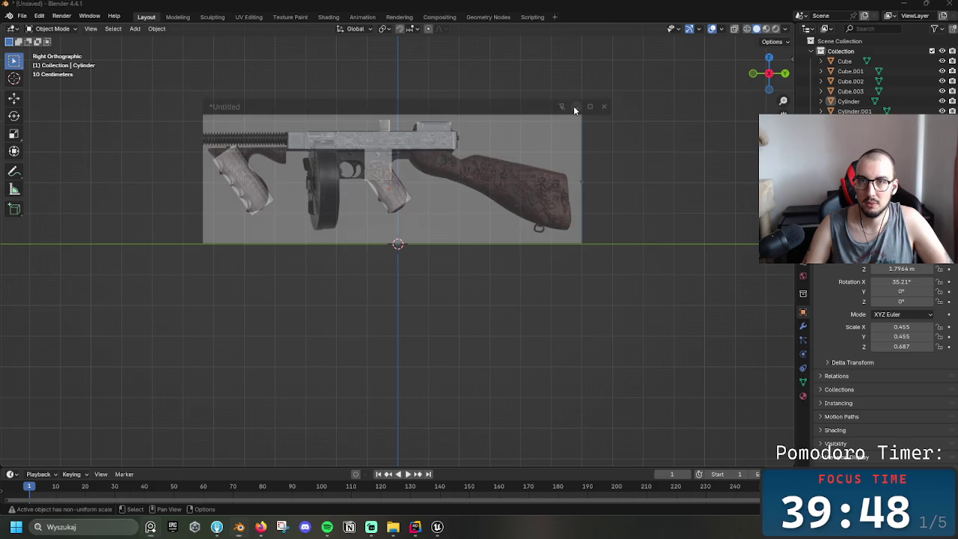
- Hide the reference image window and orbit around the grey blockout in perspective
left_click(573, 106)
right_click(309, 225)
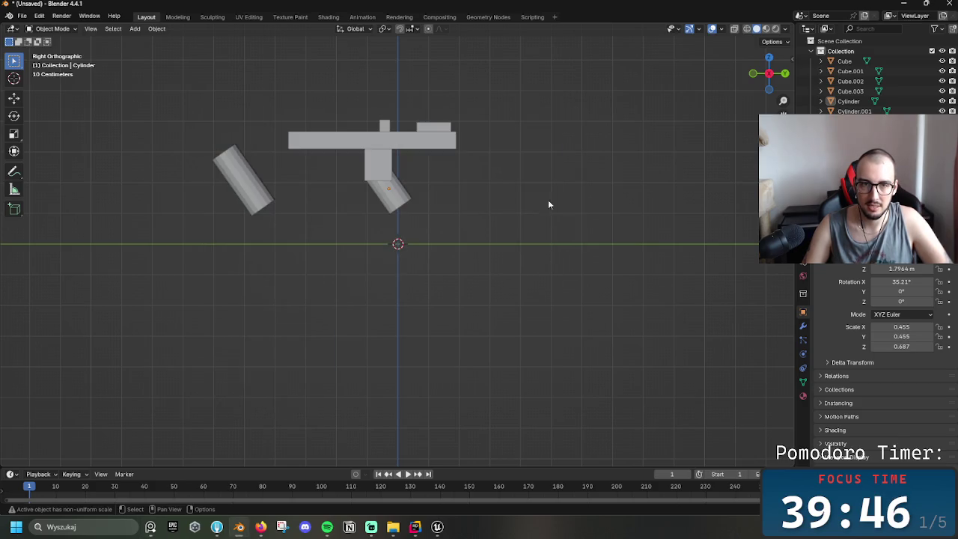
middle_click_drag(553, 209, 418, 296, "shift")
mouse_move(313, 275)
middle_mouse_down()
mouse_move(369, 256)
mouse_move(348, 291)
mouse_move(426, 265)
mouse_move(281, 241)
mouse_move(413, 277)
mouse_move(551, 265)
mouse_move(496, 278)
mouse_move(133, 234)
mouse_move(349, 280)
mouse_move(239, 259)
mouse_move(131, 253)
mouse_move(474, 284)
mouse_move(509, 297)
mouse_move(430, 297)
mouse_move(445, 299)
middle_mouse_up()
scroll(446, 299, "up", 2)
scroll(429, 300, "up", 2)
mouse_move(468, 333)
middle_mouse_down()
mouse_move(519, 289)
mouse_move(364, 293)
mouse_move(318, 305)
middle_mouse_up()
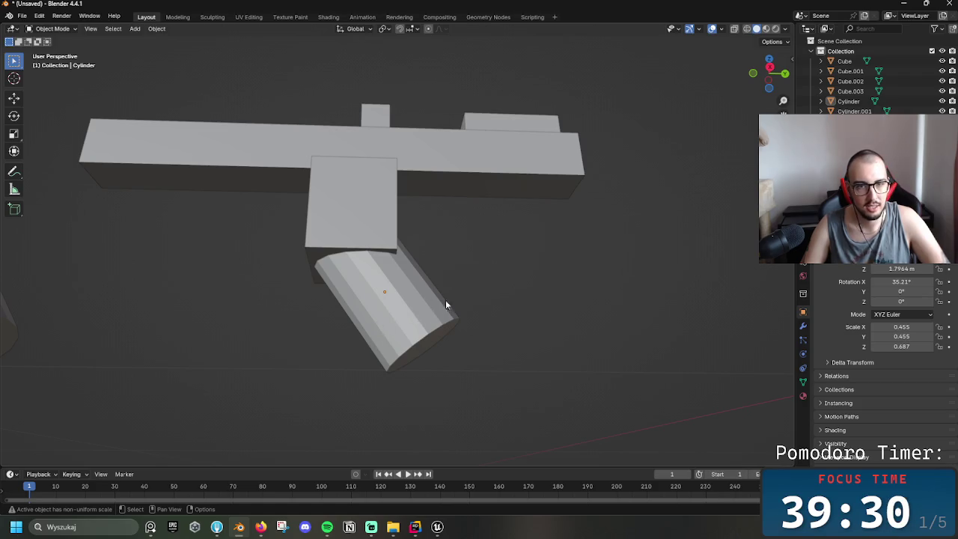
mouse_move(513, 281)
middle_mouse_down()
mouse_move(400, 334)
mouse_move(169, 287)
mouse_move(43, 311)
mouse_move(503, 260)
mouse_move(387, 292)
mouse_move(222, 269)
middle_mouse_up()
mouse_move(492, 357)
middle_mouse_down()
mouse_move(411, 329)
mouse_move(351, 324)
mouse_move(274, 347)
mouse_move(322, 353)
middle_mouse_up()
mouse_move(484, 301)
middle_mouse_down()
mouse_move(449, 317)
mouse_move(336, 324)
mouse_move(221, 300)
mouse_move(393, 277)
middle_mouse_up()
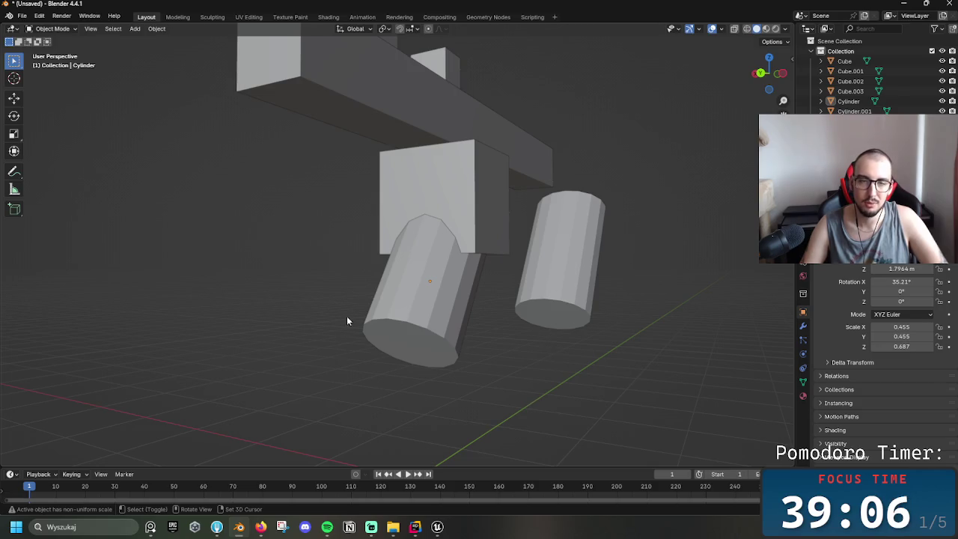
middle_click_drag(344, 325, 480, 304)
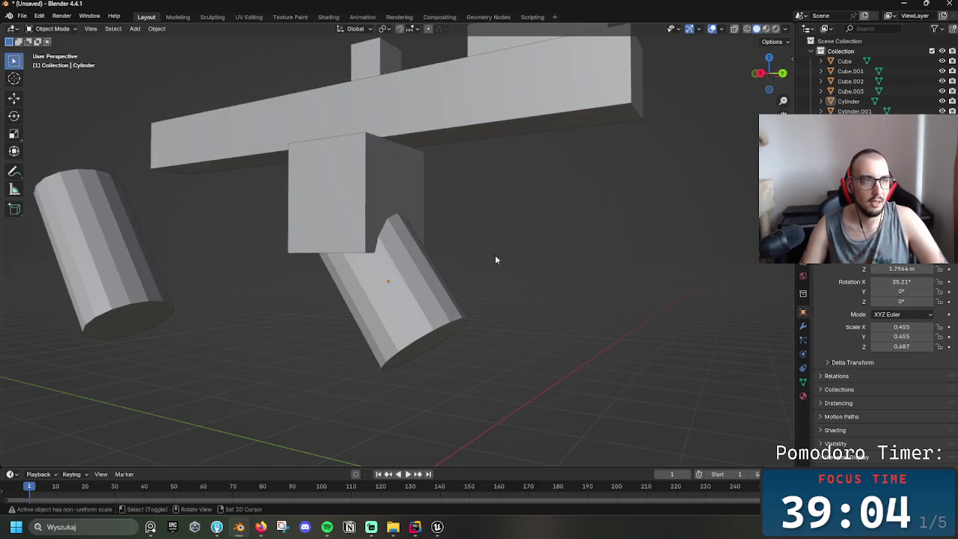
mouse_move(477, 359)
middle_mouse_down()
mouse_move(541, 282)
mouse_move(484, 303)
mouse_move(560, 304)
mouse_move(425, 360)
mouse_move(417, 262)
mouse_move(375, 213)
mouse_move(442, 314)
mouse_move(452, 313)
mouse_move(434, 385)
middle_mouse_up()
- Zoom in and orbit to a low oblique view of the two cylinders
scroll(426, 361, "up", 3)
scroll(429, 363, "up", 2)
scroll(434, 385, "up", 2)
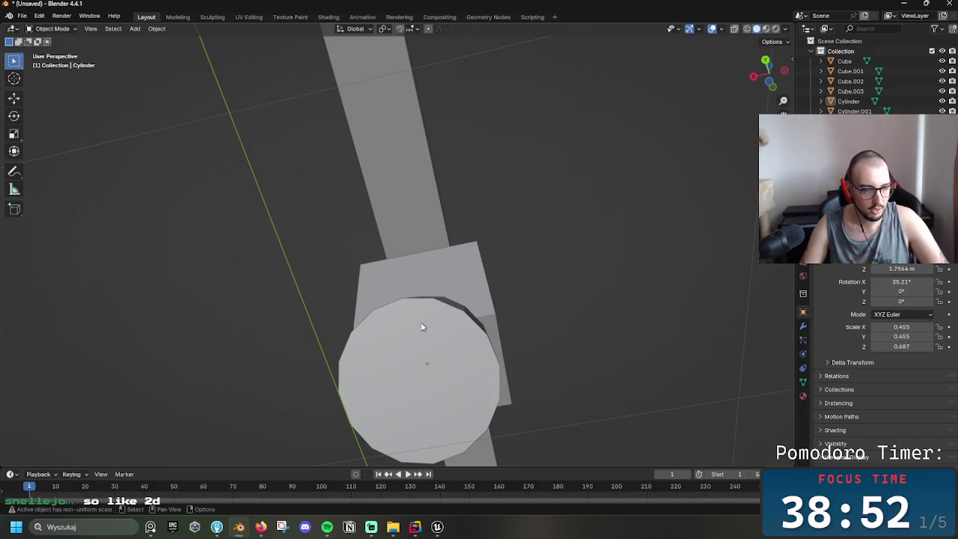
mouse_move(500, 283)
middle_mouse_down()
mouse_move(464, 326)
mouse_move(457, 366)
mouse_move(460, 313)
mouse_move(389, 242)
mouse_move(406, 250)
mouse_move(403, 275)
mouse_move(186, 271)
middle_mouse_up()
scroll(404, 329, "down", 3)
scroll(415, 327, "down", 2)
scroll(424, 325, "down", 2)
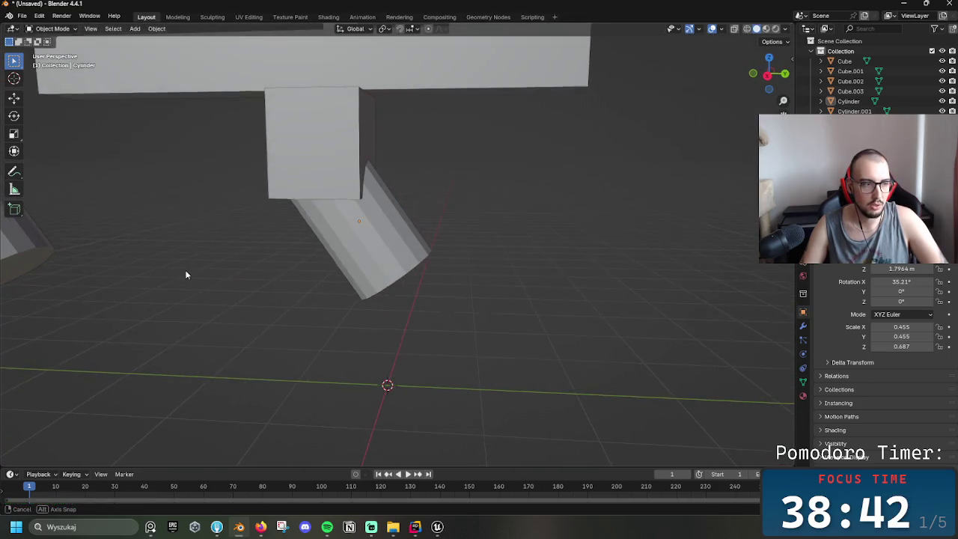
- Return to the side orthographic view and pan and zoom to frame the blockout
left_click(767, 74)
middle_click_drag(398, 210, 503, 270, "shift")
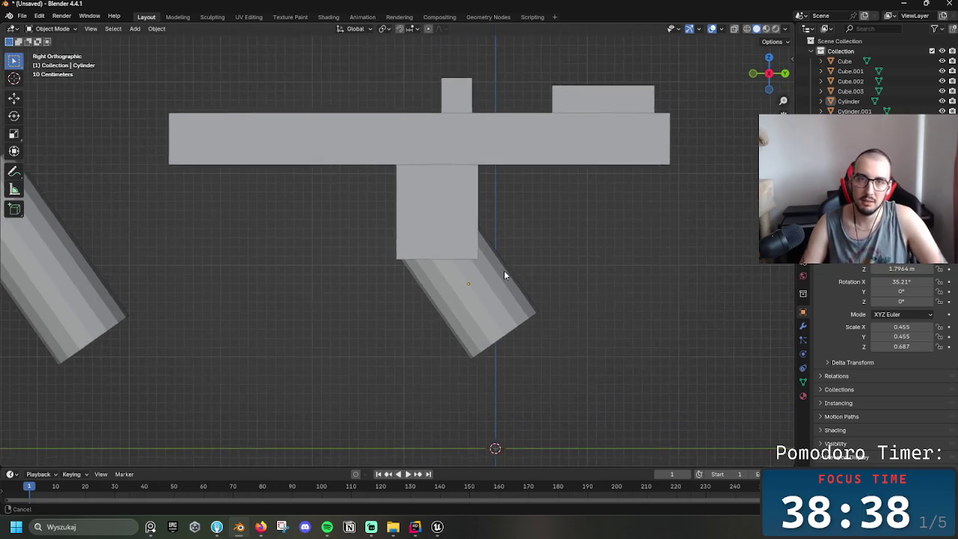
scroll(501, 270, "down", 2)
scroll(505, 278, "down", 2)
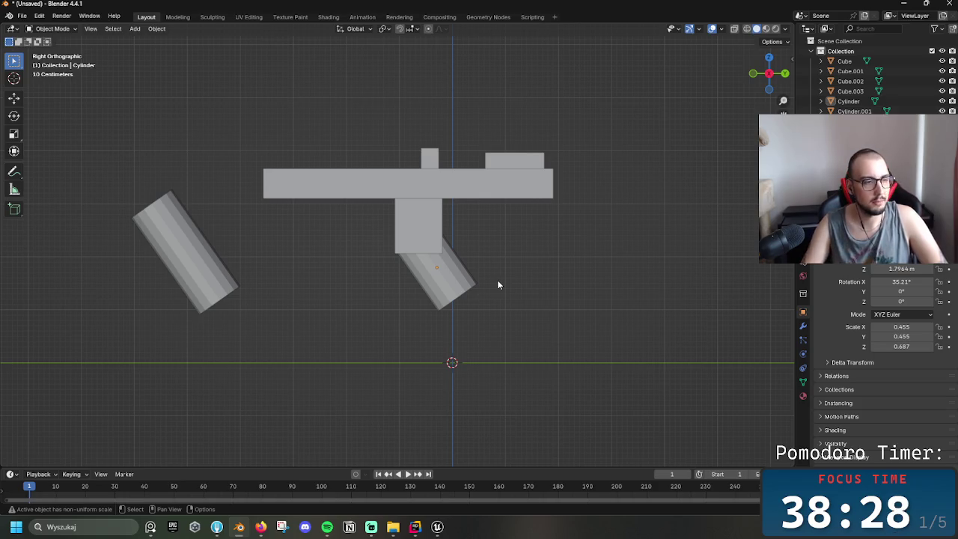
middle_click_drag(373, 244, 412, 284, "shift")
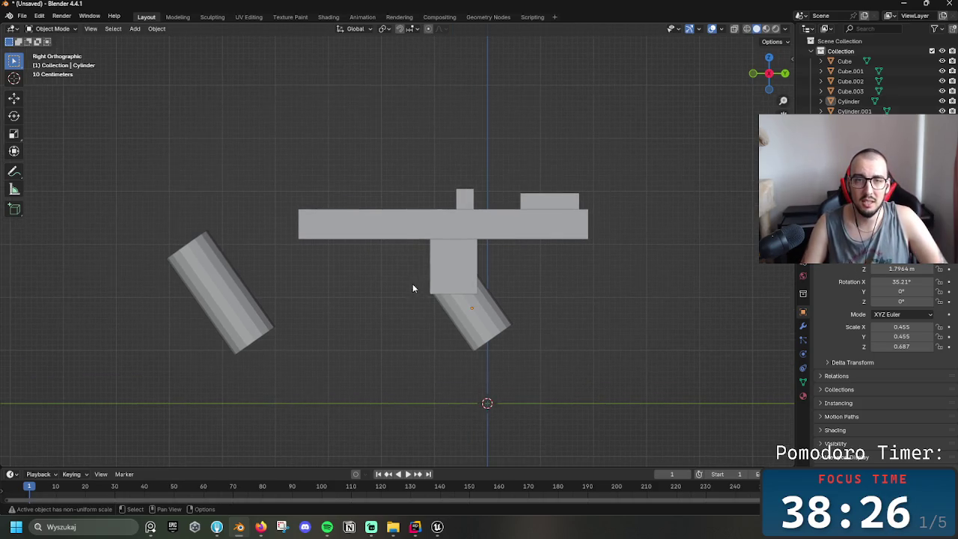
middle_click_drag(379, 320, 350, 248, "shift")
scroll(373, 240, "down", 3)
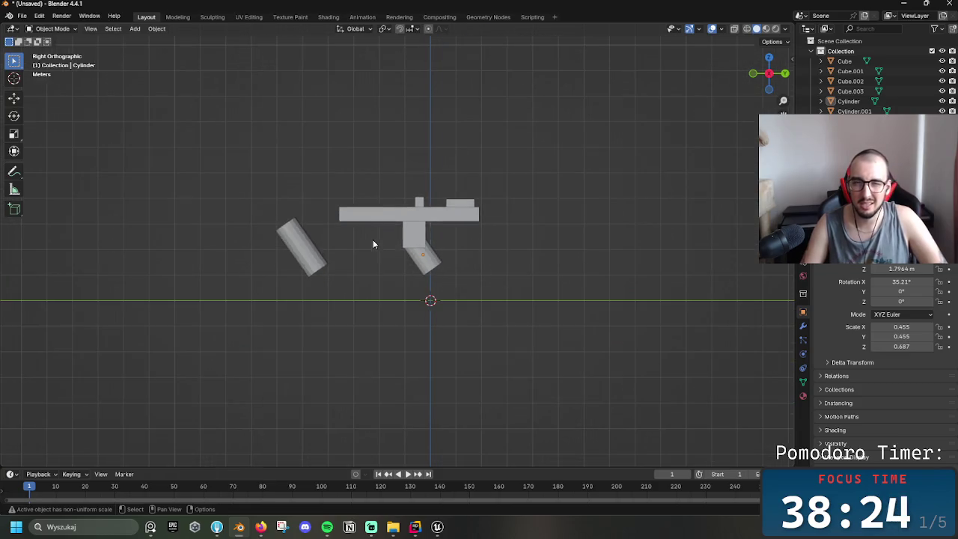
scroll(373, 239, "up", 2)
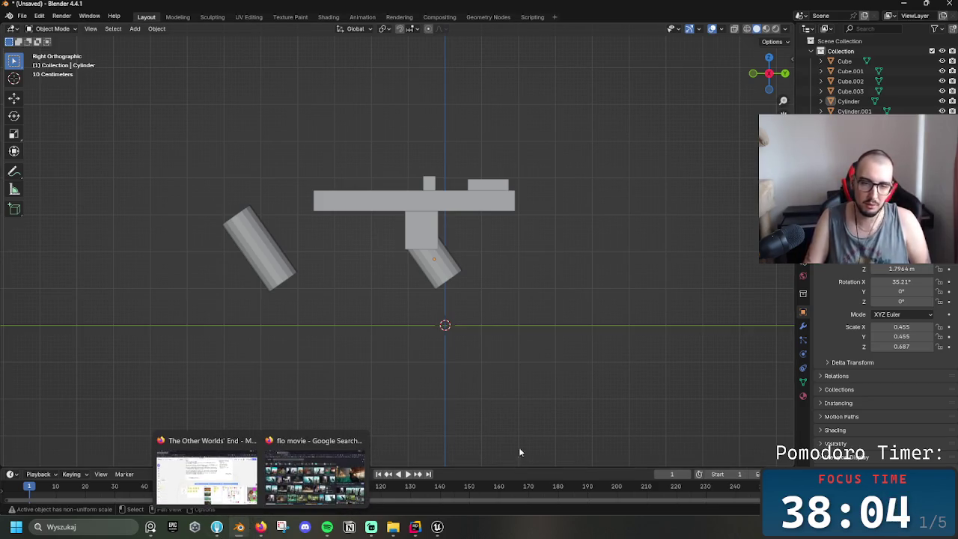
- Bring the Thompson reference image over the model and shift the gun parts to line up
left_click_drag(172, 533, 356, 159)
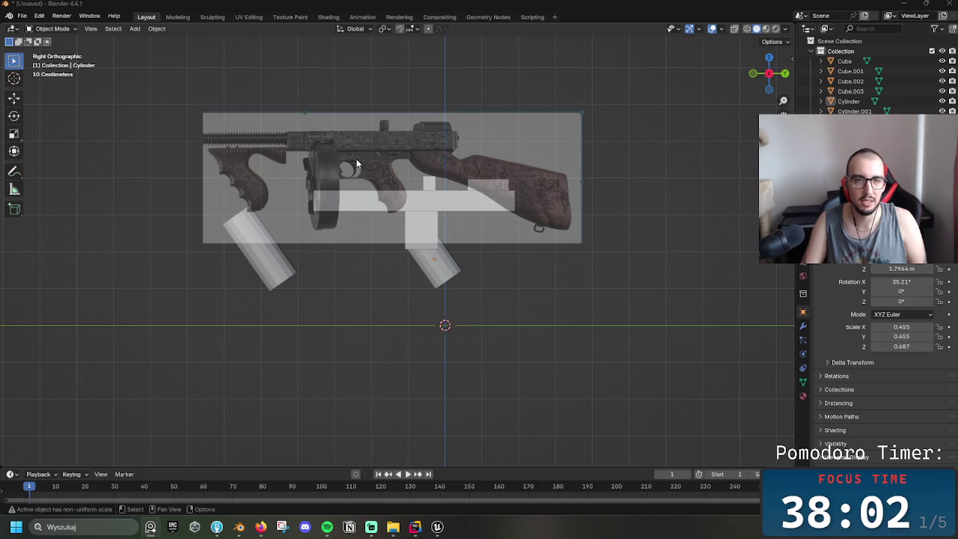
mouse_move(565, 315)
middle_mouse_down("shift")
mouse_move(522, 255)
mouse_move(525, 288)
middle_mouse_up("shift")
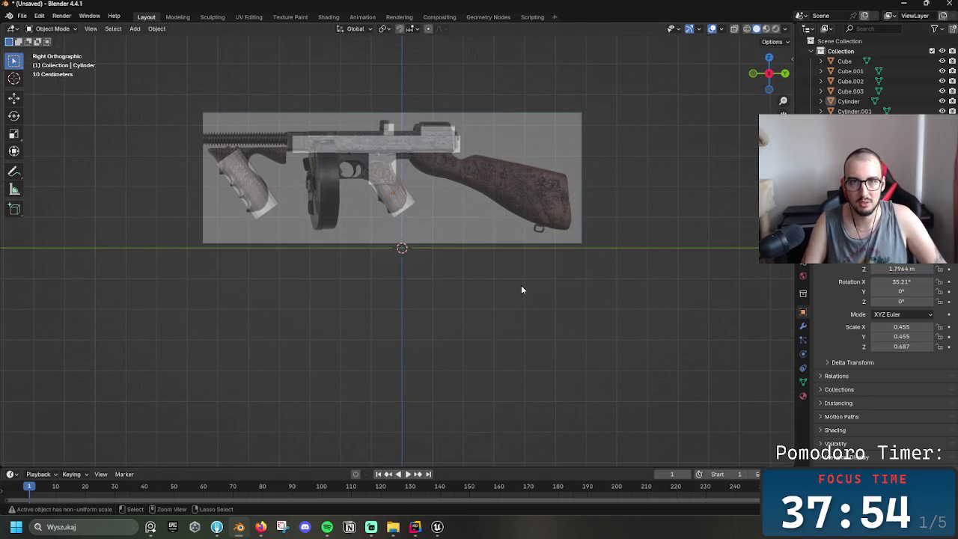
mouse_move(522, 288)
middle_mouse_down("shift")
mouse_move(495, 306)
mouse_move(655, 241)
mouse_move(664, 281)
mouse_move(654, 289)
mouse_move(638, 262)
middle_mouse_up("shift")
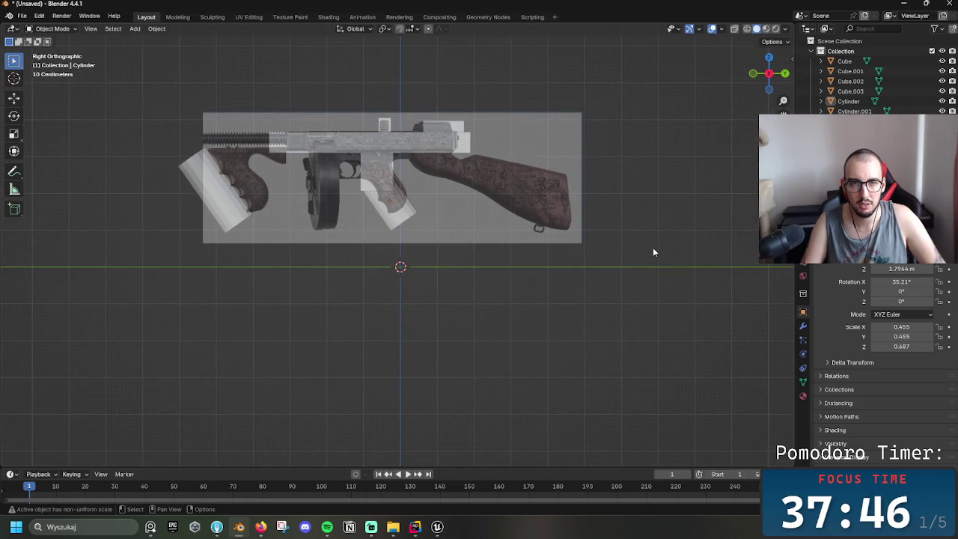
mouse_move(653, 250)
middle_mouse_down("shift")
mouse_move(641, 252)
mouse_move(654, 244)
middle_mouse_up("shift")
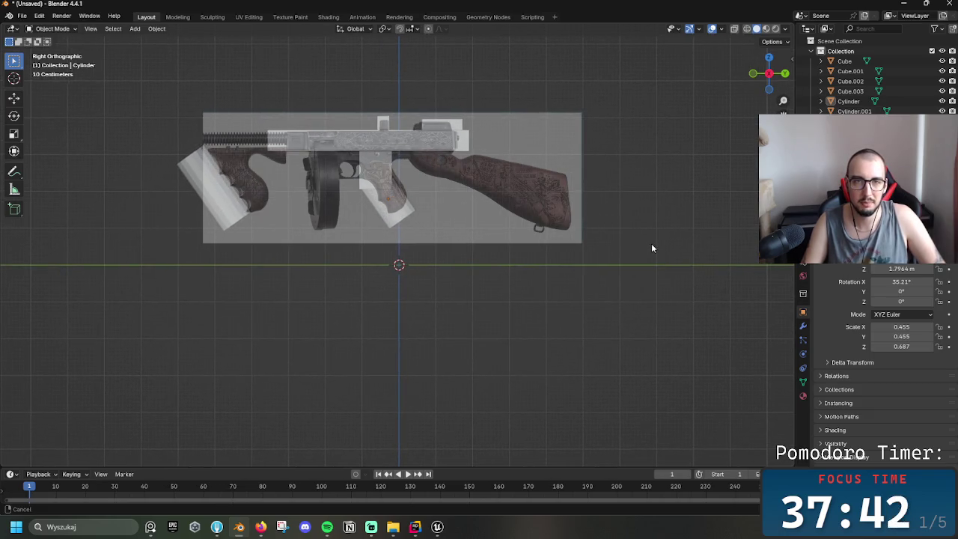
left_click(648, 249)
key("ctrl+z")
key("ctrl+shift+z")
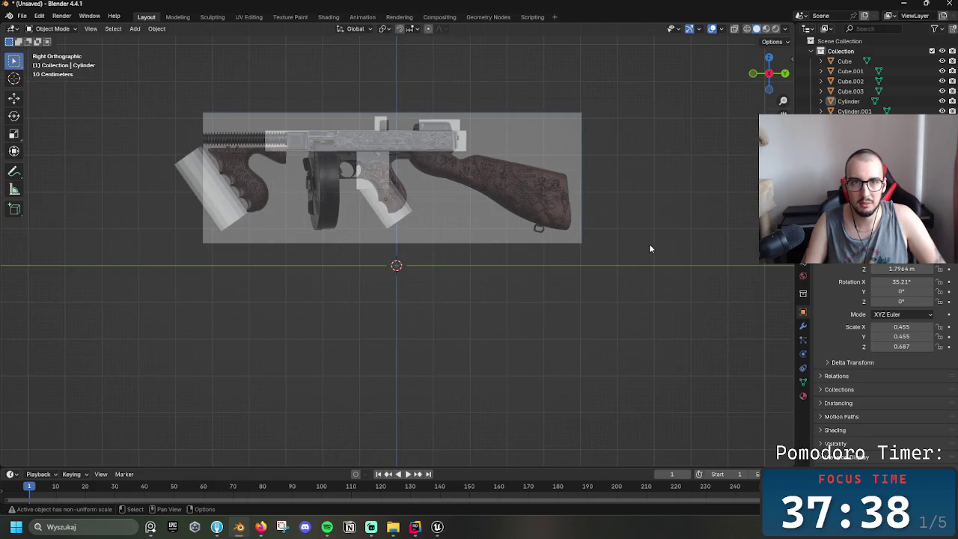
- Check the alignment from slight angles, returning to the side view and zooming in
middle_click_drag(649, 243, 651, 249)
left_click(768, 74)
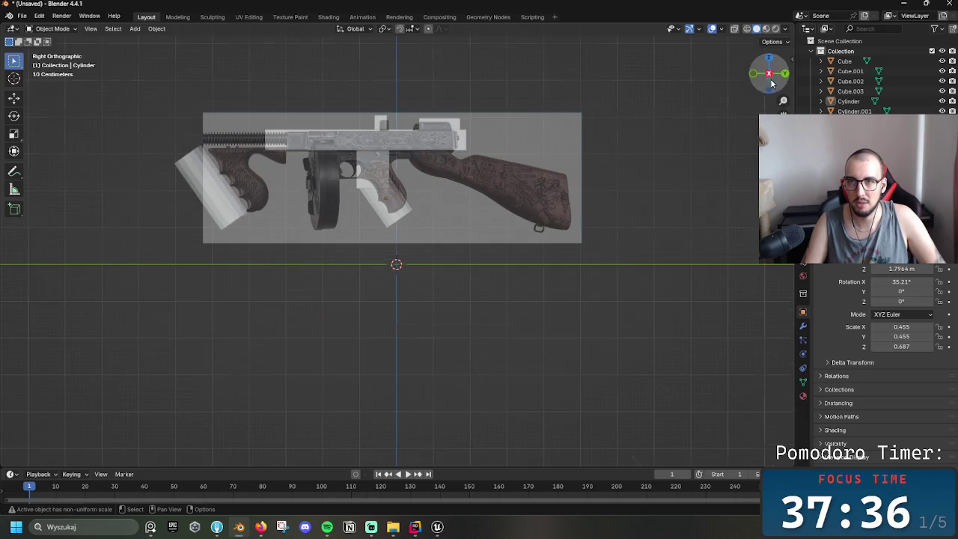
right_click_drag(665, 196, 660, 222, "shift")
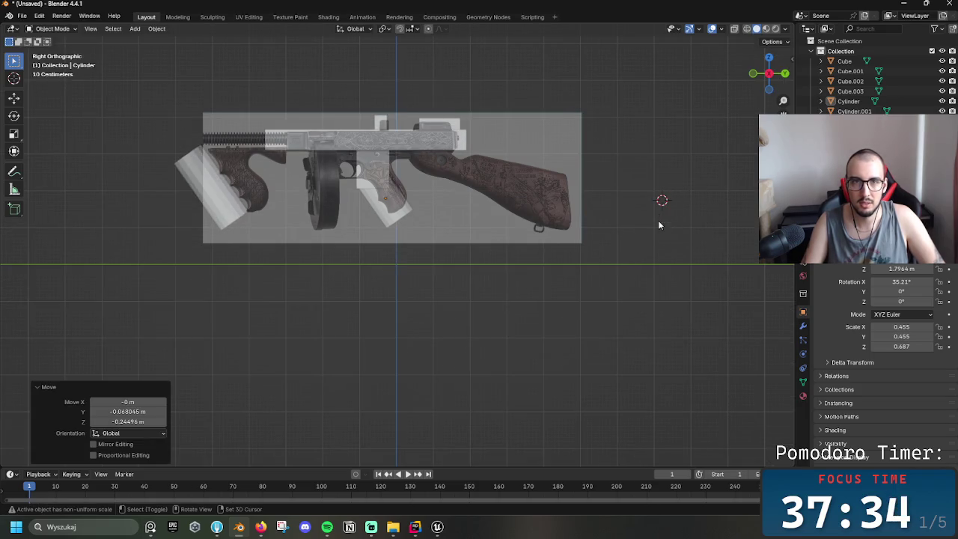
middle_click_drag(646, 241, 645, 248)
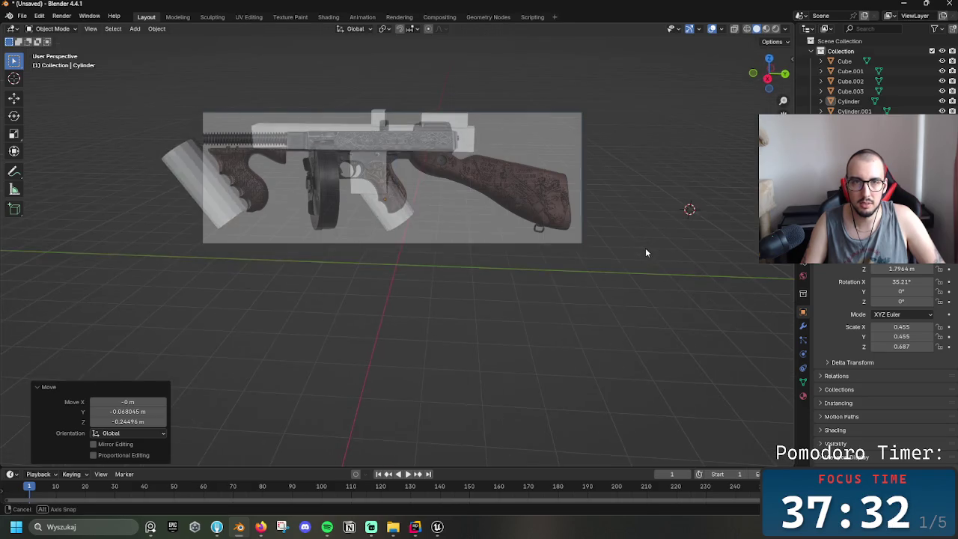
left_click(771, 79)
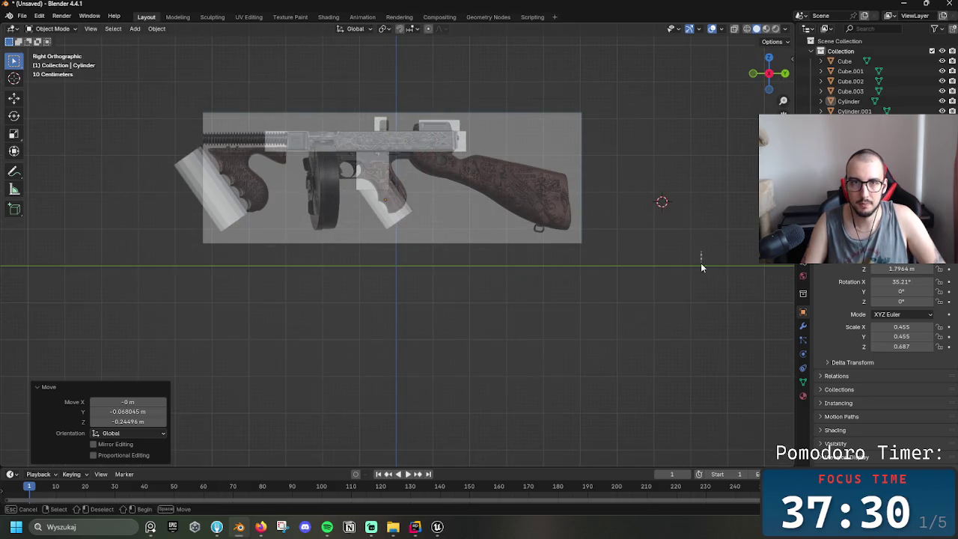
mouse_move(517, 327)
middle_mouse_down()
mouse_move(509, 310)
mouse_move(515, 334)
mouse_move(526, 282)
mouse_move(594, 254)
middle_mouse_up()
left_click(769, 72)
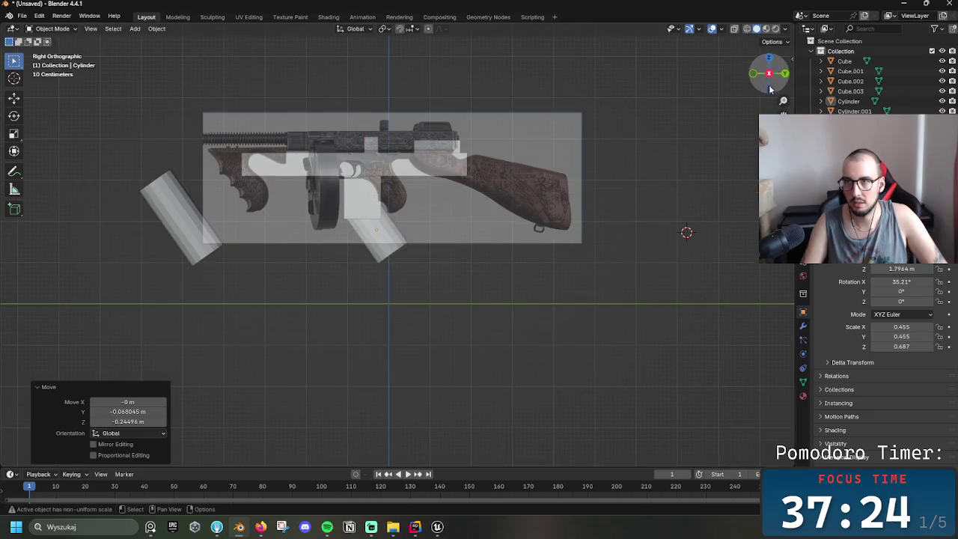
scroll(647, 267, "up", 2)
mouse_move(537, 302)
middle_mouse_down("shift")
mouse_move(549, 293)
mouse_move(554, 308)
mouse_move(560, 273)
mouse_move(537, 353)
mouse_move(587, 314)
mouse_move(618, 259)
mouse_move(620, 267)
mouse_move(613, 258)
middle_mouse_up("shift")
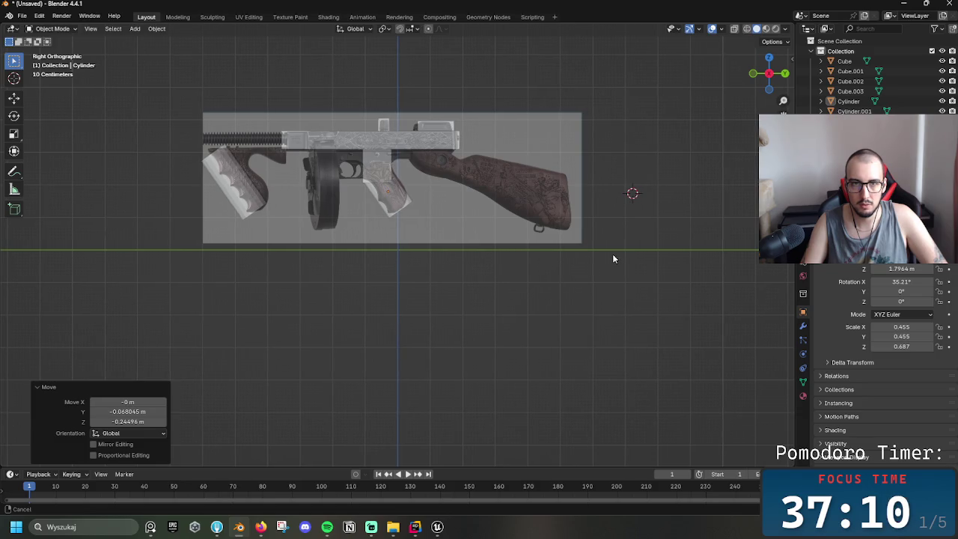
- Move the front grip cylinder to its new spot on the reference, then select Cube.001
left_click(236, 197)
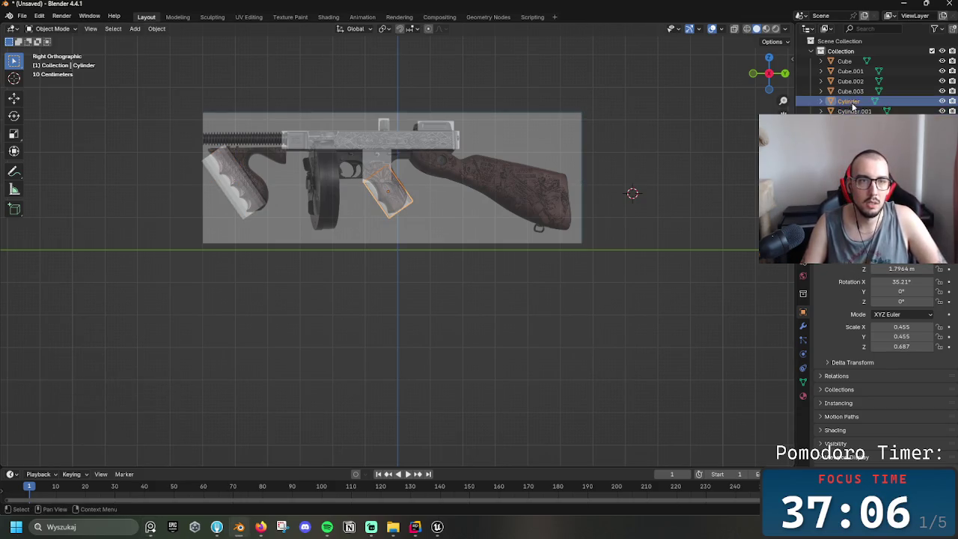
key("g")
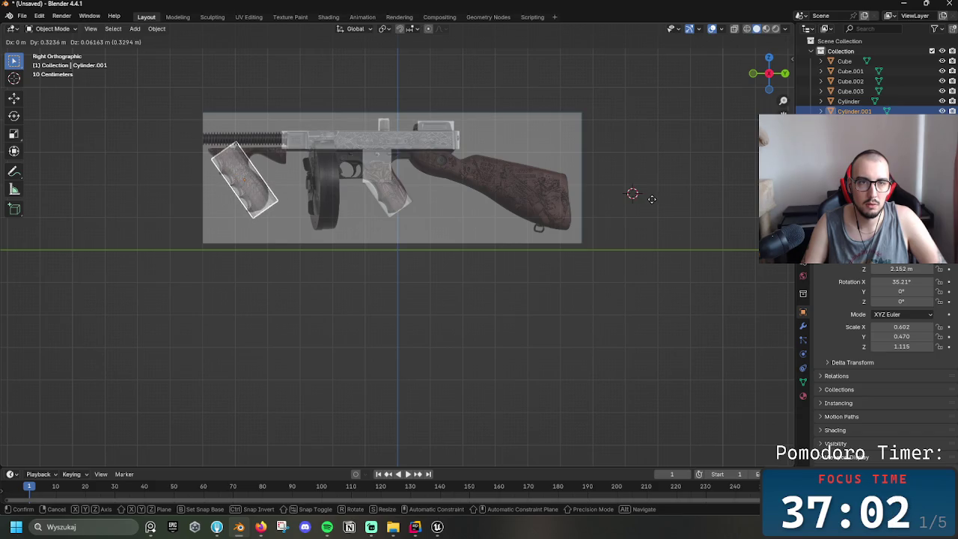
left_click(636, 196)
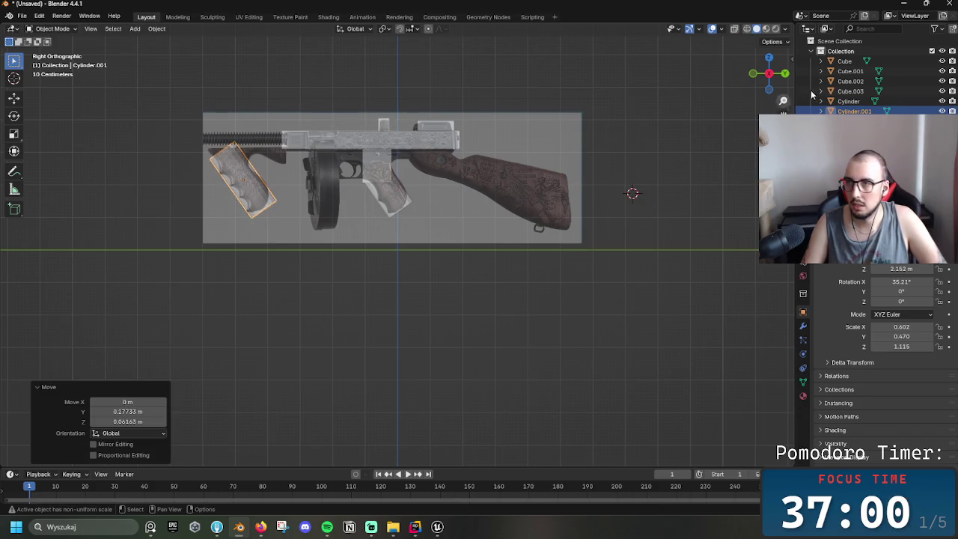
left_click(898, 81)
left_click(896, 71)
mouse_move(330, 174)
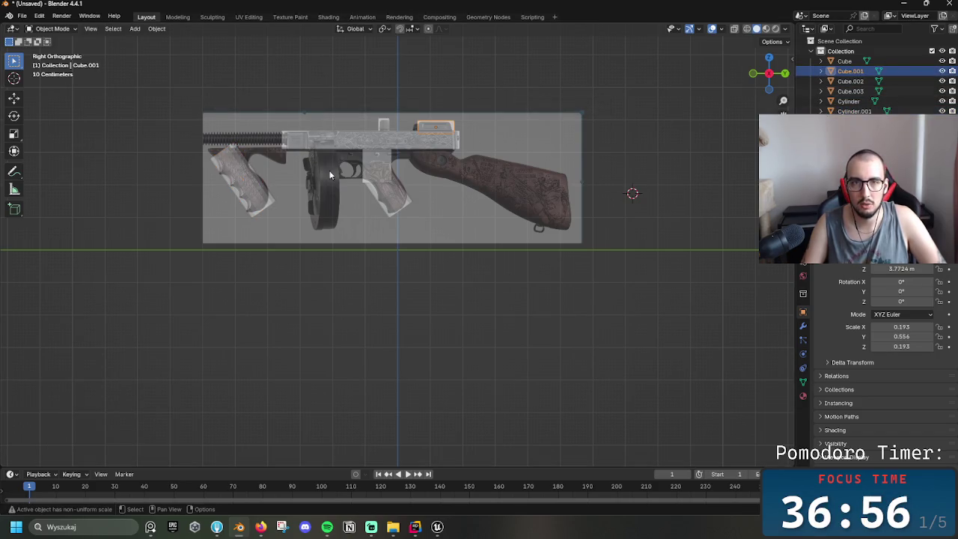
- Widen the reference image to show the full barrel and duplicate the front grip Cylinder.001
left_click_drag(205, 162, 24, 160)
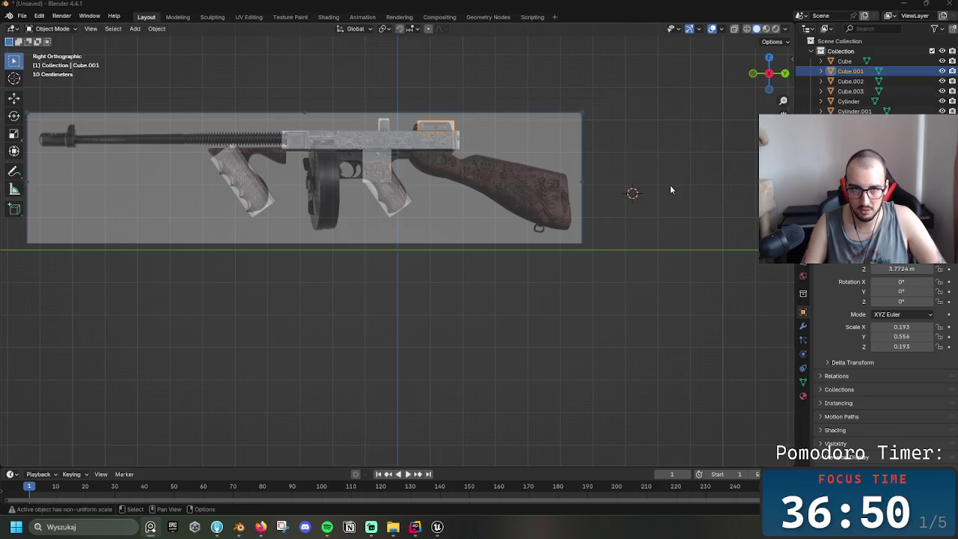
left_click(854, 111)
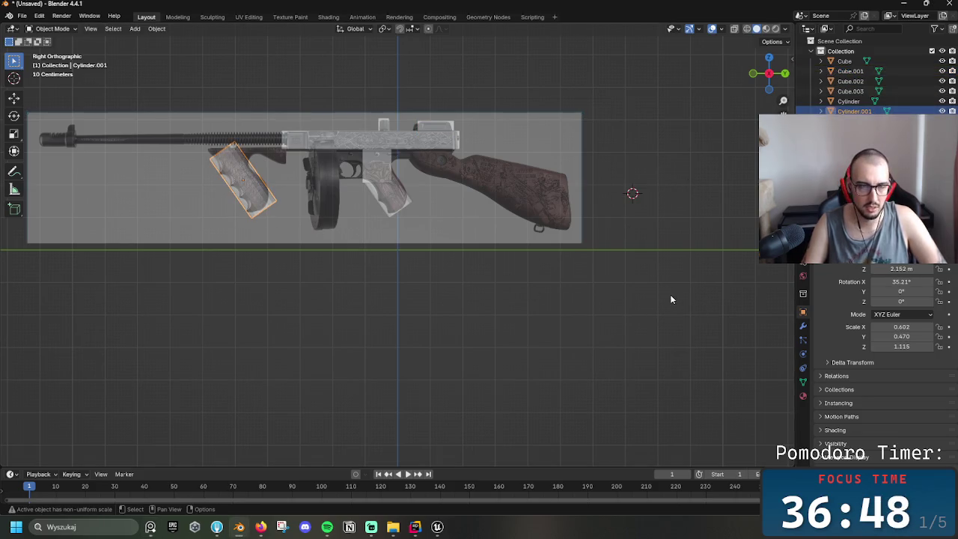
key("ctrl+c")
key("ctrl+v")
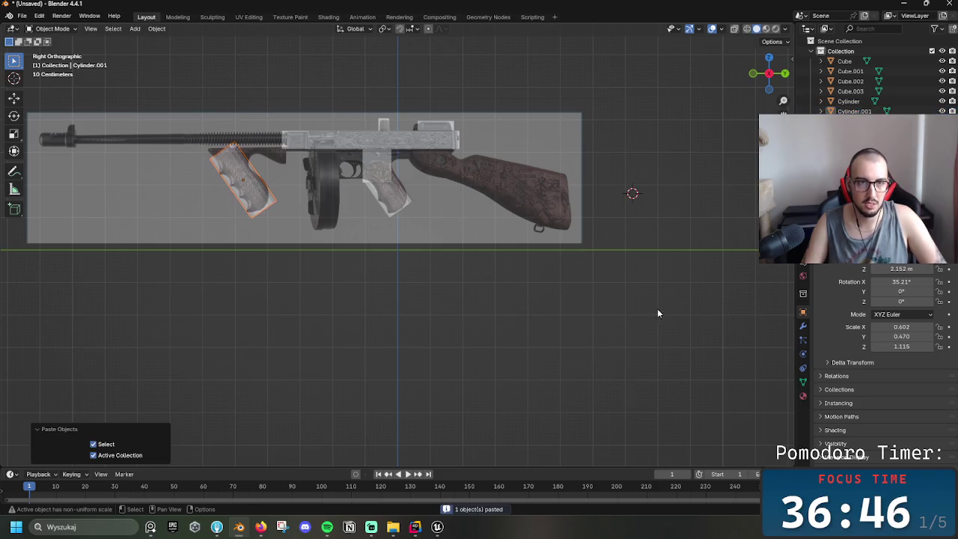
- Delete the pasted grip copy after briefly moving it to the barrel, and open the Shift+A Add menu
key("g")
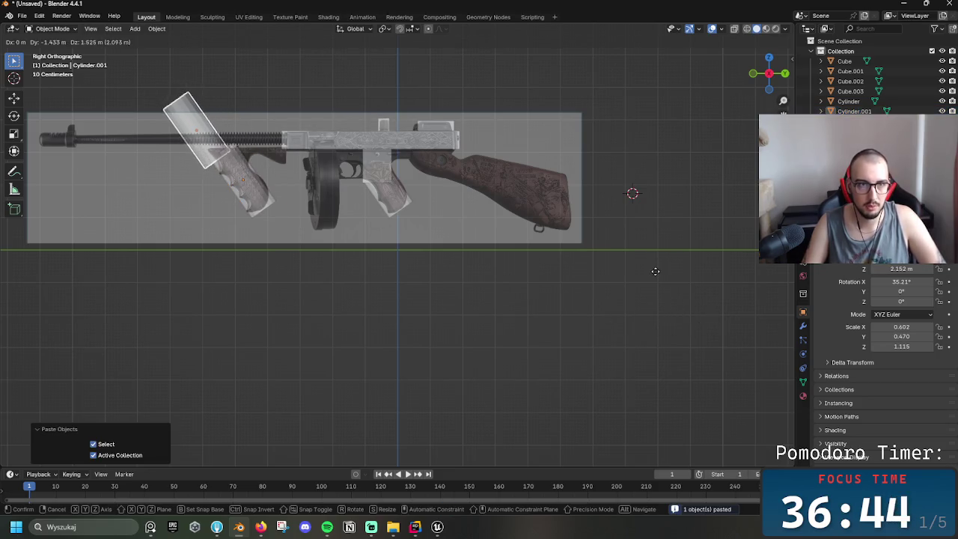
left_click(653, 275)
key("s")
left_click(748, 183)
key("r")
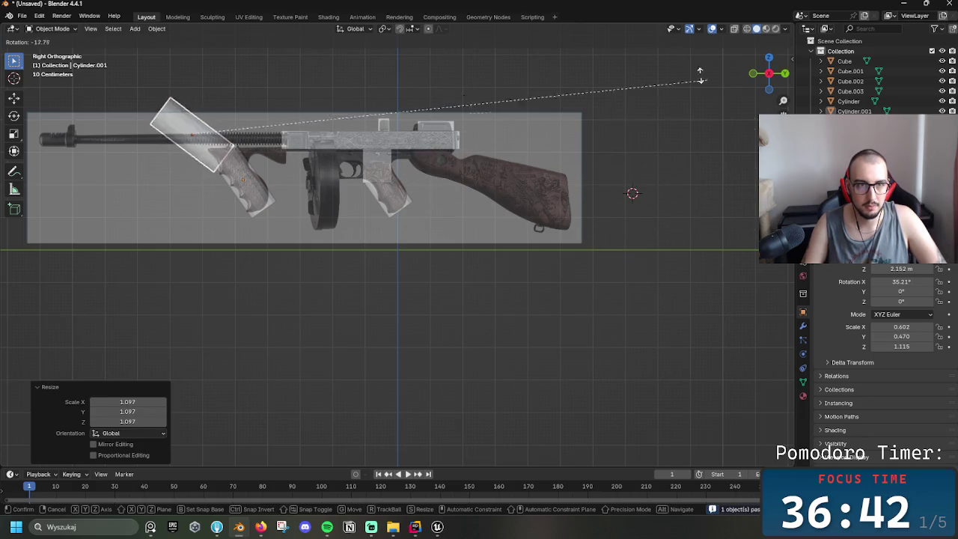
key("Escape")
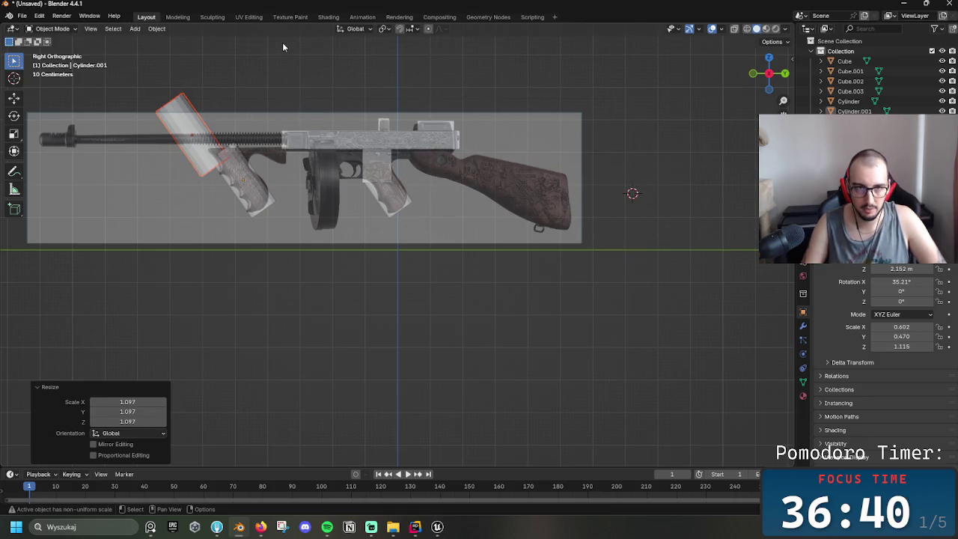
key("x")
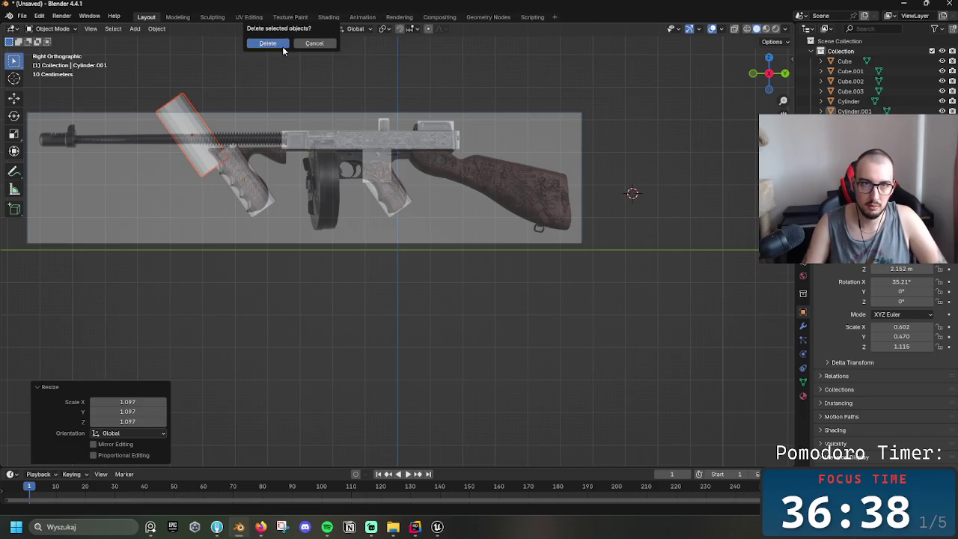
left_click(280, 42)
key("shift+a")
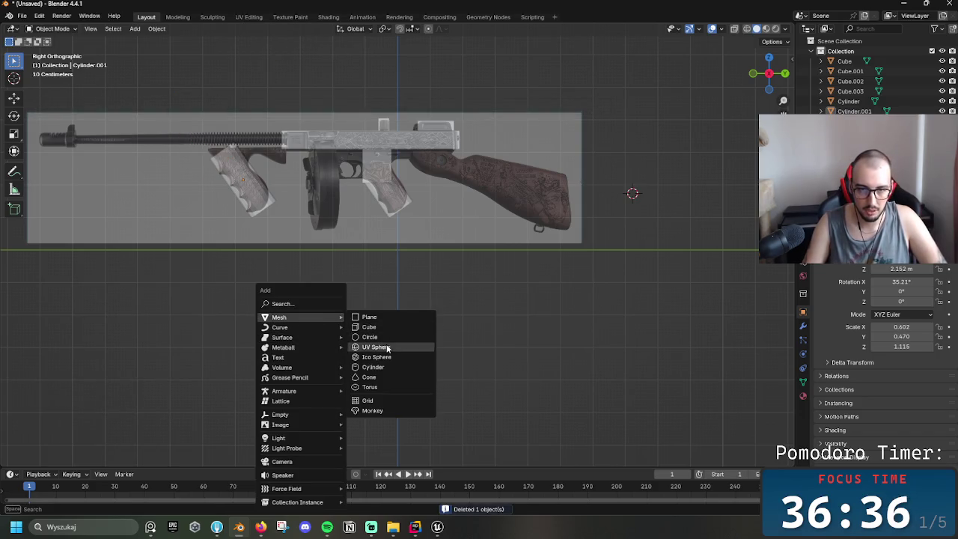
- Add a new cylinder at the 3D cursor and rotate it 90° onto its side
left_click(384, 367)
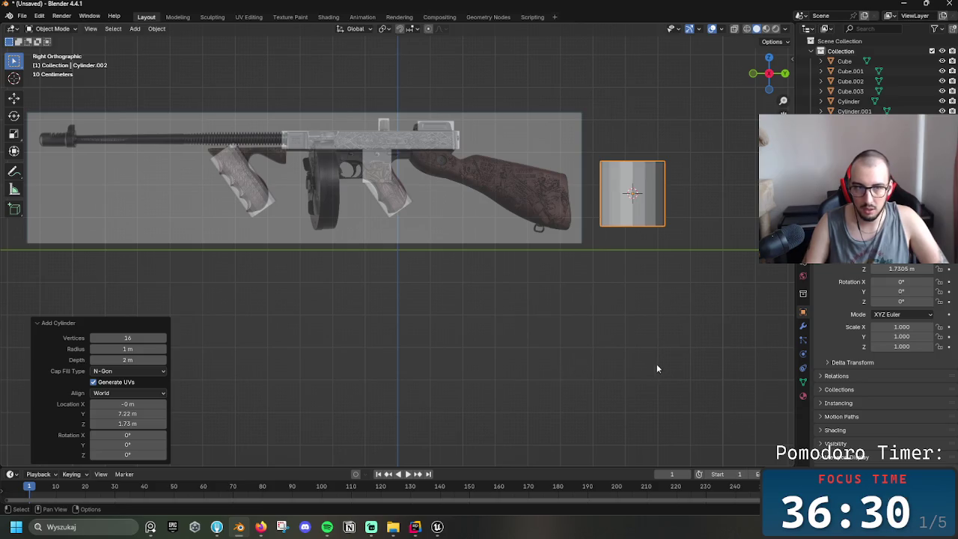
key("s")
key("Escape")
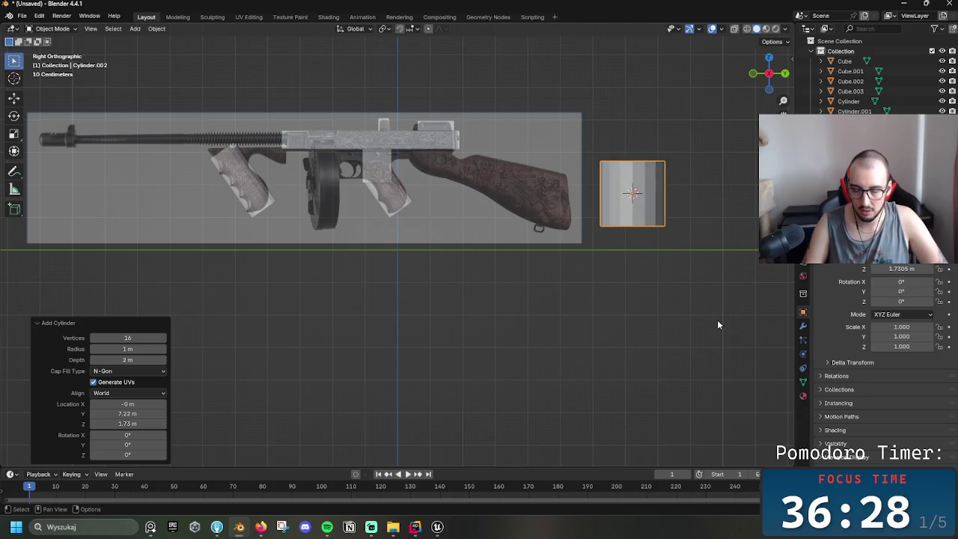
type("r9")
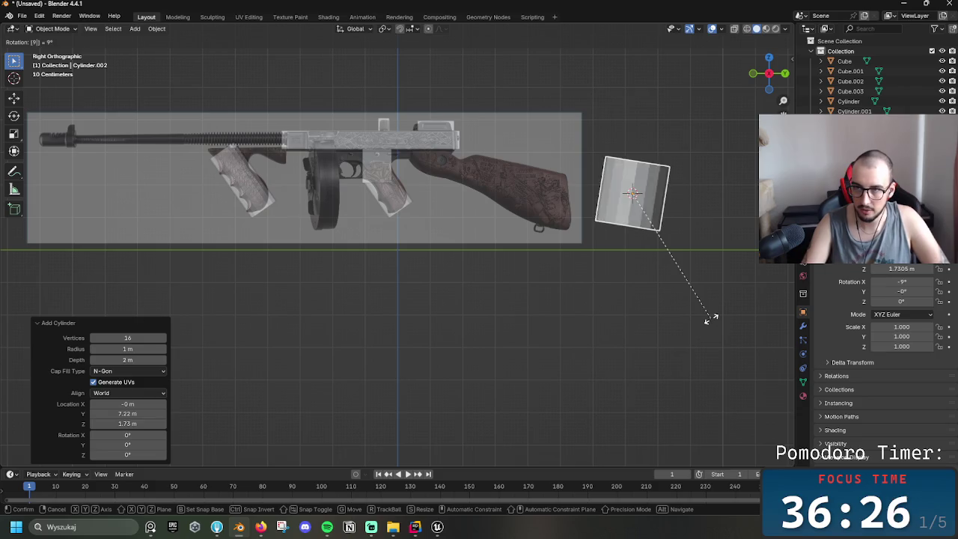
type("0")
key("Return")
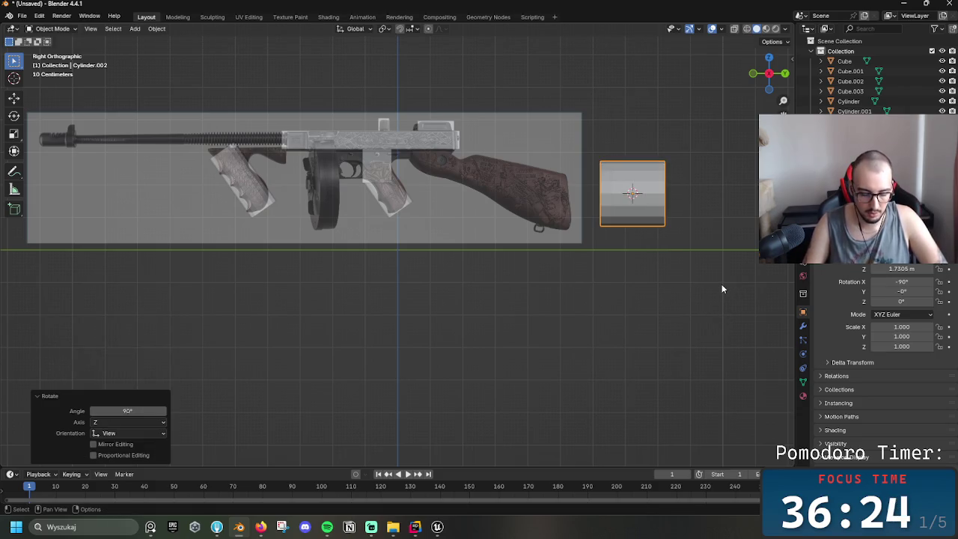
- Move the cylinder onto the gun barrel and nudge it upward
key("g")
left_click(257, 239)
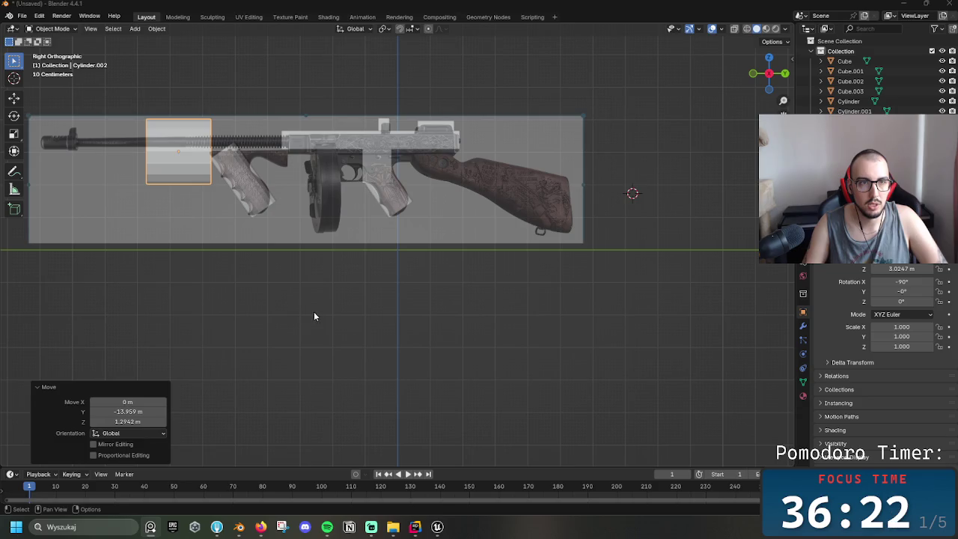
left_click(437, 336)
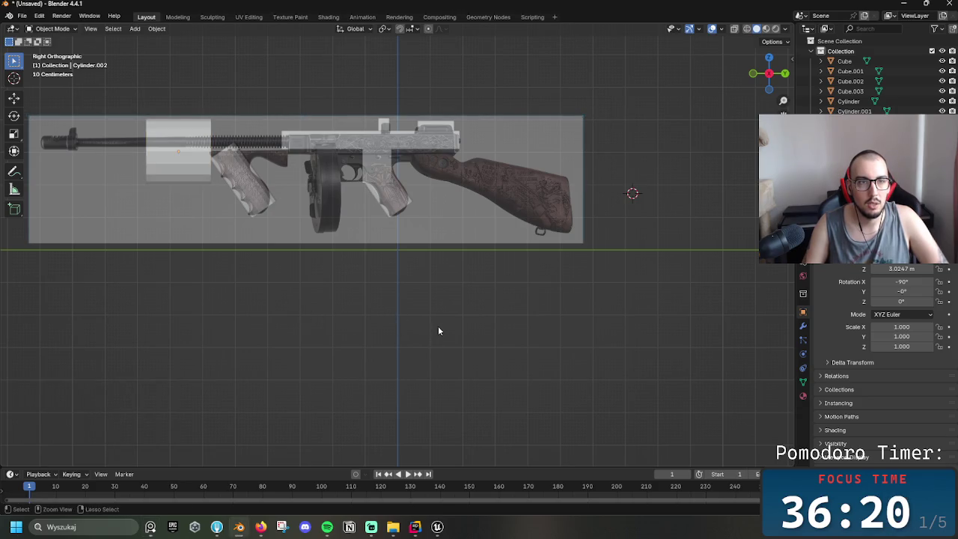
left_click(179, 157)
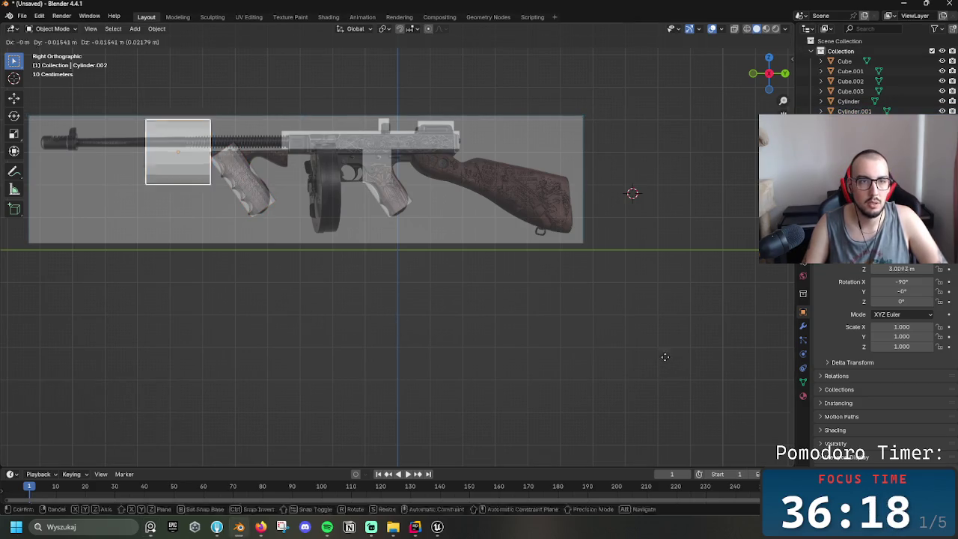
key("g")
left_click(664, 347)
- Shrink the cylinder to about 0.289 and reposition it along the barrel
key("s")
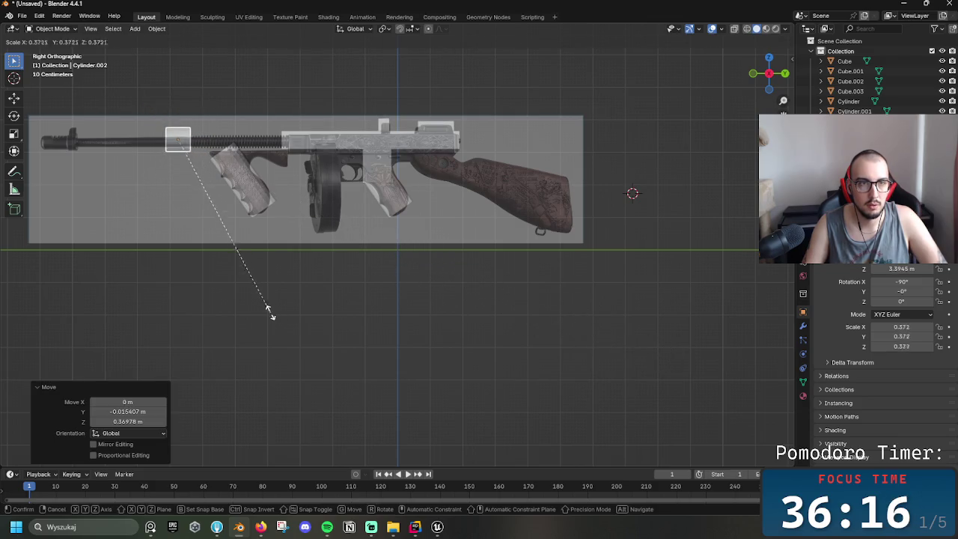
left_click(213, 300)
key("g")
left_click(219, 322)
key("g")
left_click(225, 317)
key("s")
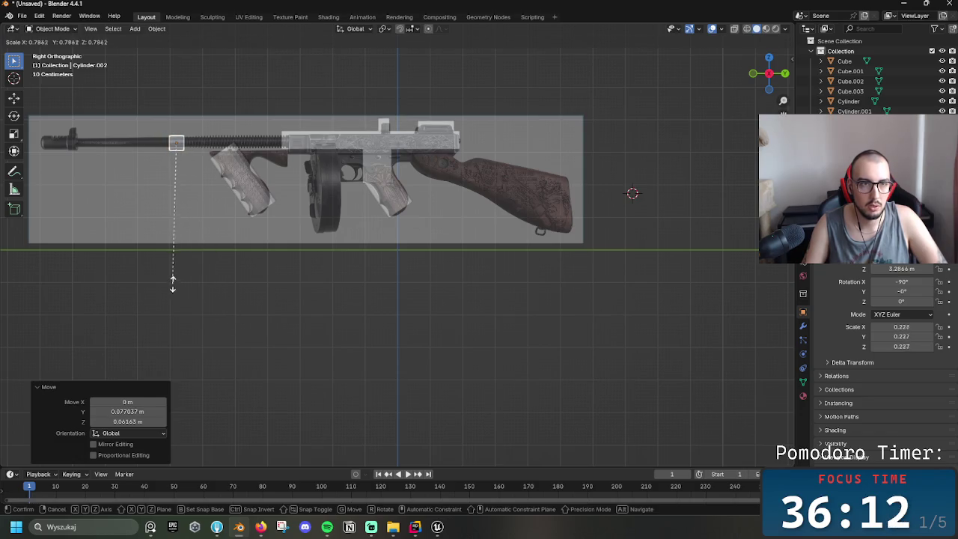
left_click(151, 274)
key("g")
left_click(157, 278)
- Stretch the cylinder along Y to span the reference barrel and line it up over it
key("s")
key("y")
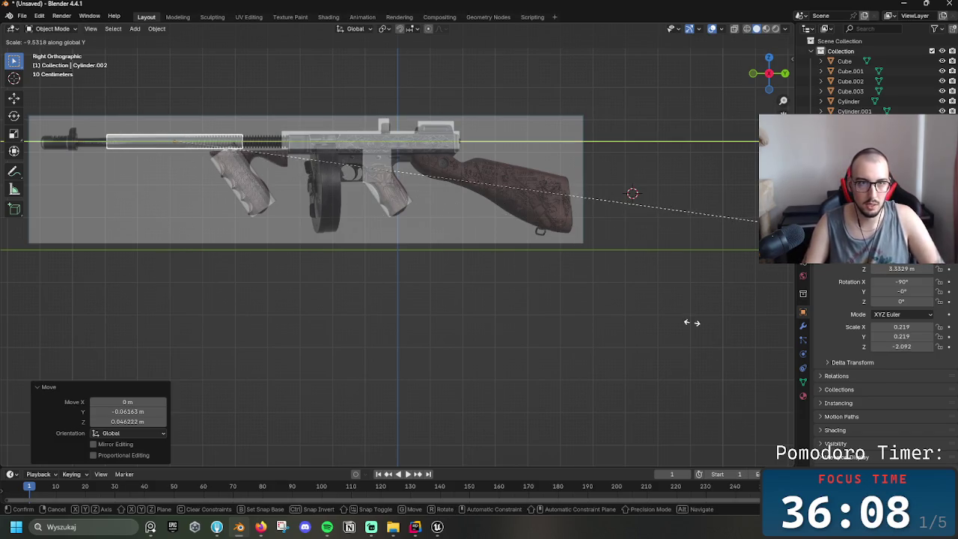
left_click(673, 401)
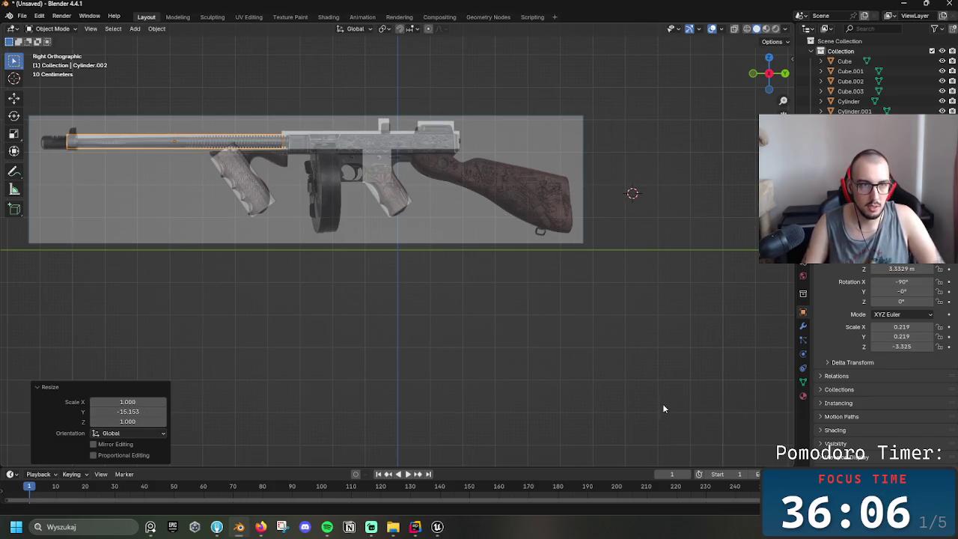
key("g")
left_click(667, 404)
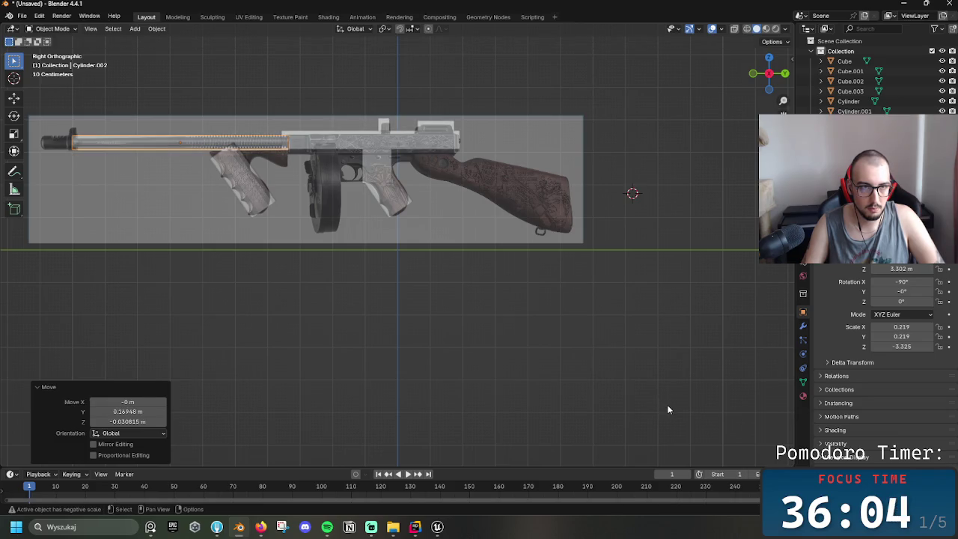
key("s")
key("Escape")
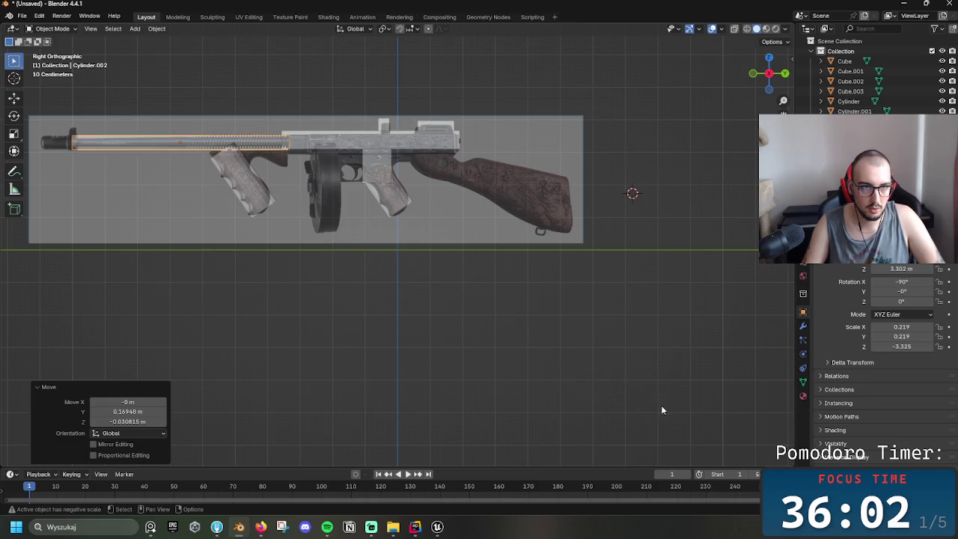
key("s")
key("y")
key("Escape")
key("r")
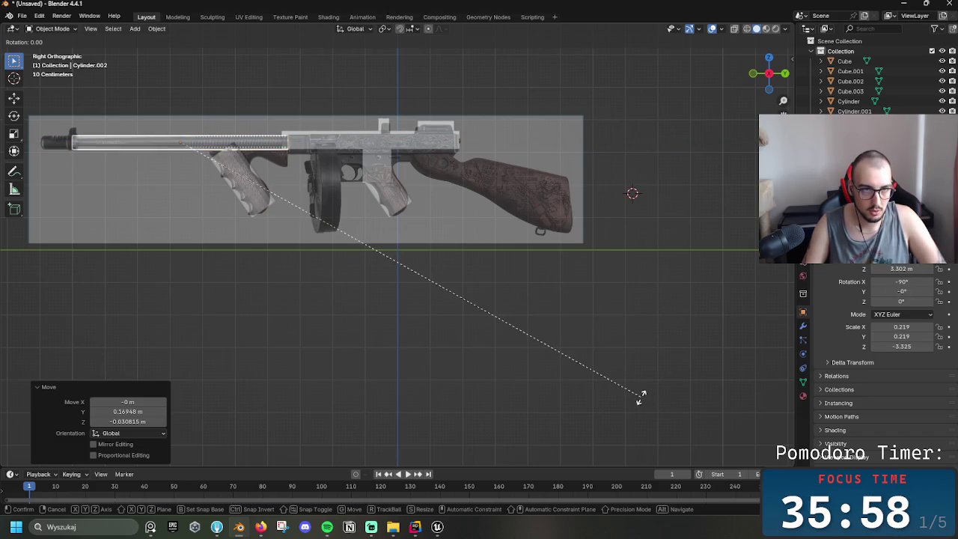
left_click(640, 398)
- Flatten the barrel slightly on Z, settle it on the reference, and paste a copy
key("s")
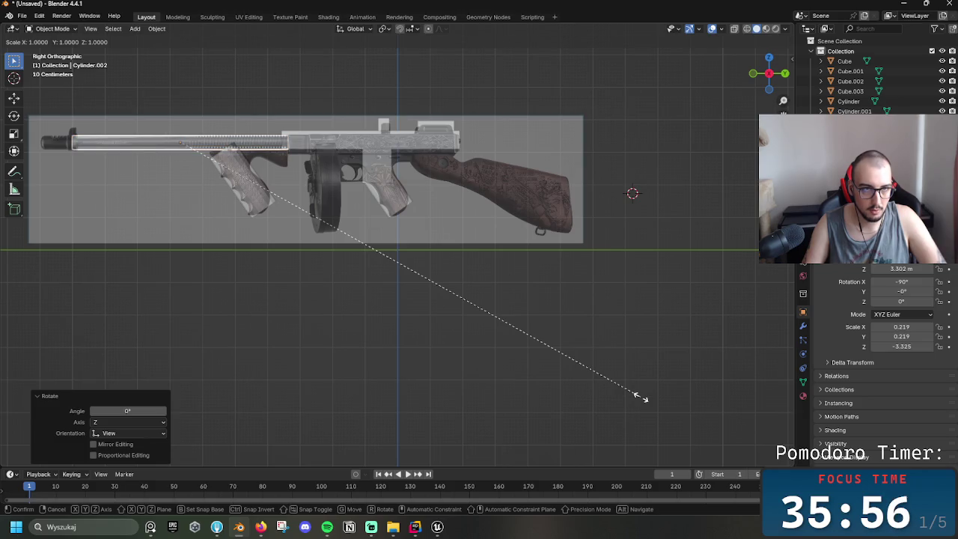
key("z")
left_click(535, 357)
key("g")
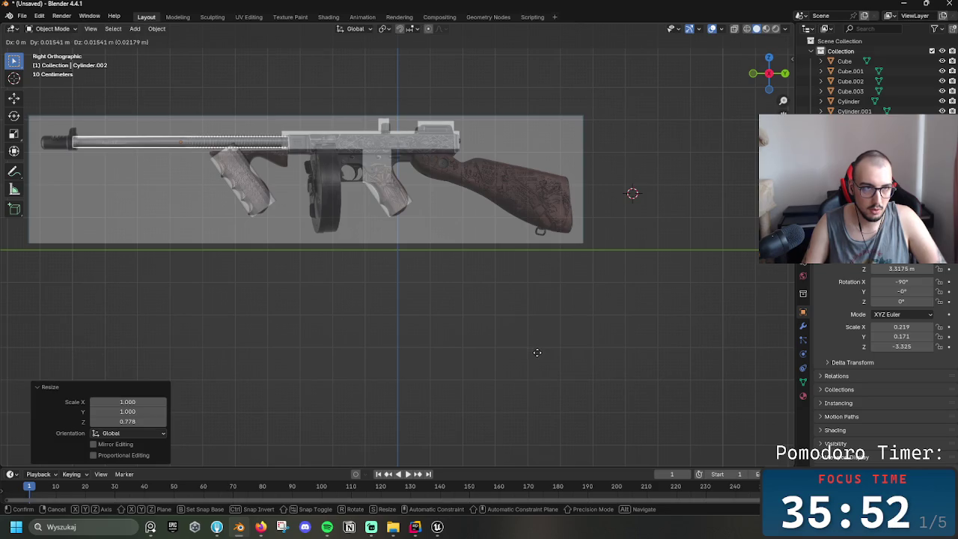
left_click(539, 356)
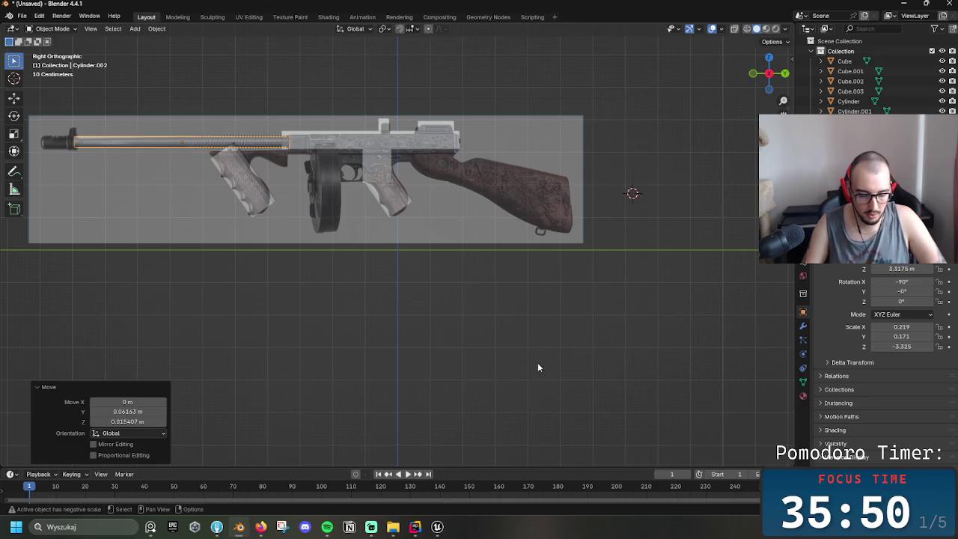
key("ctrl+v")
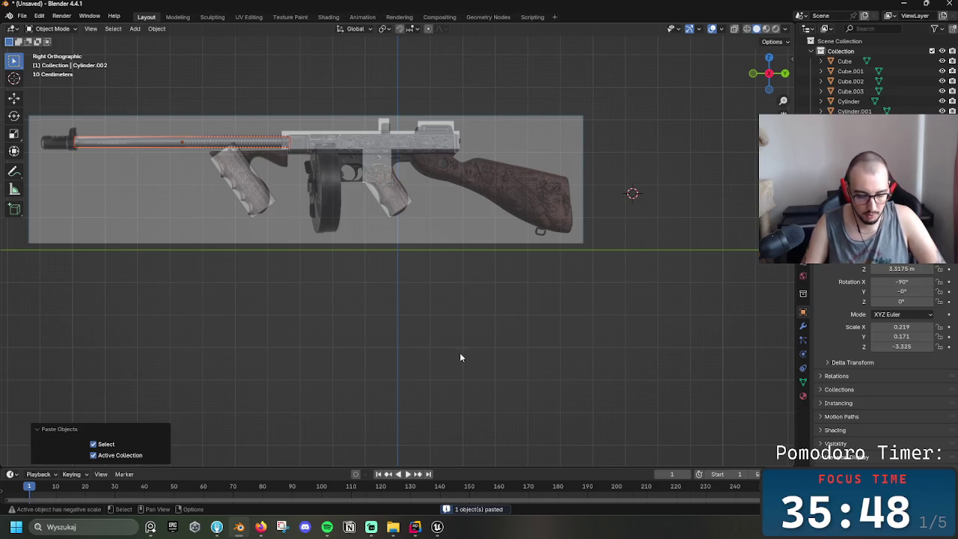
- Shorten the pasted copy to about a third along Y and place it at the muzzle end
key("s")
key("y")
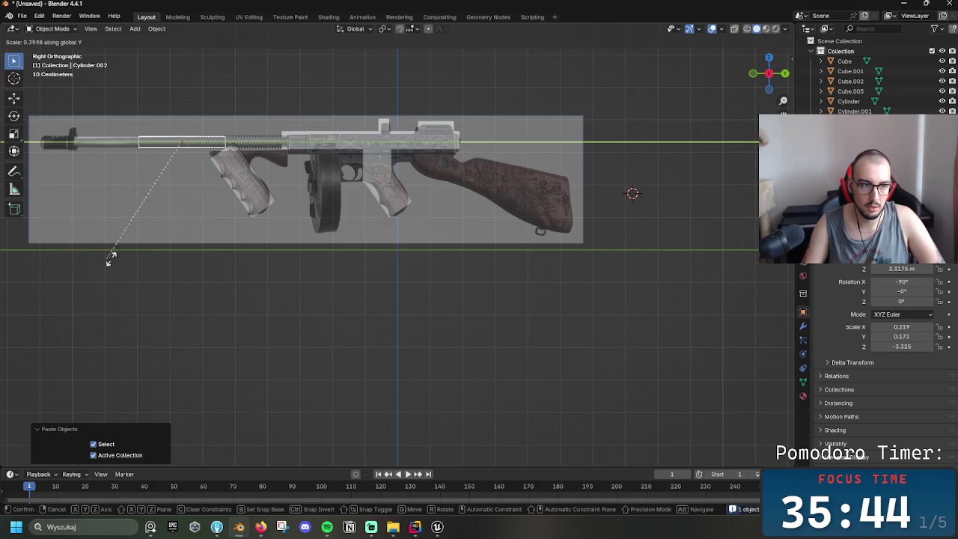
left_click(187, 263)
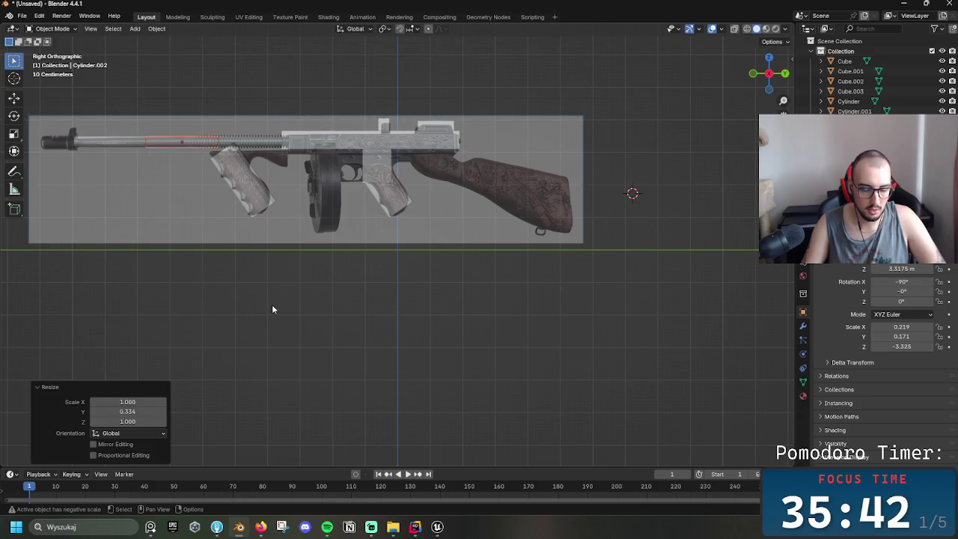
key("g")
left_click(233, 335)
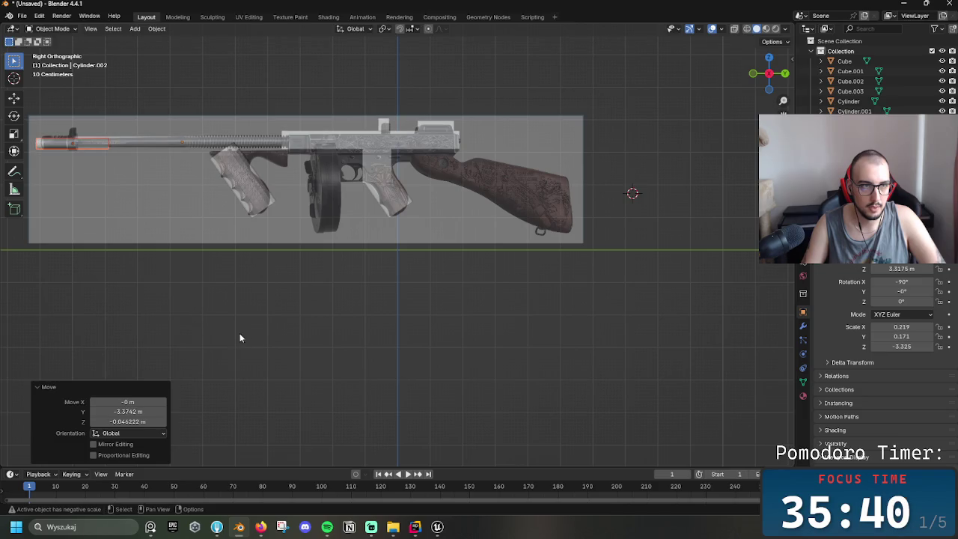
- Shorten the muzzle piece further along Y and line it up with the barrel tip
key("s")
key("y")
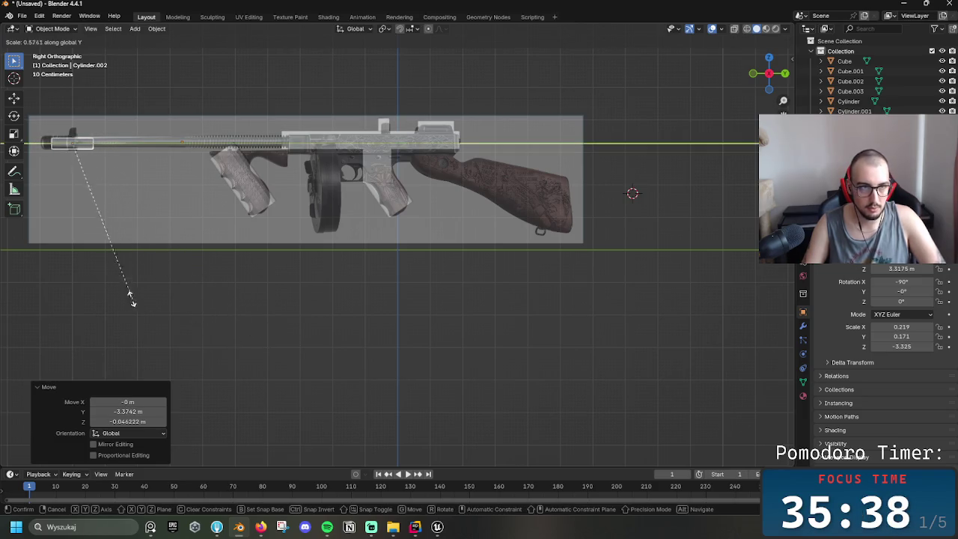
left_click(15, 271)
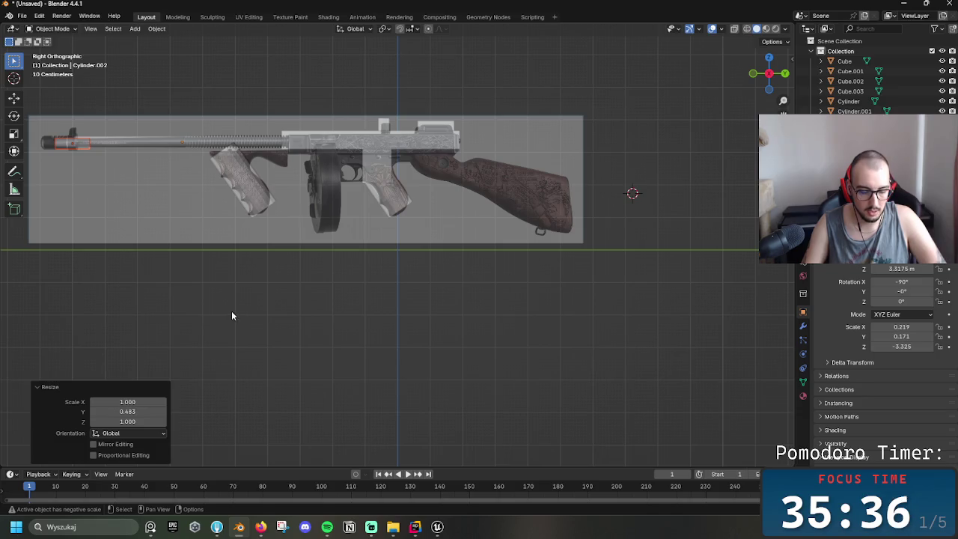
key("g")
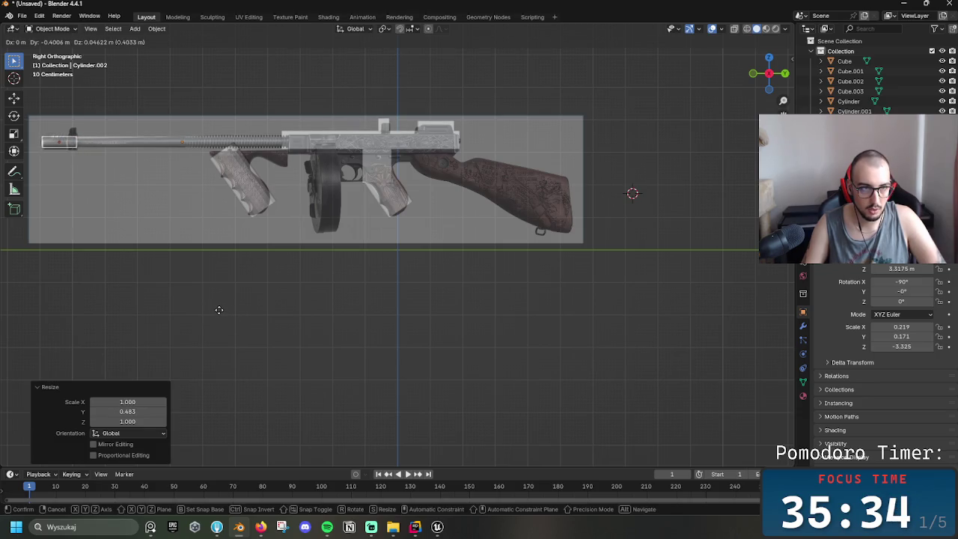
left_click(219, 314)
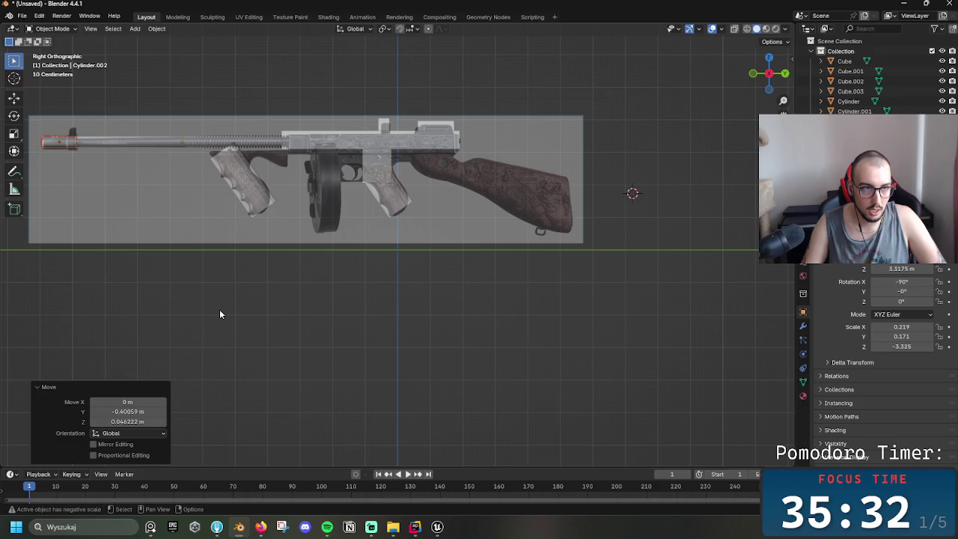
key("s")
key("g")
left_click(222, 314)
- Enlarge the muzzle piece slightly all round and fit it onto the barrel tip
key("s")
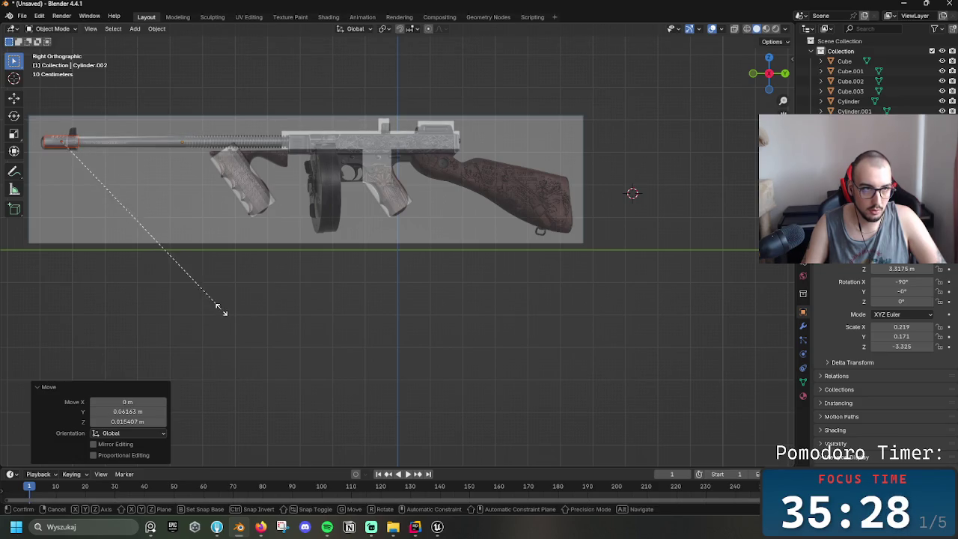
left_click(245, 326)
key("g")
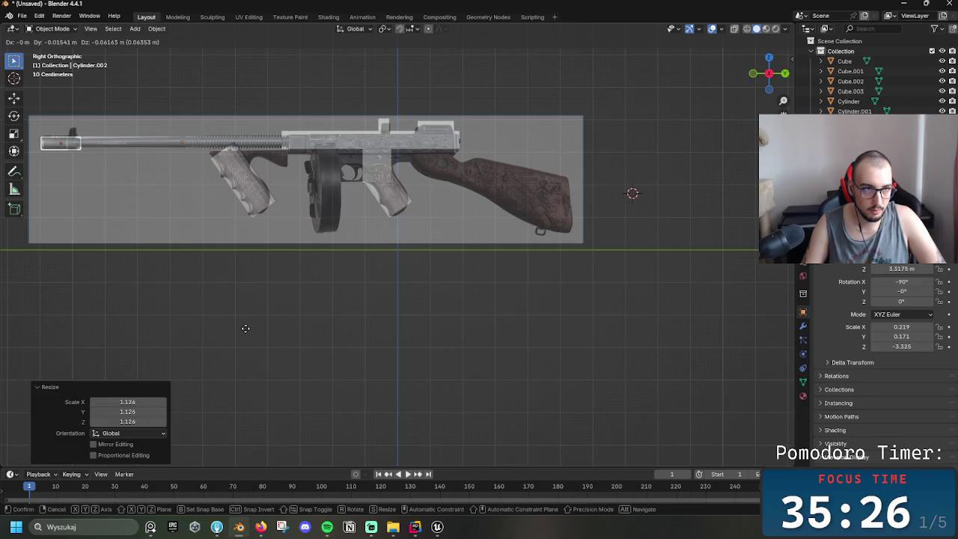
left_click(246, 328)
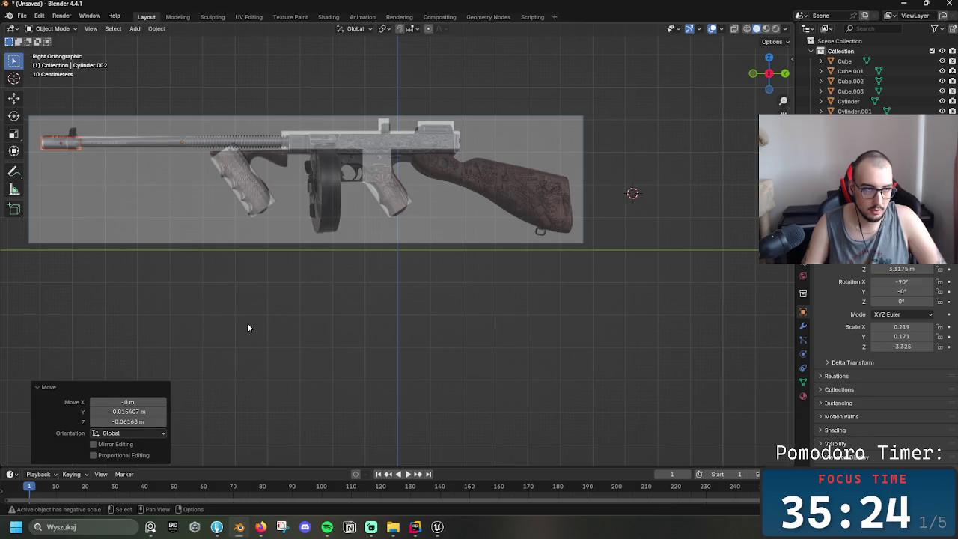
- Shorten the muzzle piece lengthwise and place it at the barrel front
key("s")
key("y")
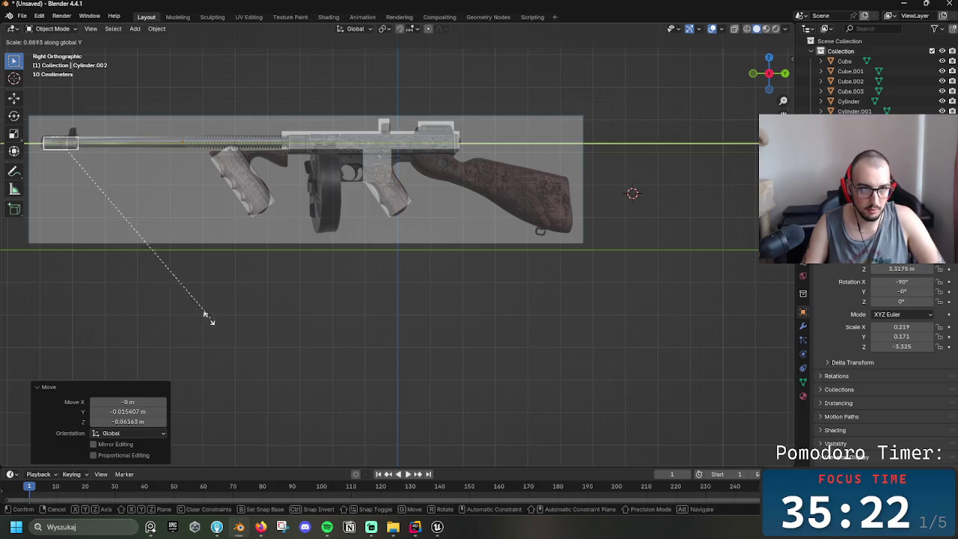
left_click(33, 294)
key("g")
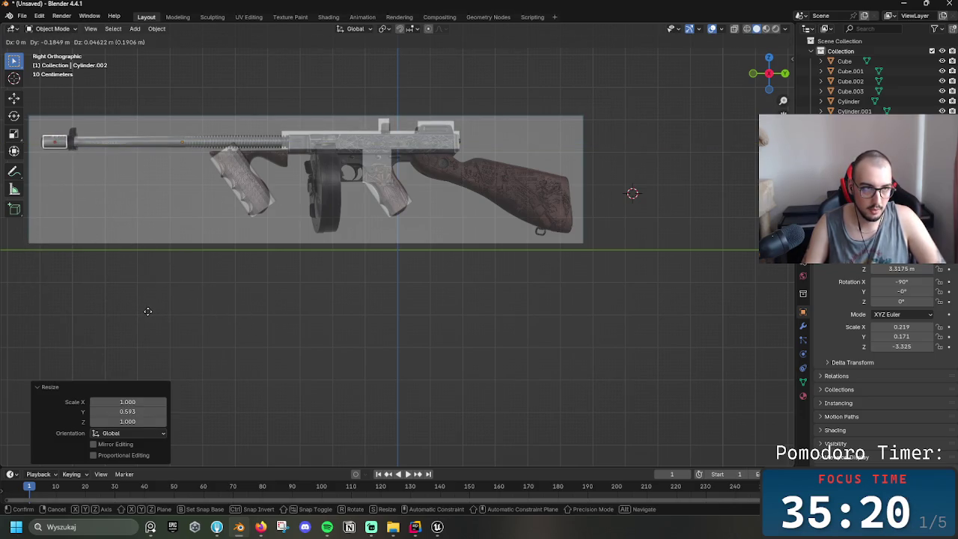
left_click(147, 311)
- Lengthen and thicken the muzzle piece slightly, settle it at the tip, and copy-paste it
key("s")
key("y")
left_click(169, 329)
key("s")
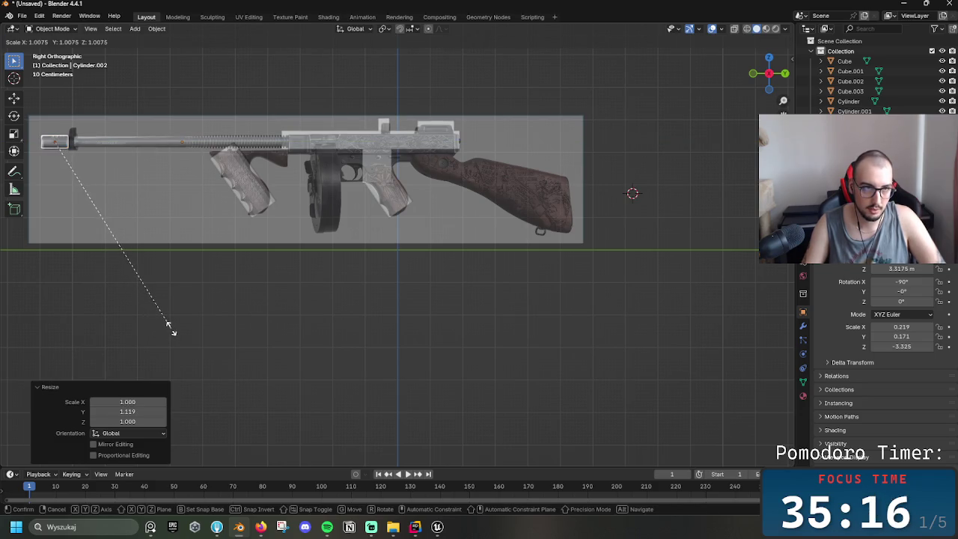
left_click(171, 330)
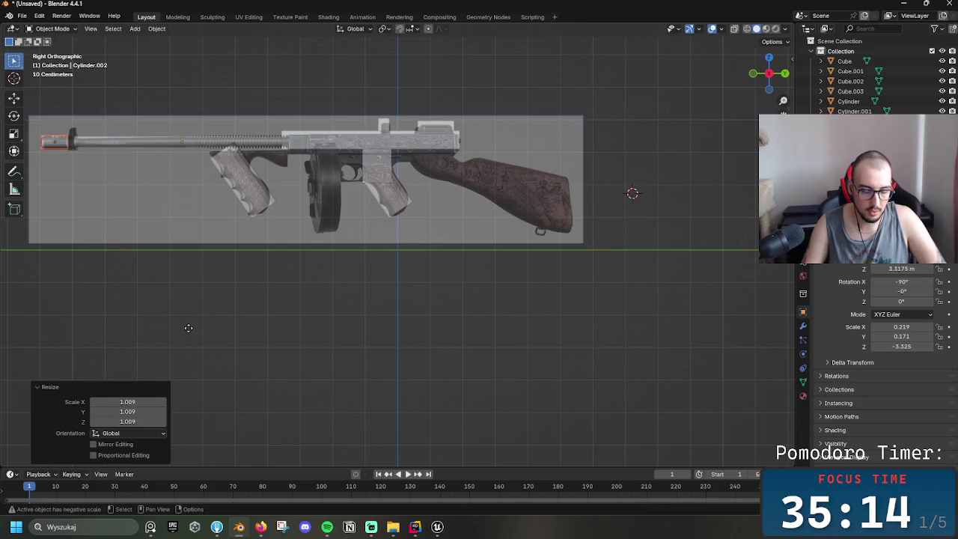
key("g")
left_click(189, 328)
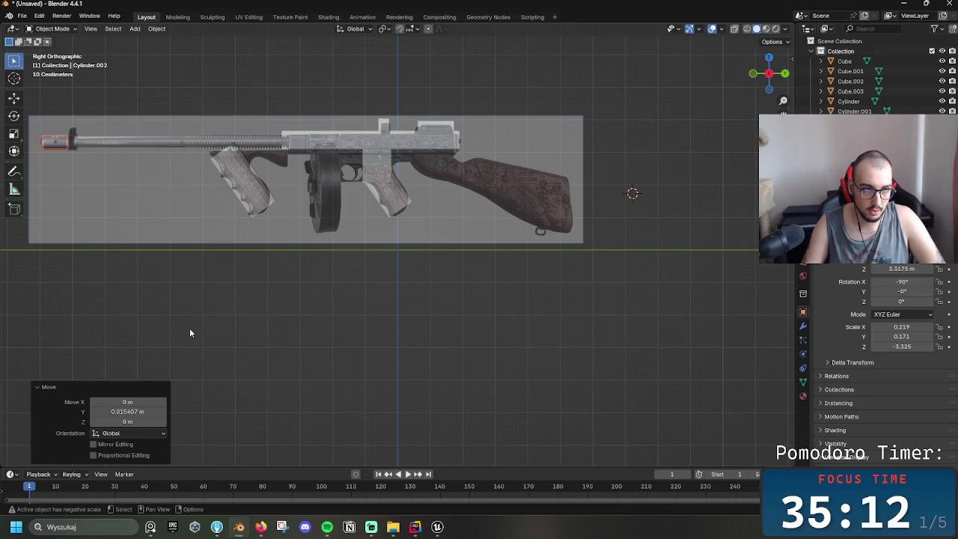
key("ctrl+c")
key("ctrl+v")
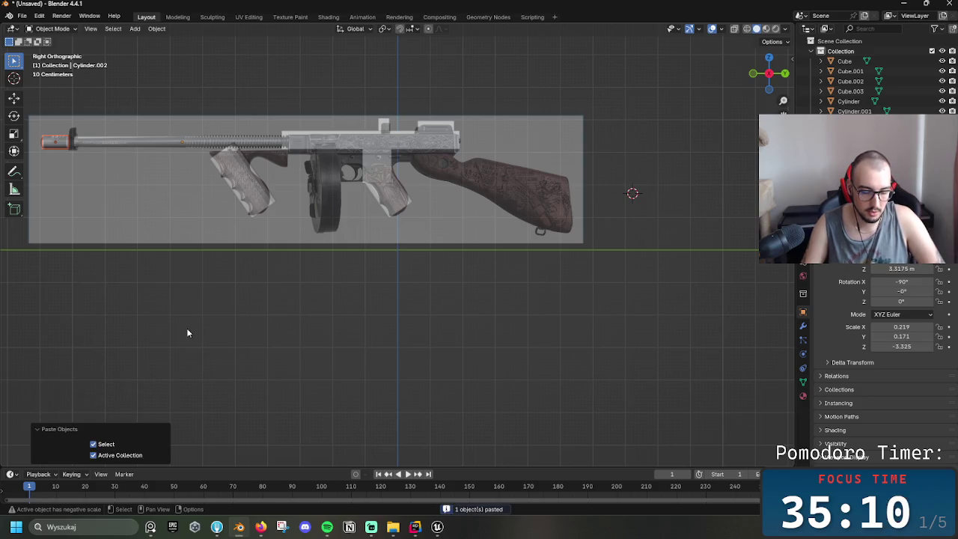
- Slide the new copy back along the barrel and shape it into a larger thin ring
key("g")
left_click(205, 332)
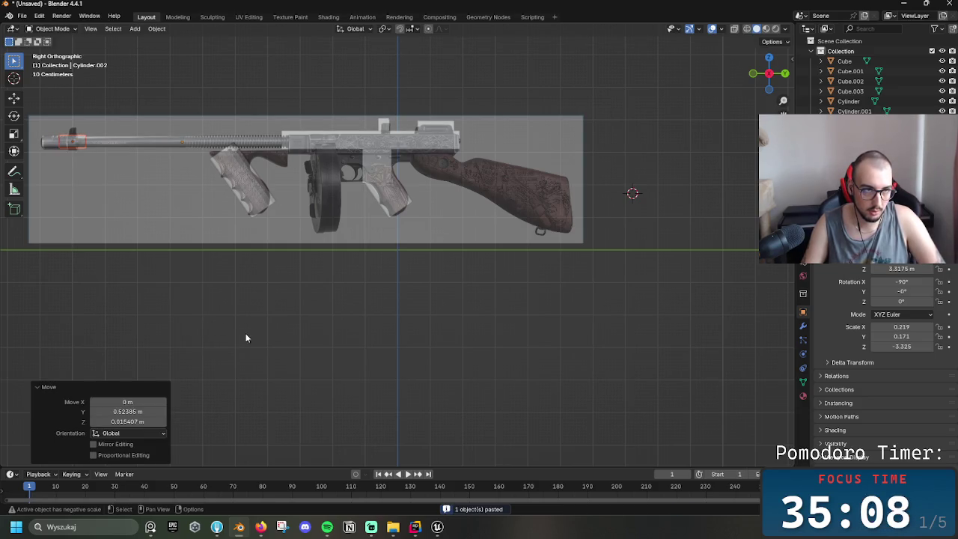
key("s")
key("y")
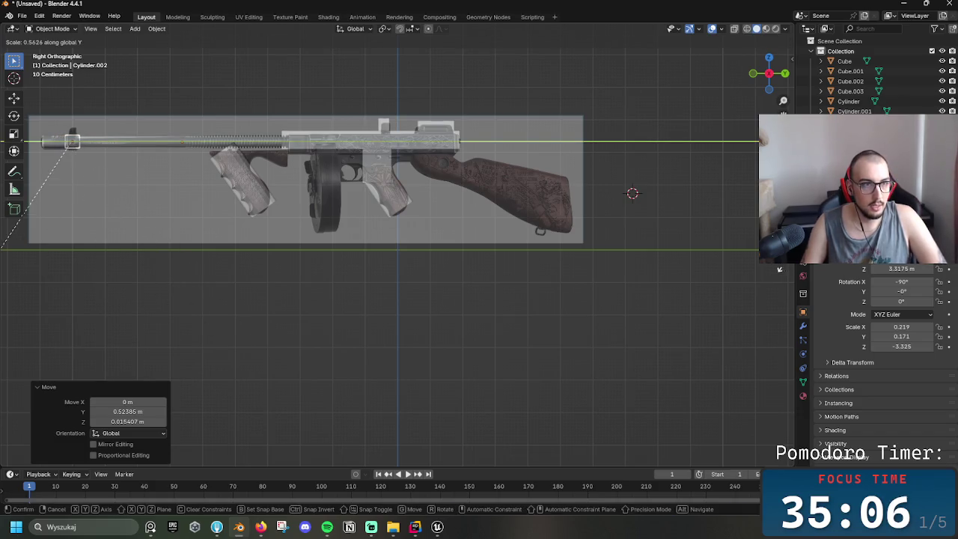
left_click(20, 230)
key("s")
left_click(233, 387)
- Squash the ring to 0.565 on Y and lower it about 0.031 m onto the barrel
key("s")
key("y")
left_click(11, 287)
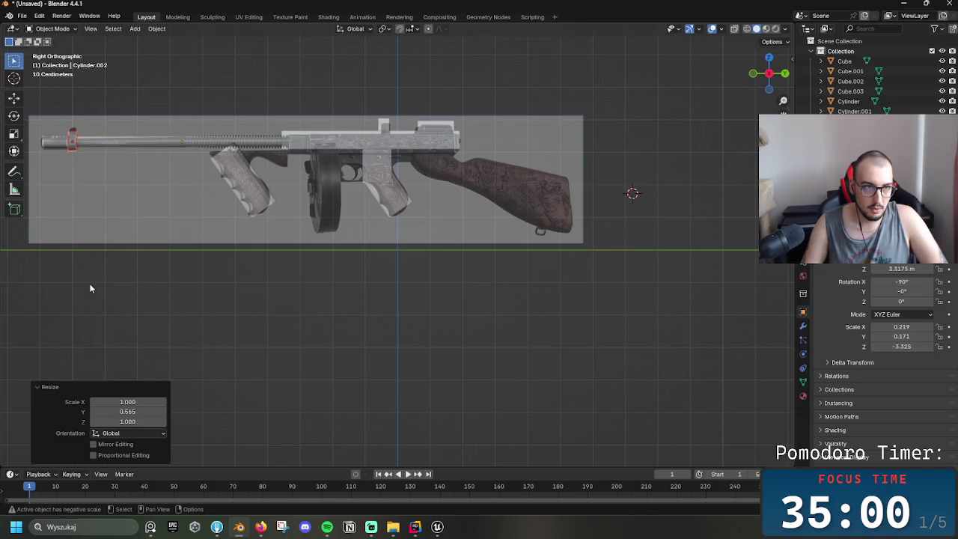
key("g")
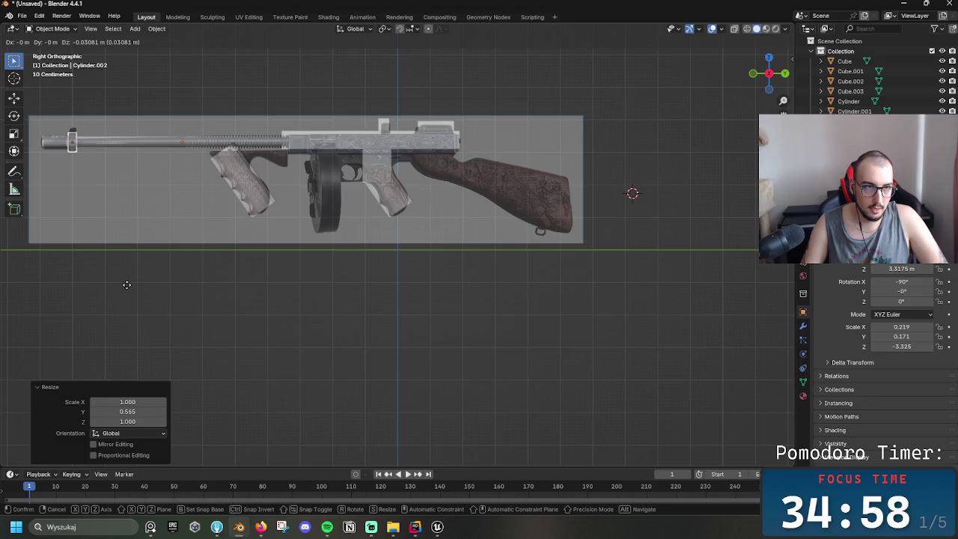
left_click(126, 285)
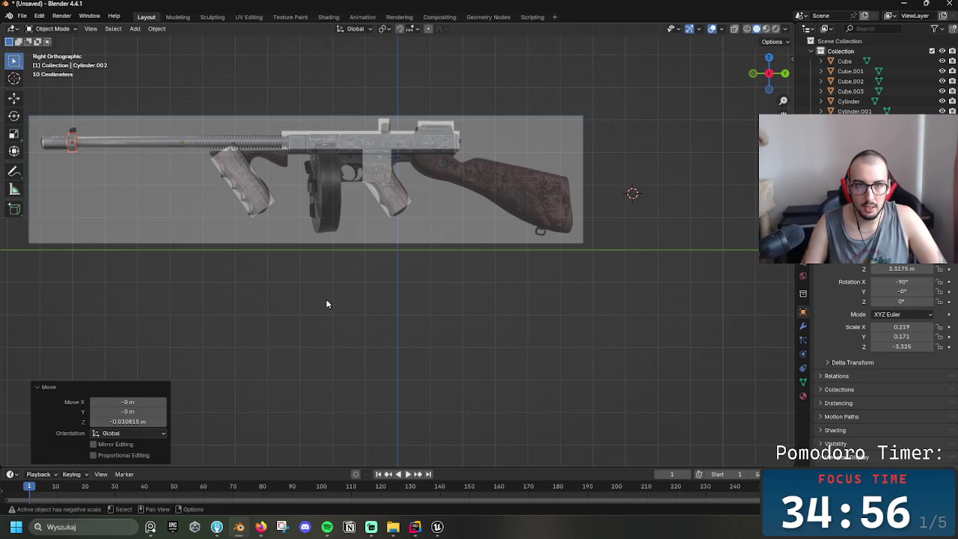
- Select Cube.003, the small block by the trigger, in the Outliner
left_click(853, 101)
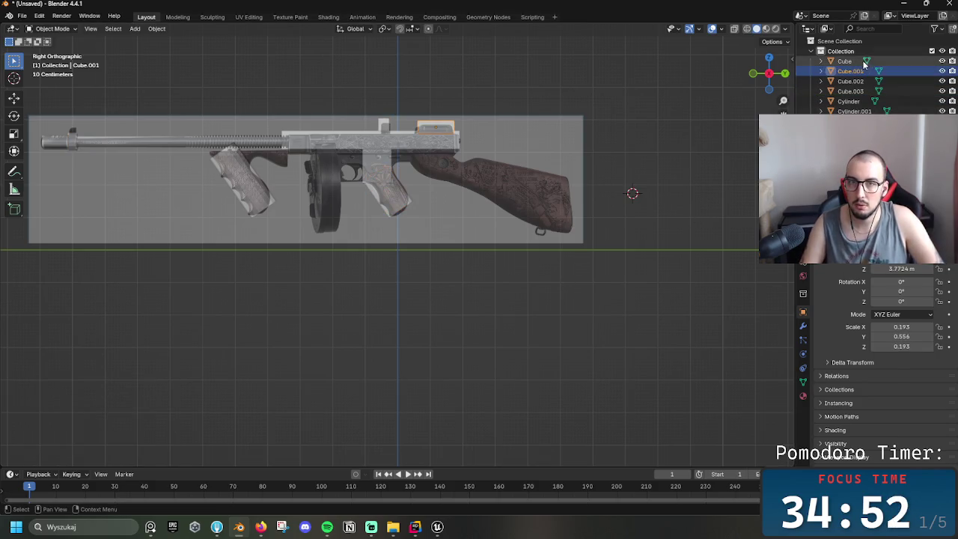
left_click(845, 61)
left_click(849, 101)
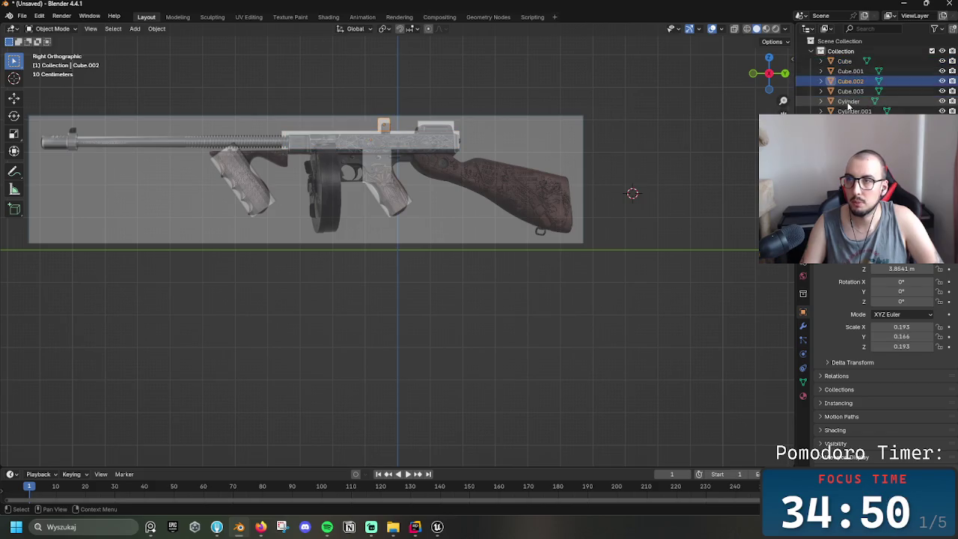
left_click(853, 111)
left_click(844, 90)
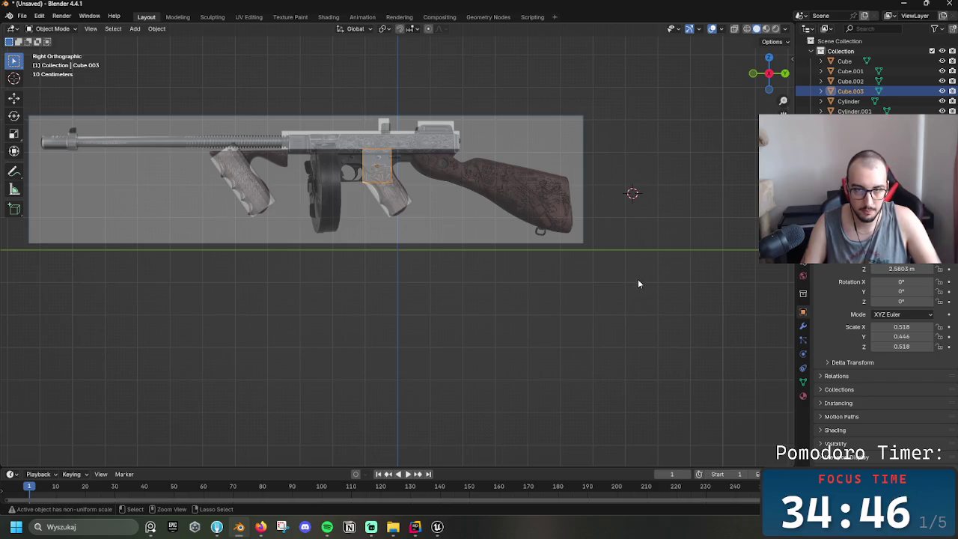
- Paste a copy of the small block, move it higher on the gun and shrink it
key("ctrl+v")
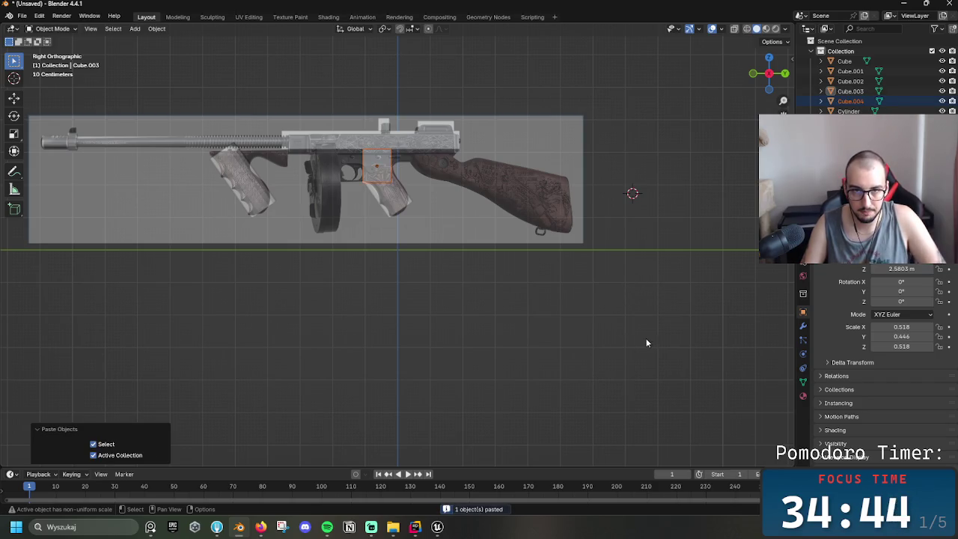
key("g")
left_click(618, 338)
key("s")
left_click(474, 309)
key("g")
left_click(490, 306)
key("s")
left_click(452, 298)
- Stretch the copy along Y and place it over the receiver
left_click(372, 272)
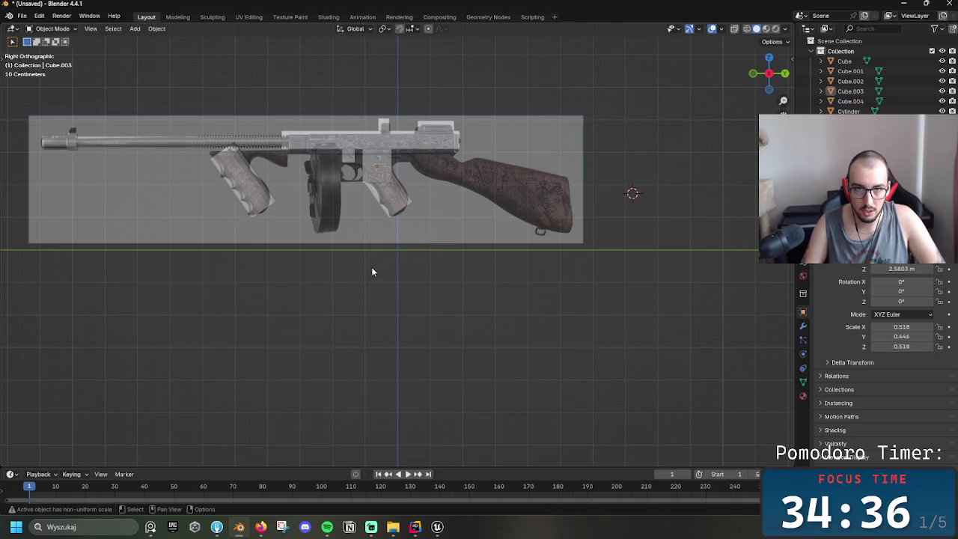
key("ctrl+z")
key("s")
key("y")
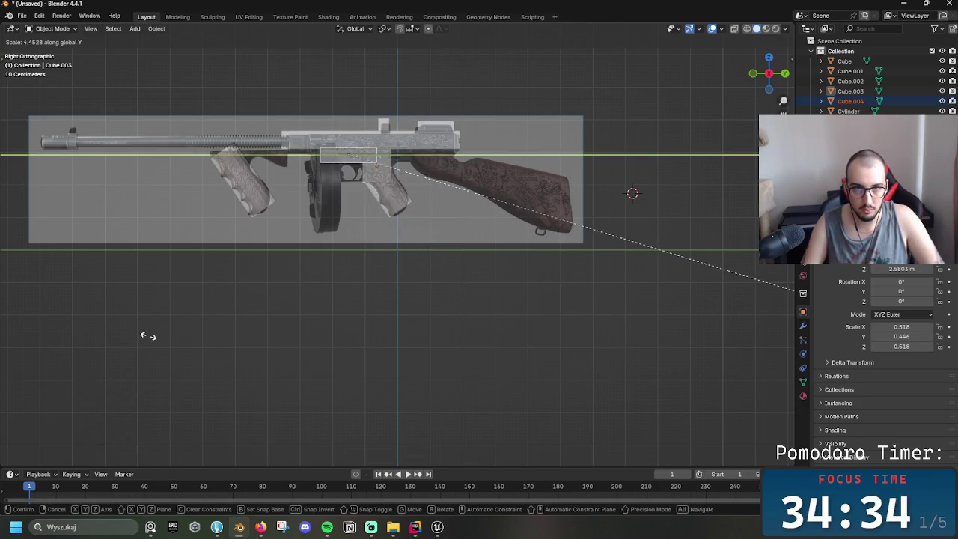
left_click(254, 357)
key("g")
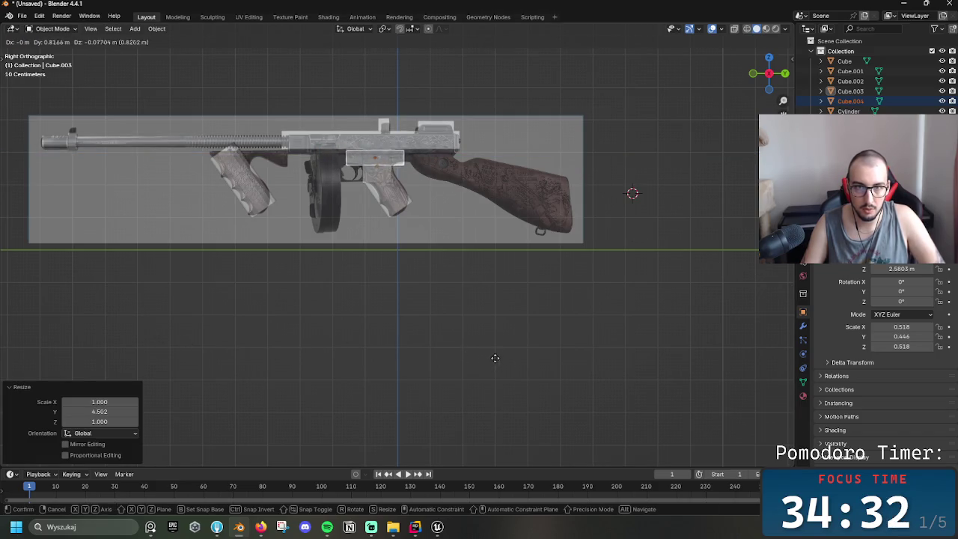
left_click(498, 370)
- Set the piece to 1.434 on Y, nudge it left, and copy-paste another block
key("s")
key("y")
left_click(650, 377)
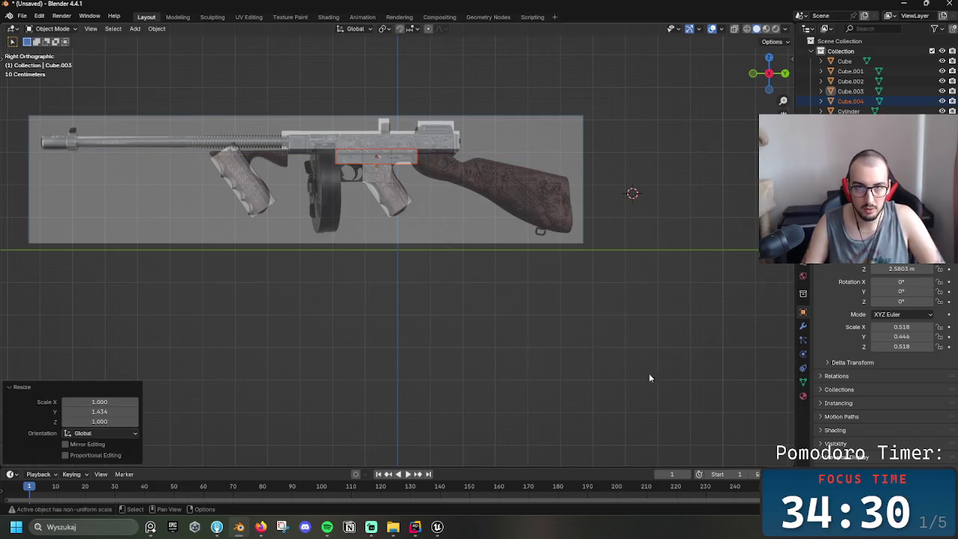
key("g")
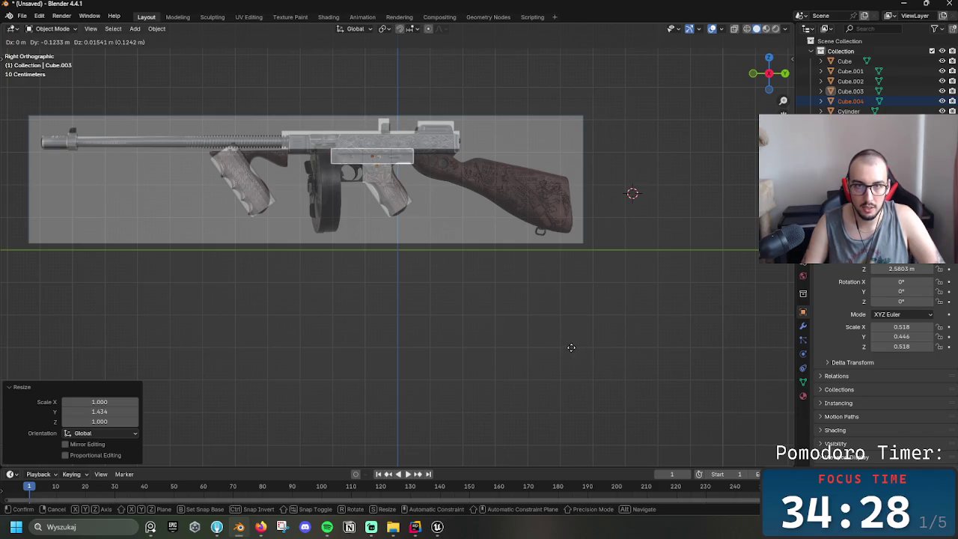
left_click(612, 361)
key("ctrl+c")
key("ctrl+v")
- Place the pasted cube over the stock and stretch it along Y into a strip
key("g")
left_click(700, 355)
key("s")
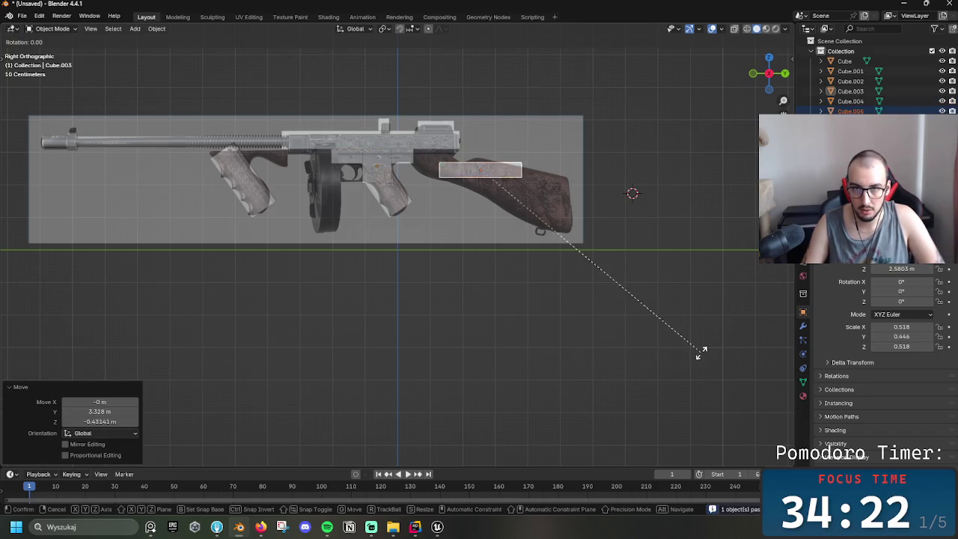
left_click(573, 367)
key("ctrl+z")
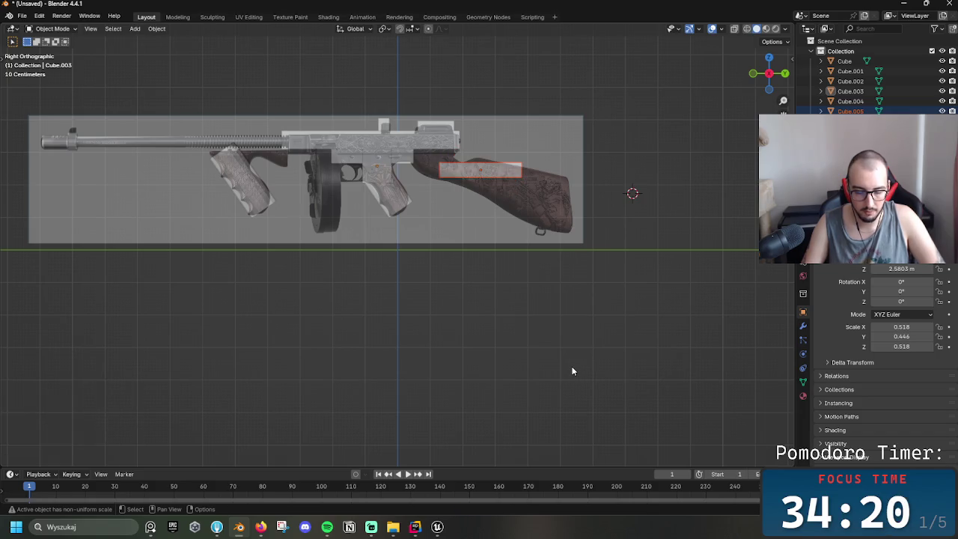
key("s")
key("y")
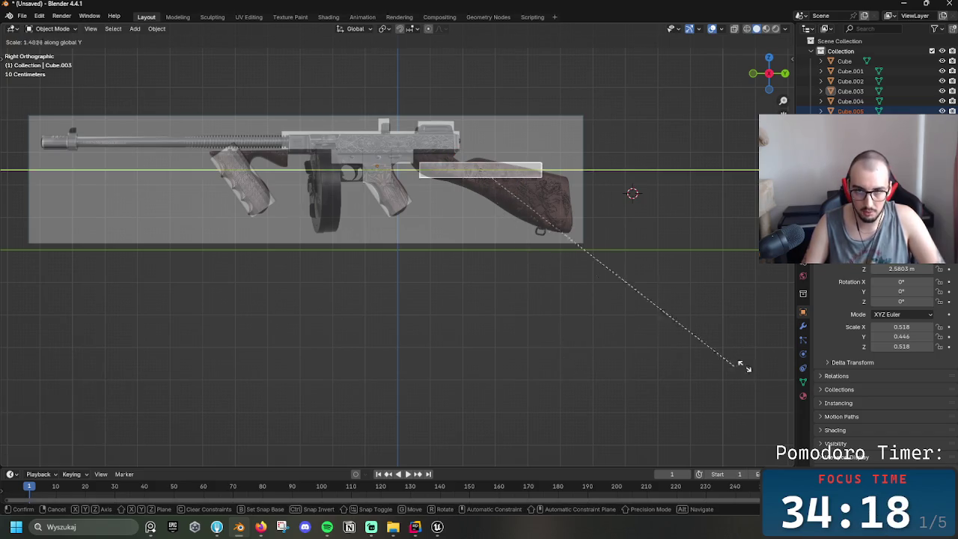
left_click(246, 391)
- Reposition the strip along the stock, rescale it evenly, and shift it further left
key("g")
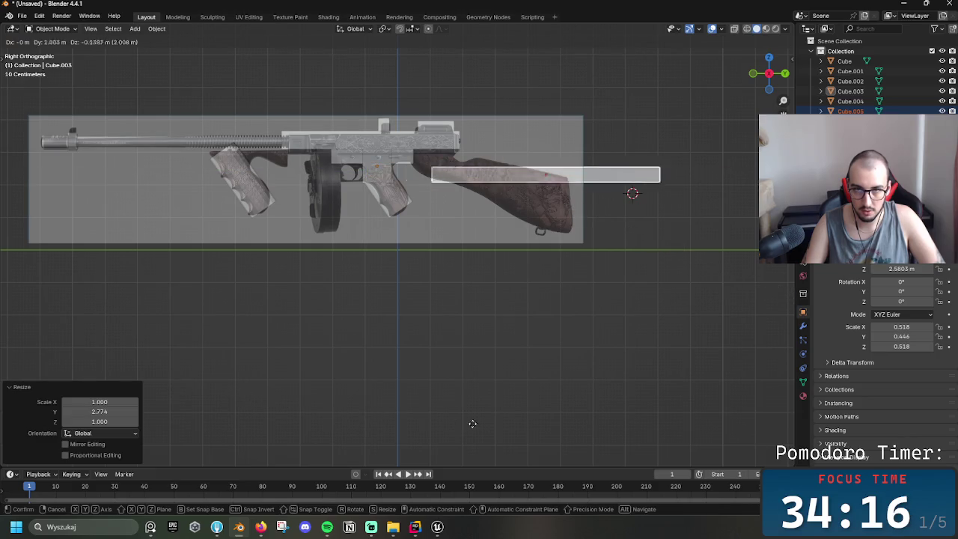
left_click(411, 422)
key("s")
key("y")
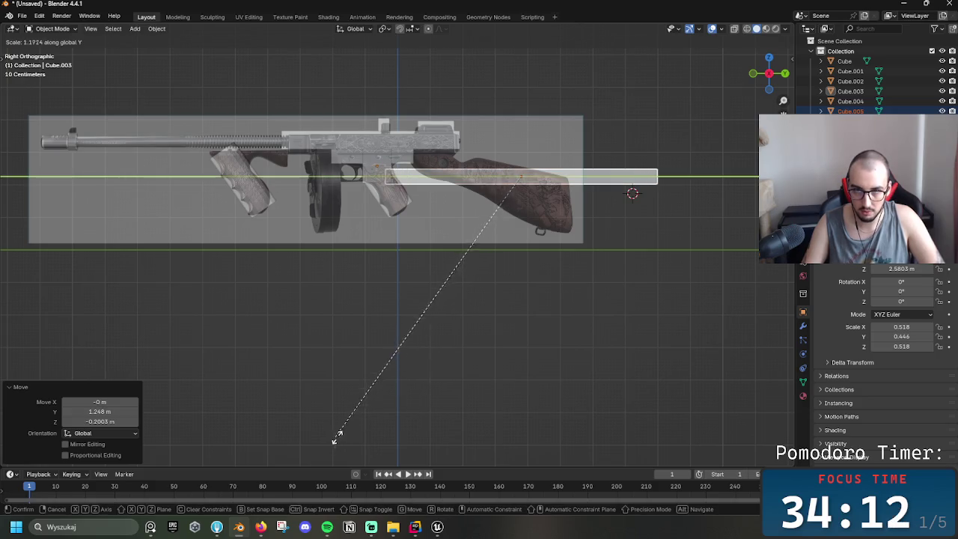
key("y")
key("y")
left_click(576, 409)
key("g")
left_click(554, 412)
- Try a 20° tilt, undo it, and scale the strip taller on Z
key("r")
left_click(496, 427)
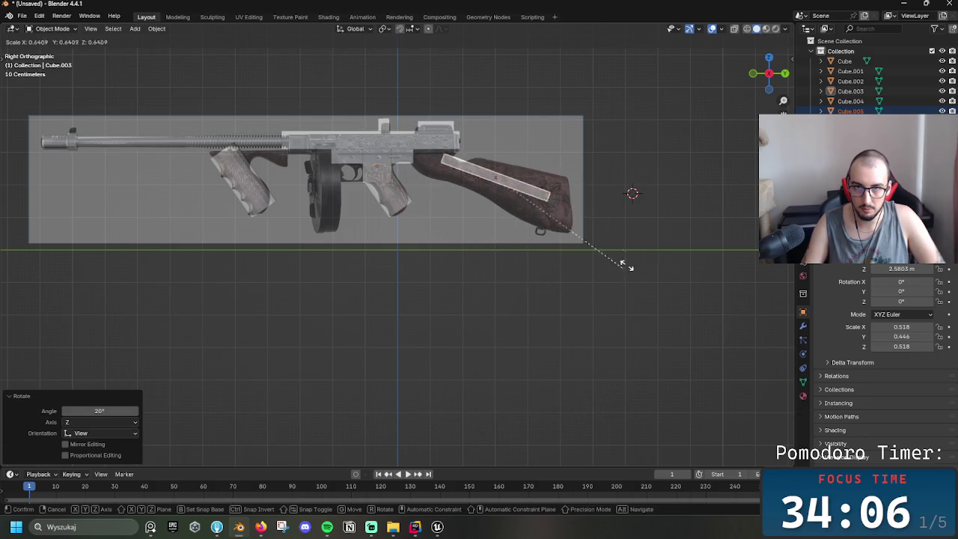
key("s")
key("Escape")
key("ctrl+z")
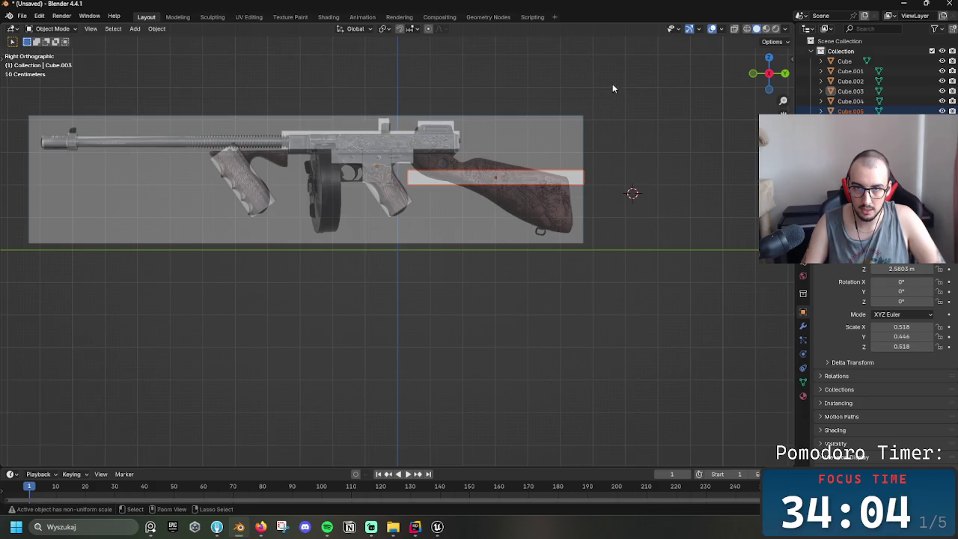
key("s")
key("z")
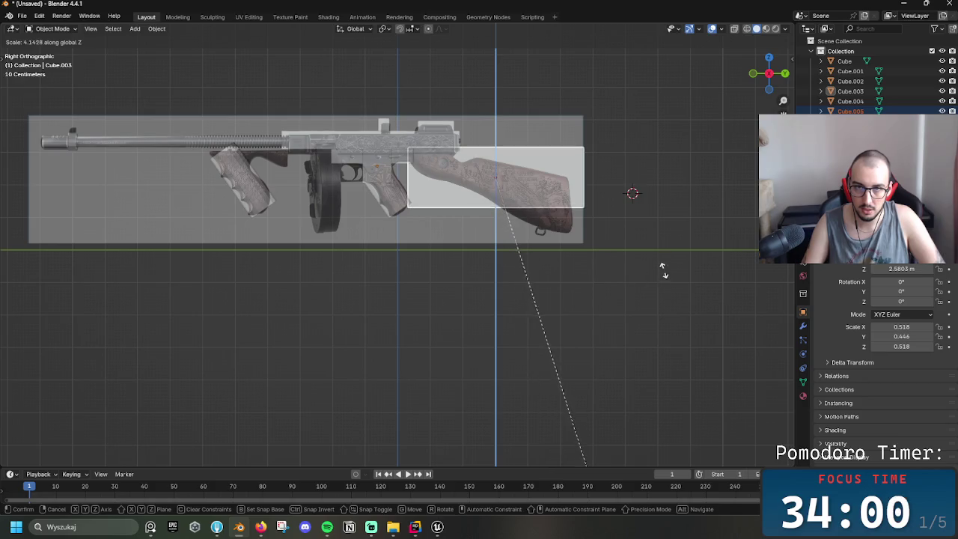
left_click(669, 127)
- Tilt the block about 25°, flatten it to 0.753 on Z, and seat it on the wooden stock
key("g")
left_click(700, 241)
key("r")
left_click(640, 304)
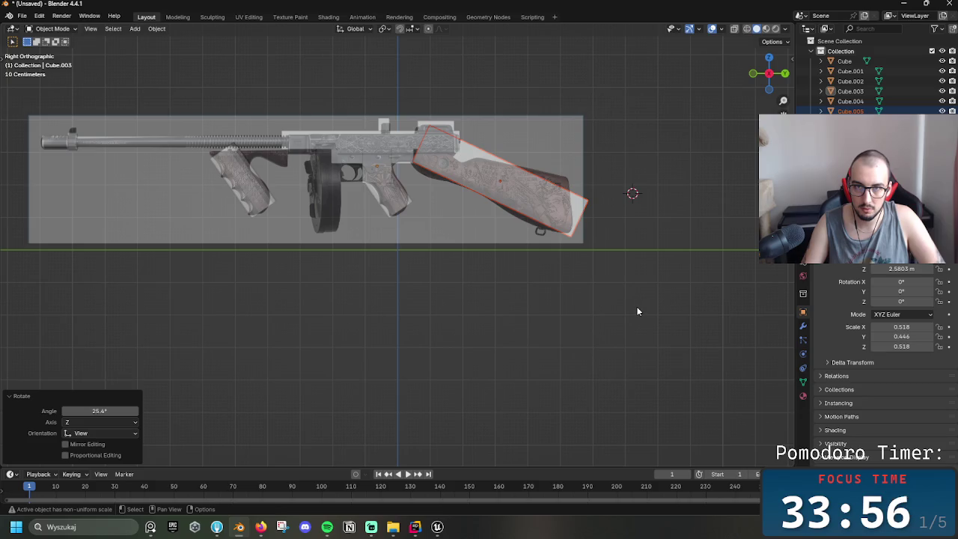
key("s")
key("z")
left_click(556, 301)
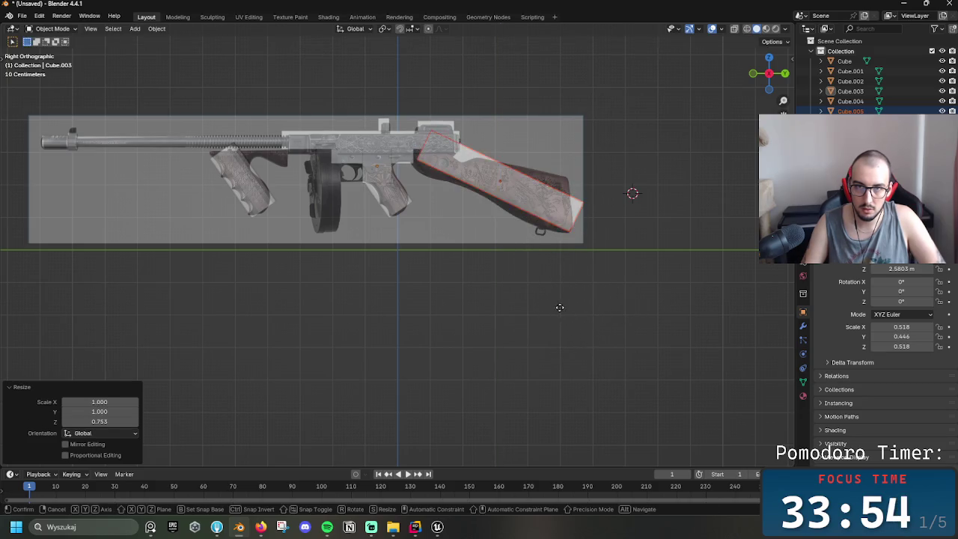
key("g")
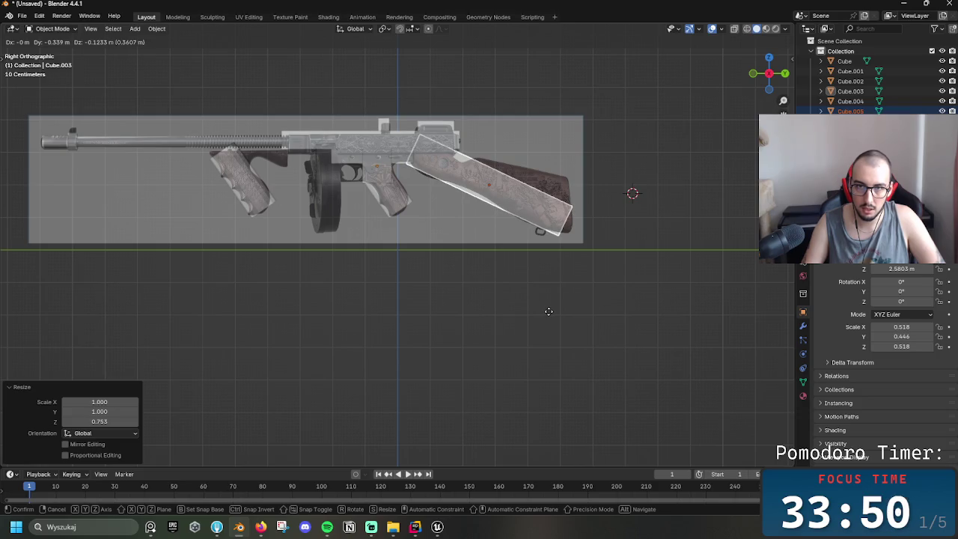
left_click(548, 311)
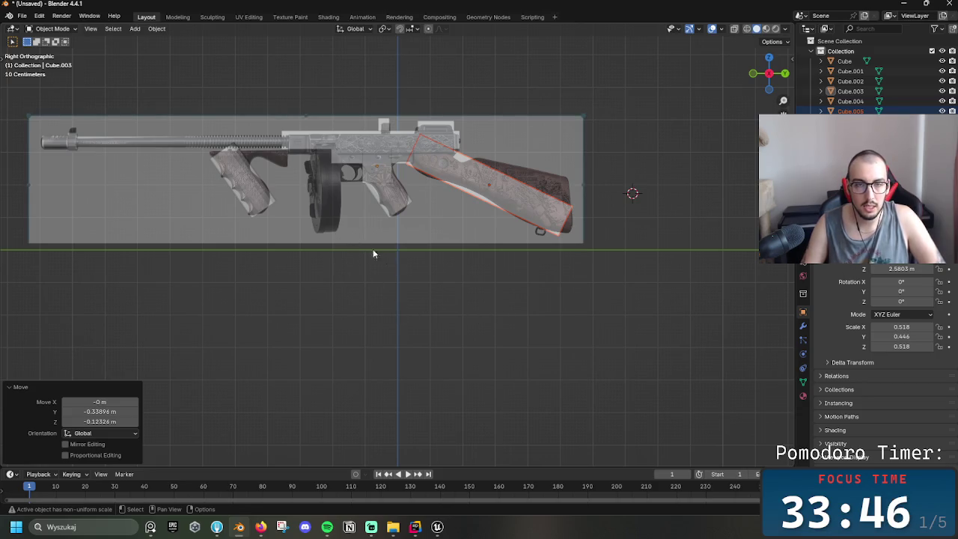
left_click(233, 178)
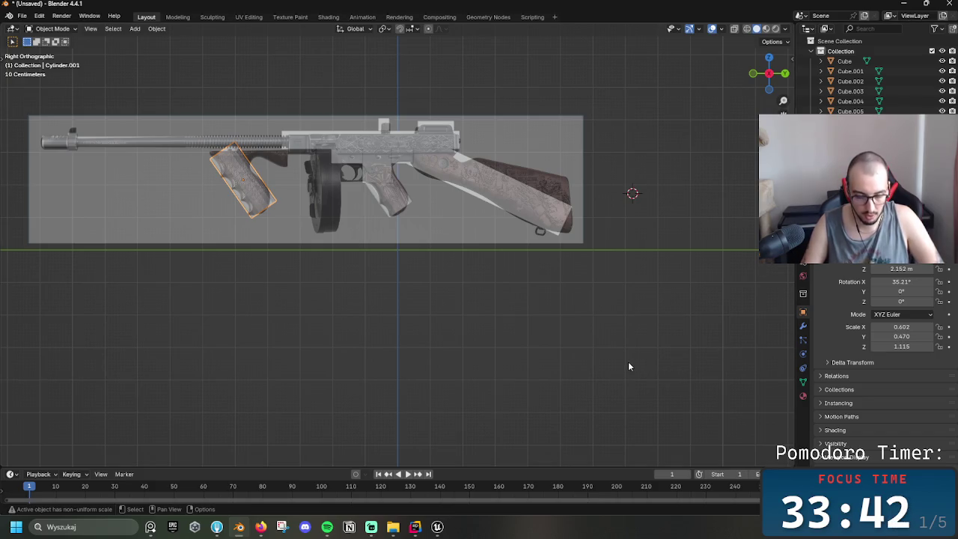
- Nudge the pistol grip, then add a cylinder rotated 90°
key("g")
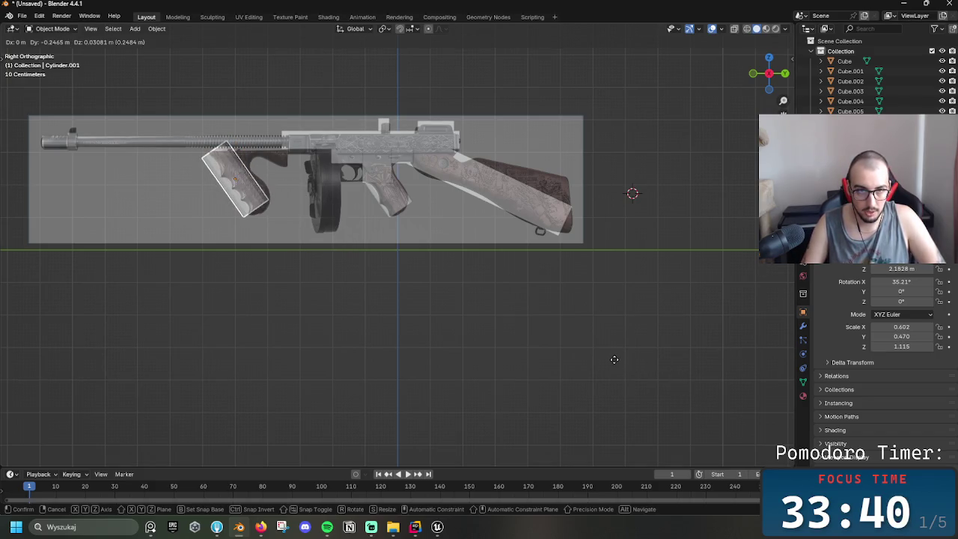
left_click(618, 370)
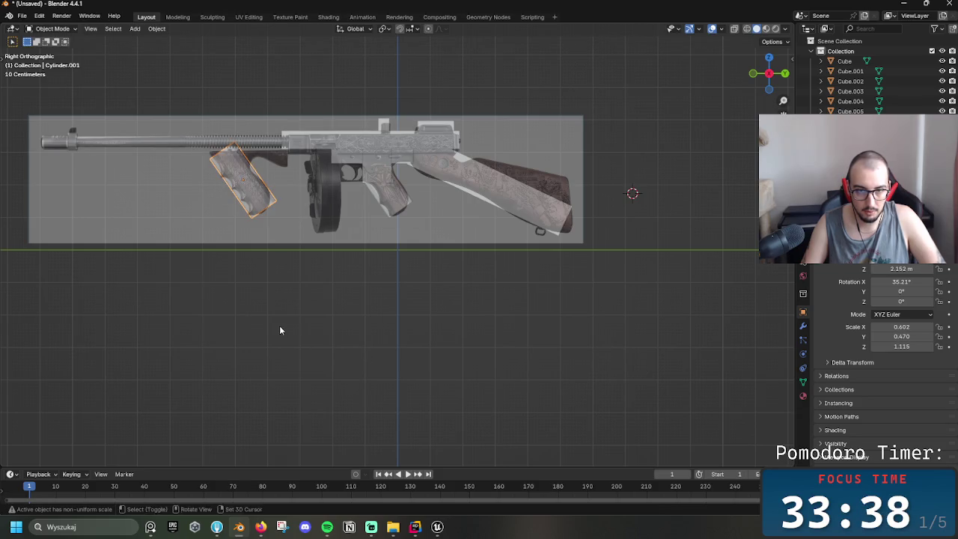
key("shift+a")
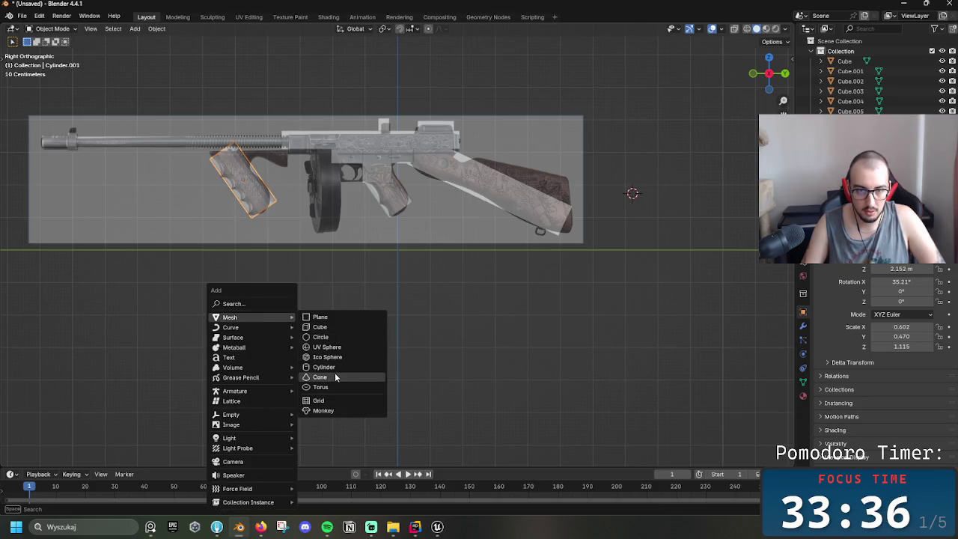
left_click(336, 367)
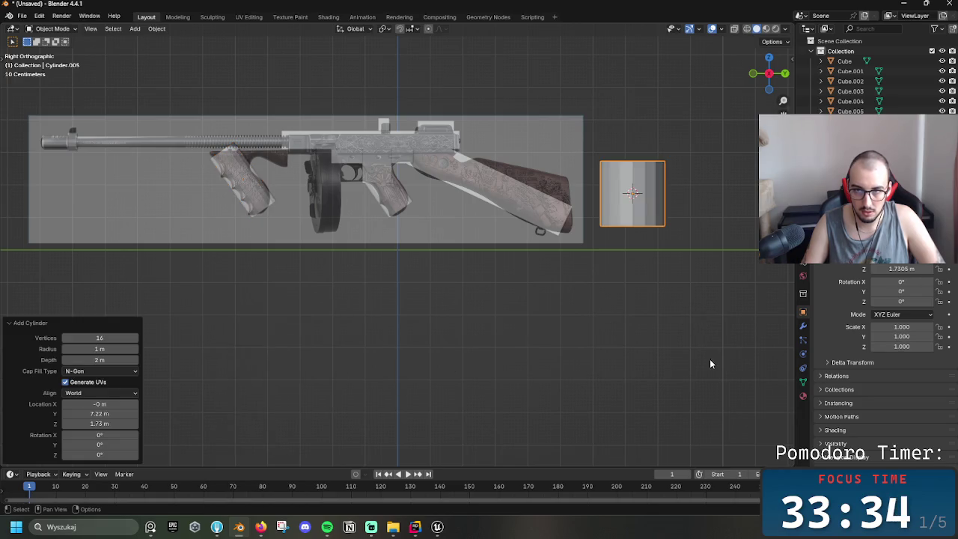
type("r90")
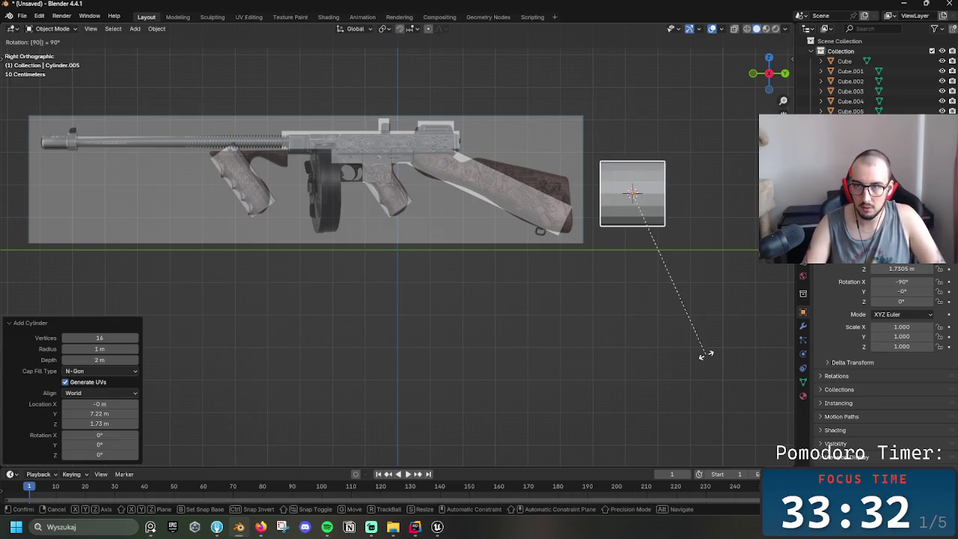
key("Return")
- Flatten the cylinder along Y into a thin disc over the drum magazine
key("s")
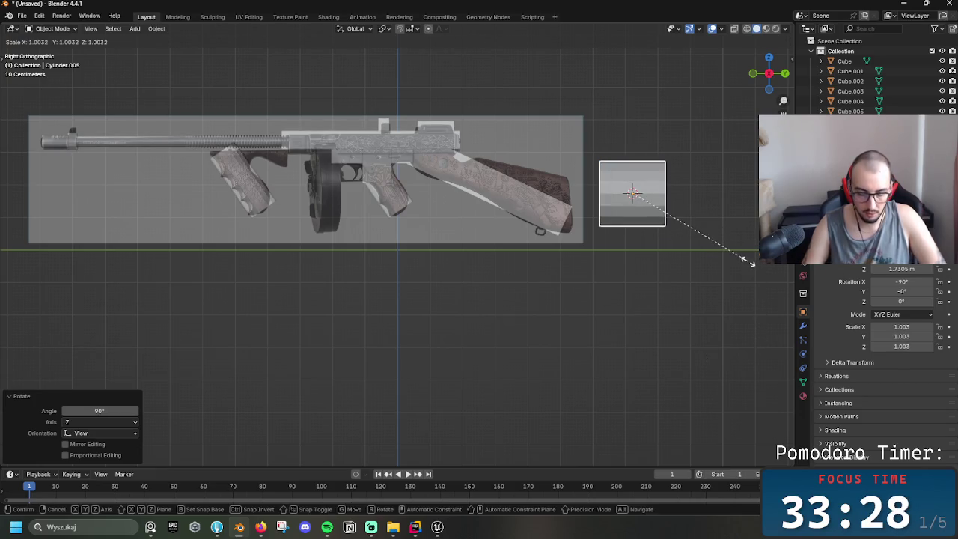
key("y")
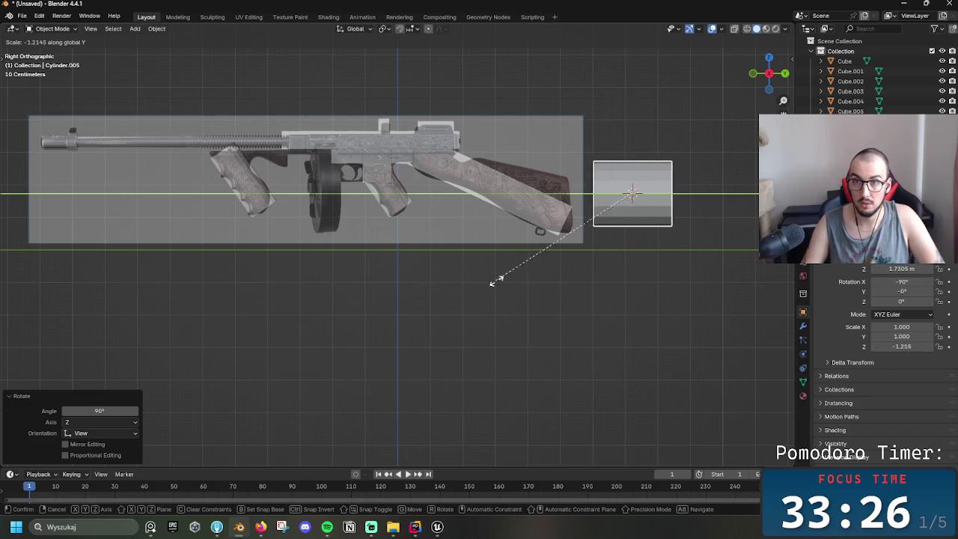
left_click(653, 181)
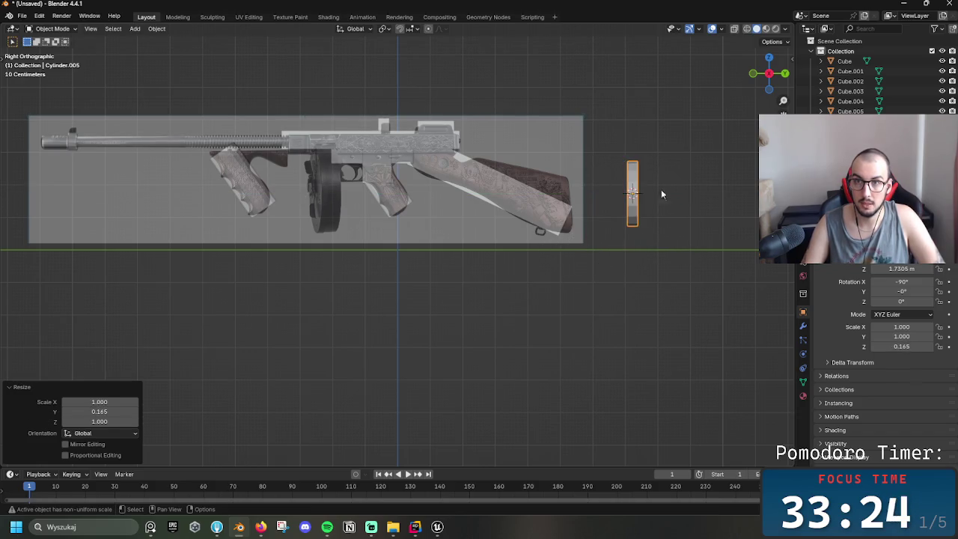
key("g")
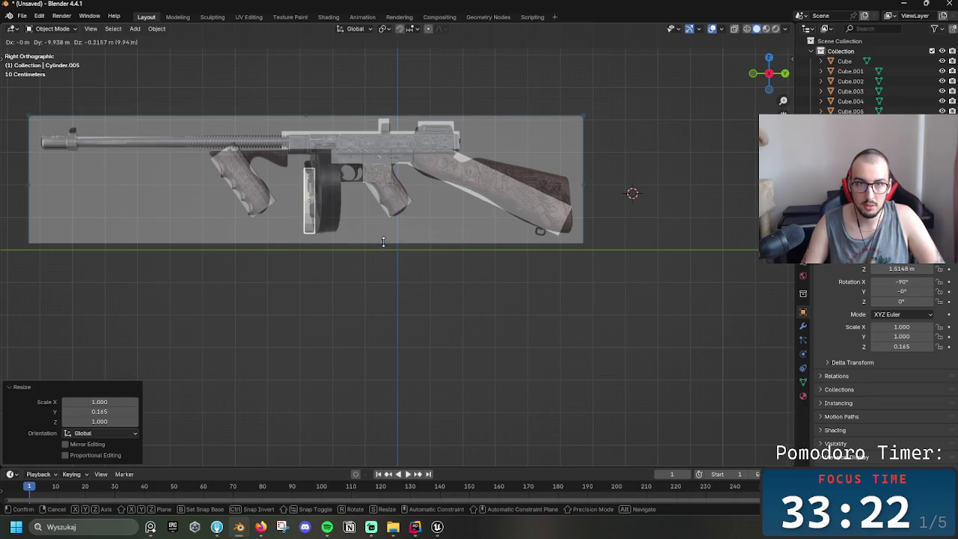
left_click(402, 244)
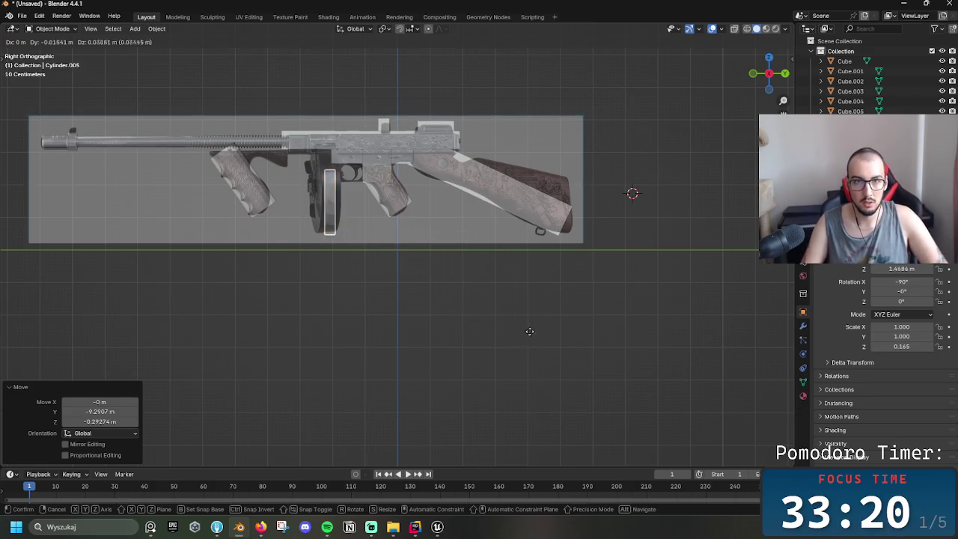
- Refine the drum disc's position and size (scaled 1.373, then 0.943) to match the reference drum
key("g")
left_click(525, 318)
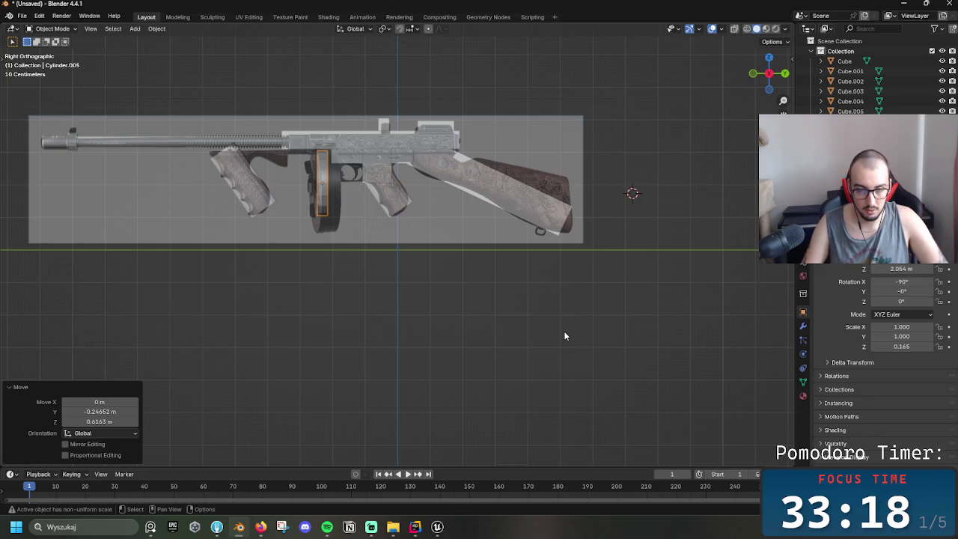
key("s")
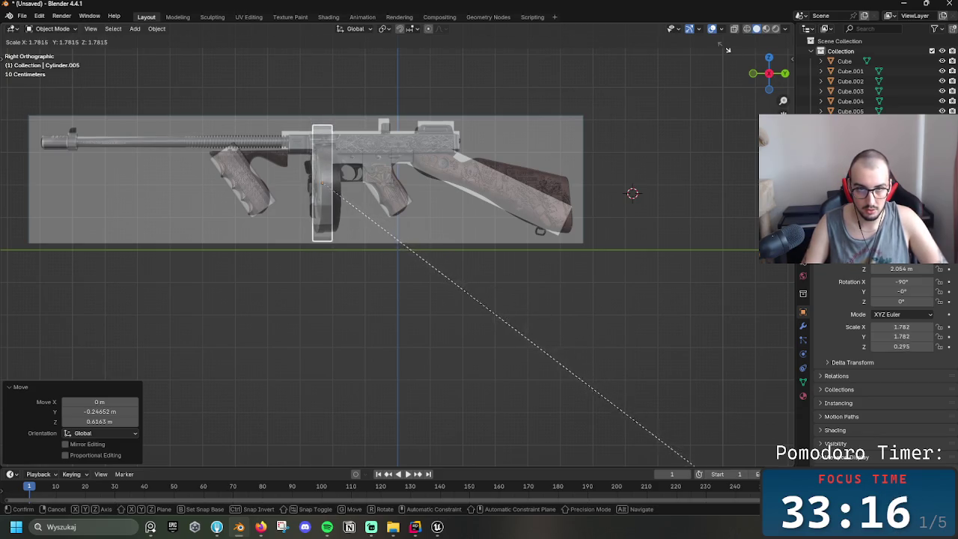
left_click(582, 454)
key("g")
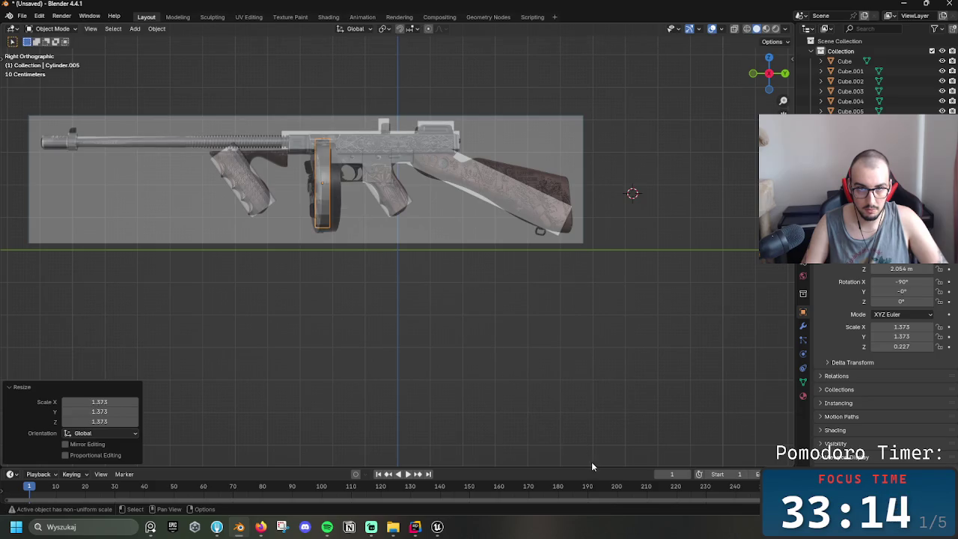
left_click(593, 29)
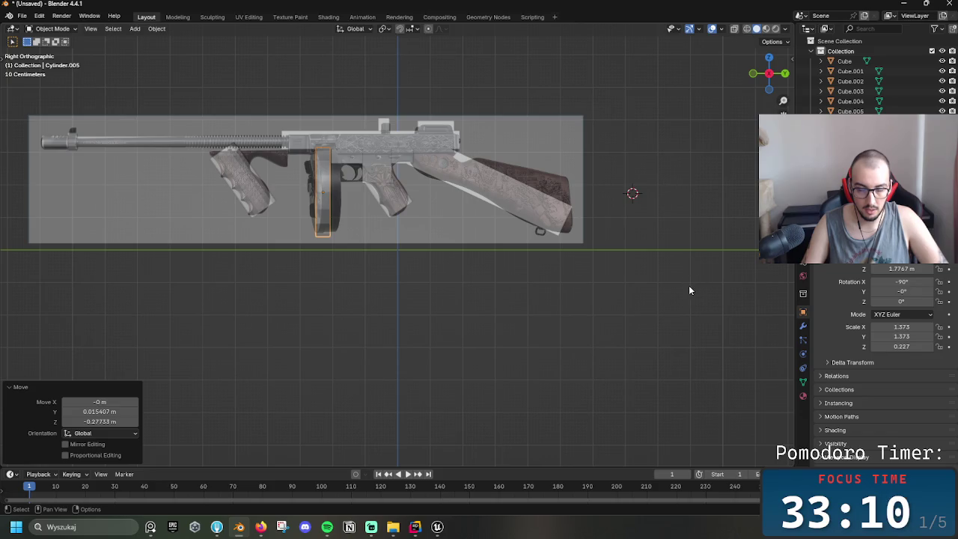
key("s")
left_click(669, 292)
key("g")
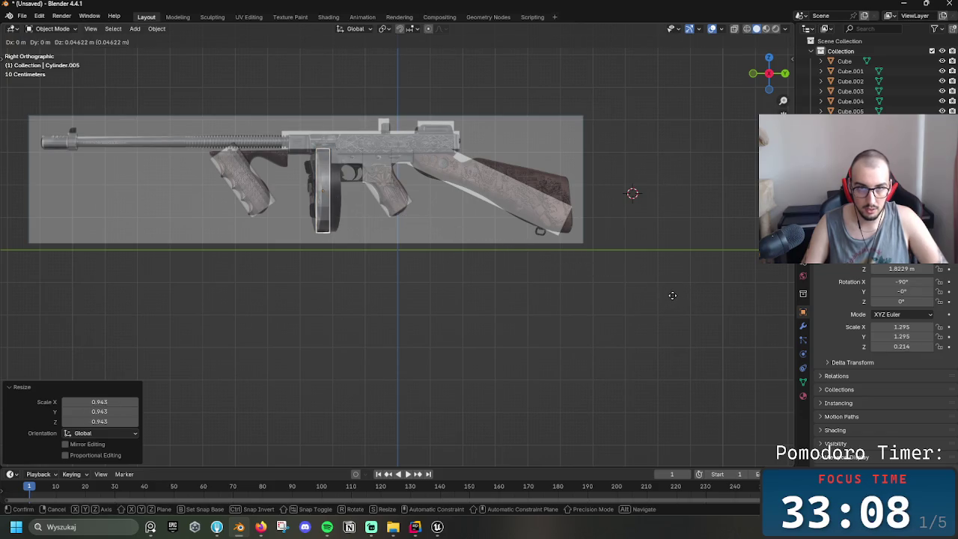
left_click(674, 297)
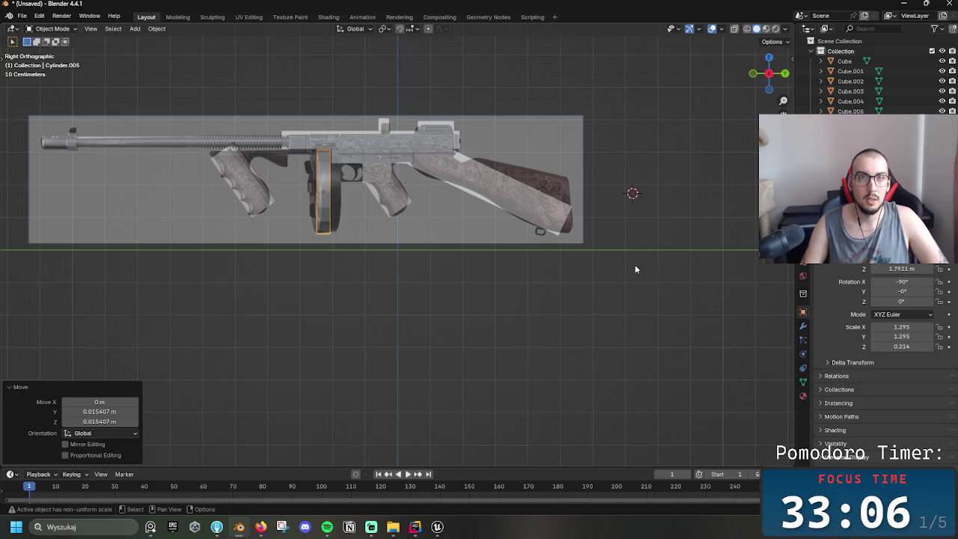
left_click(393, 214)
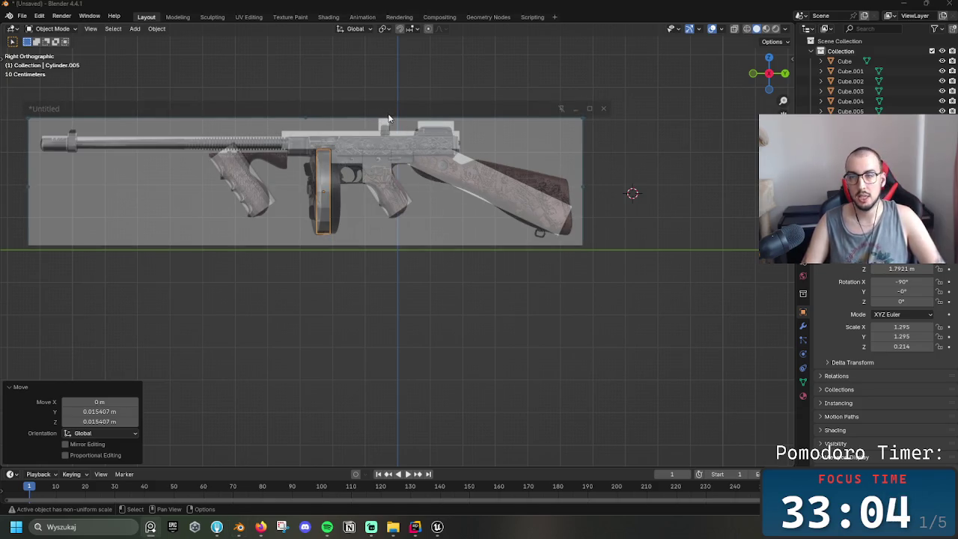
- Toggle the reference overlay to compare, then put the reference image window away
key("ctrl+y")
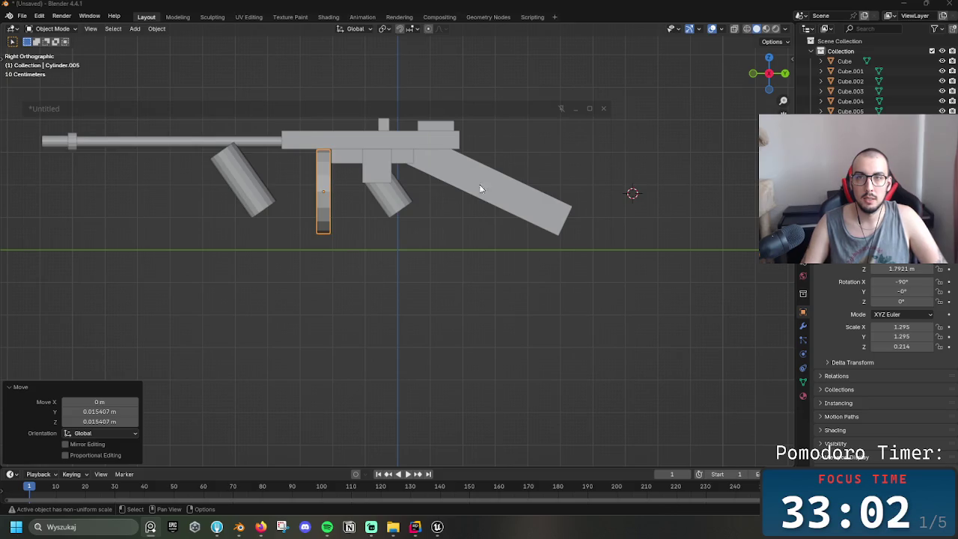
key("ctrl+y")
left_click(590, 173)
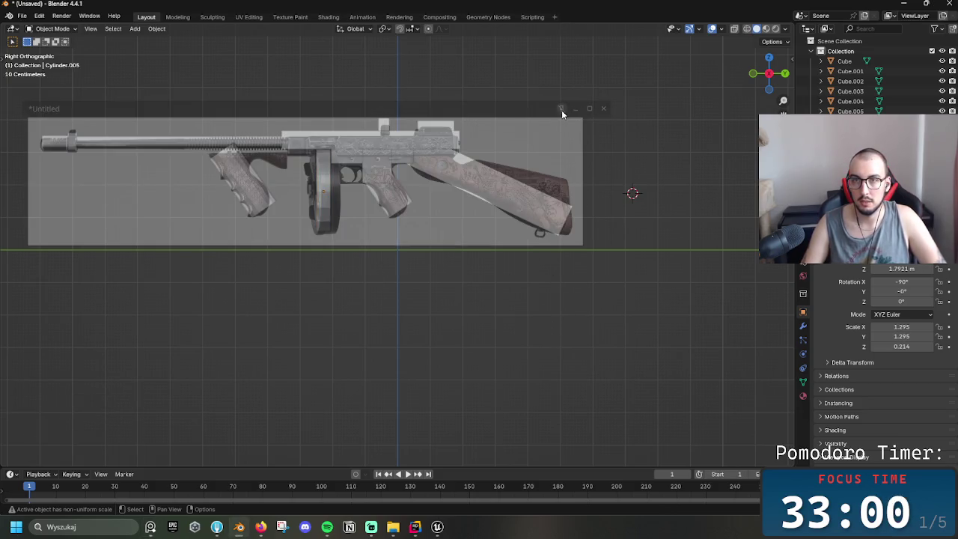
left_click(561, 109)
- Orbit to a diagonal perspective view and box-select all the gun parts
mouse_move(386, 251)
middle_mouse_down()
mouse_move(533, 276)
mouse_move(258, 269)
mouse_move(529, 266)
mouse_move(518, 289)
mouse_move(554, 274)
mouse_move(497, 223)
mouse_move(583, 265)
mouse_move(659, 242)
mouse_move(641, 337)
mouse_move(669, 247)
mouse_move(718, 210)
mouse_move(2, 225)
mouse_move(380, 297)
mouse_move(265, 293)
mouse_move(273, 330)
mouse_move(290, 285)
mouse_move(273, 326)
mouse_move(365, 229)
middle_mouse_up()
left_click(366, 237)
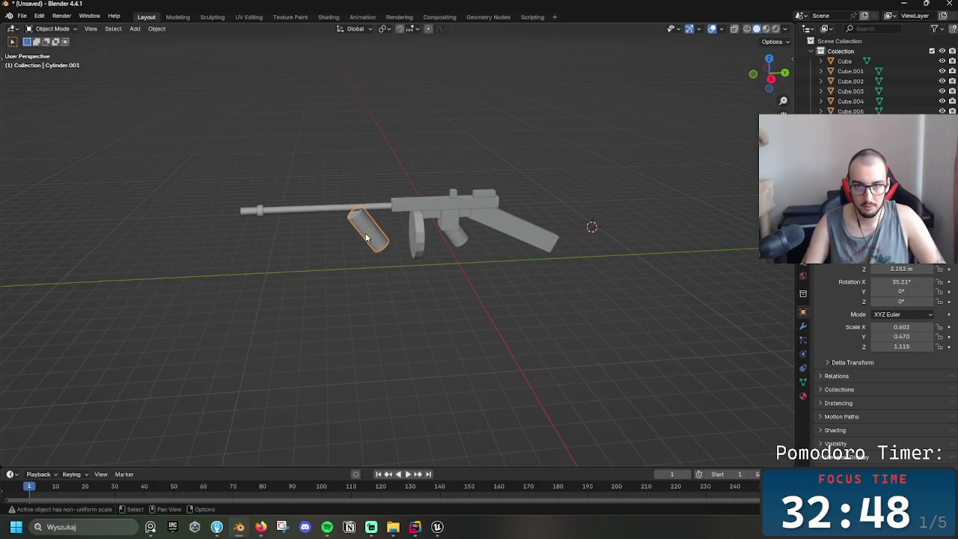
mouse_move(418, 266)
middle_mouse_down()
mouse_move(250, 238)
mouse_move(292, 252)
middle_mouse_up()
left_click_drag(189, 137, 548, 386)
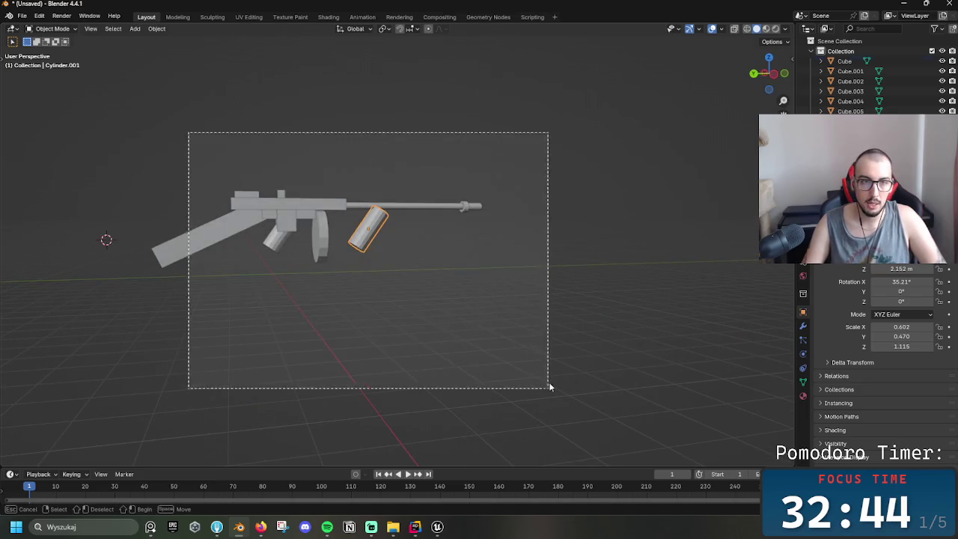
left_click(21, 16)
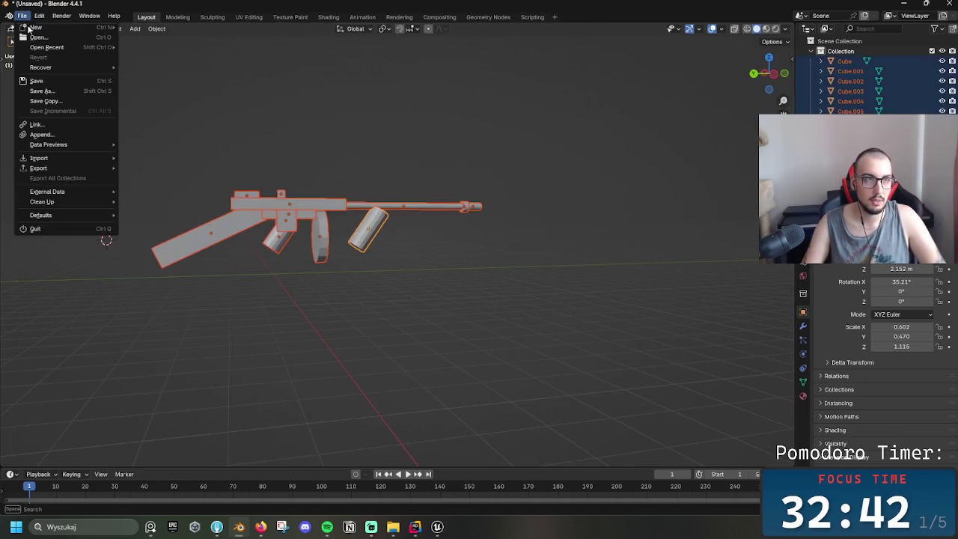
- Save the file under the new name BlockoutRifle.blend
left_click(42, 90)
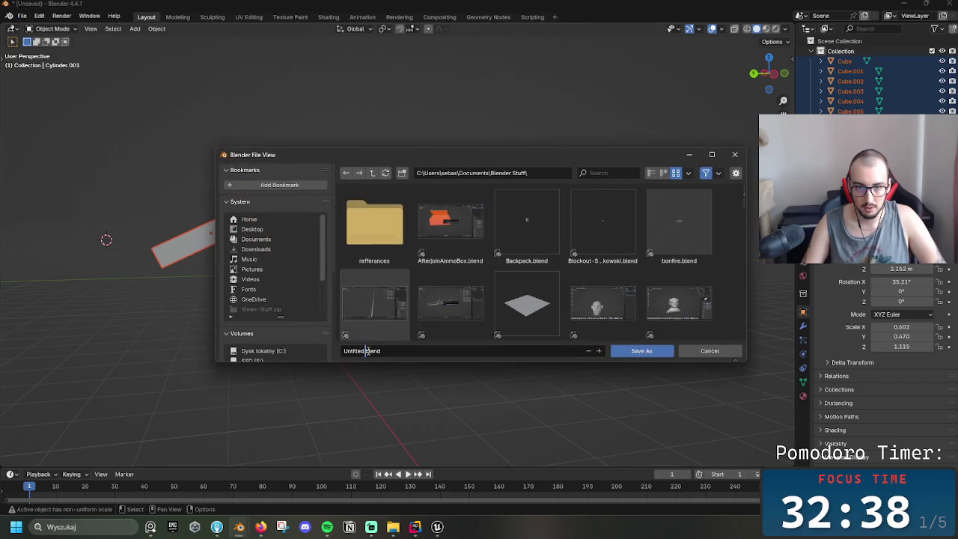
left_click_drag(364, 351, 343, 351)
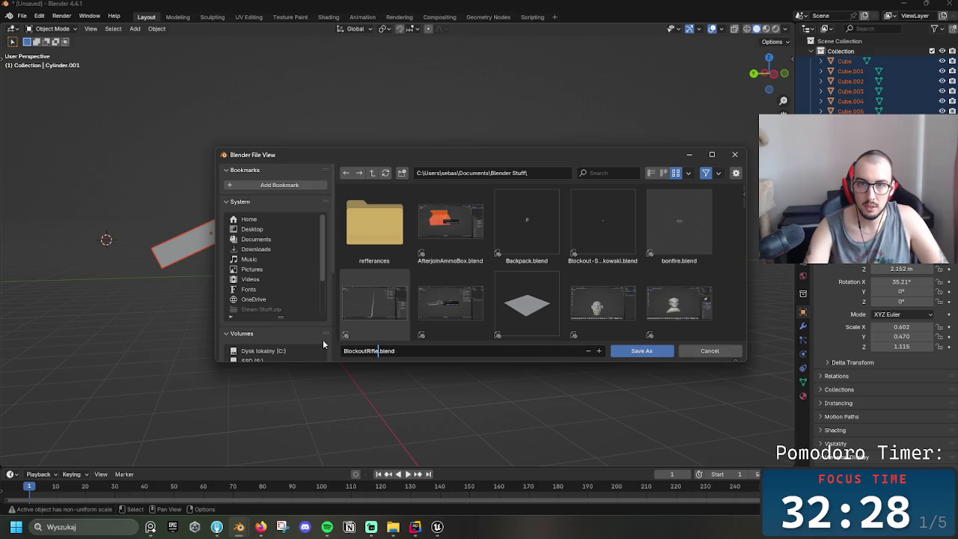
left_click(651, 353)
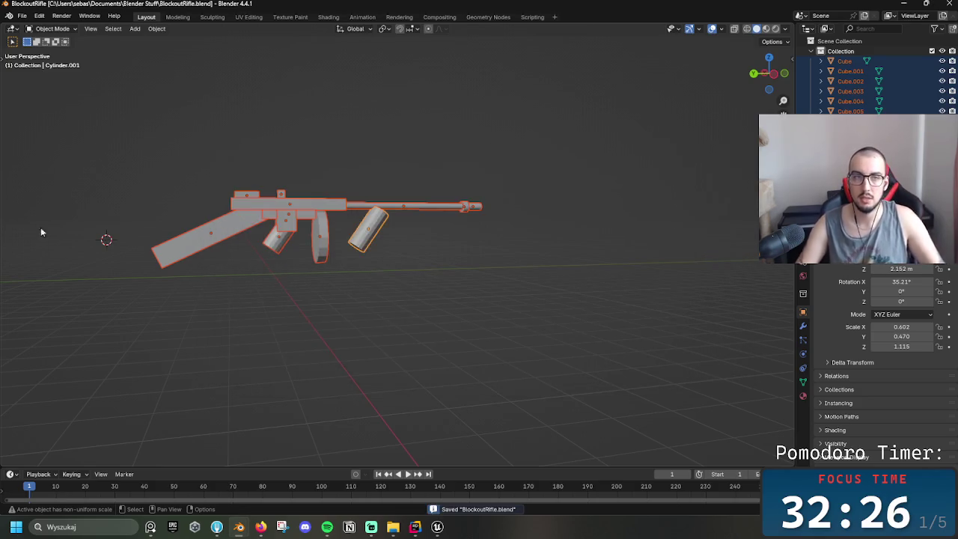
- Box-select all the gun parts again and bring up their object actions
left_click(21, 15)
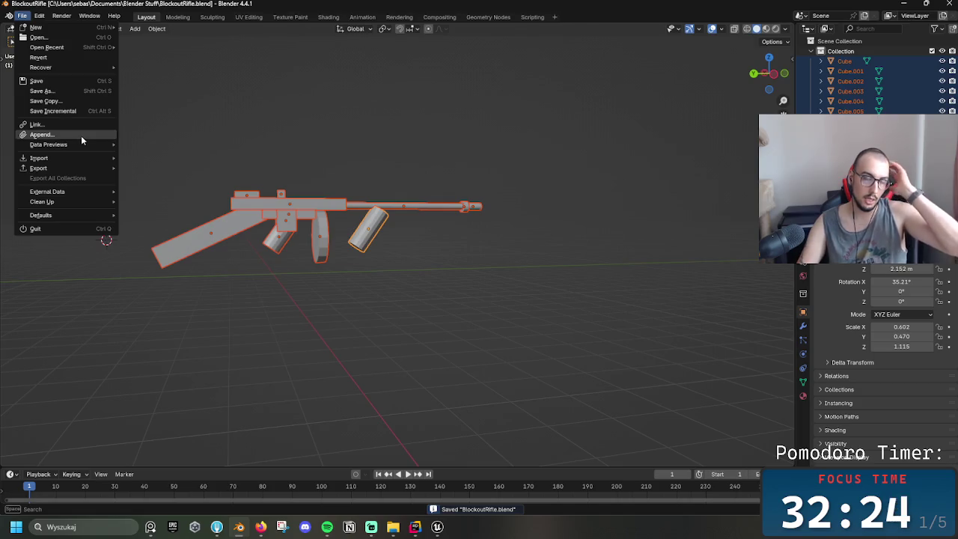
left_click_drag(591, 311, 122, 151)
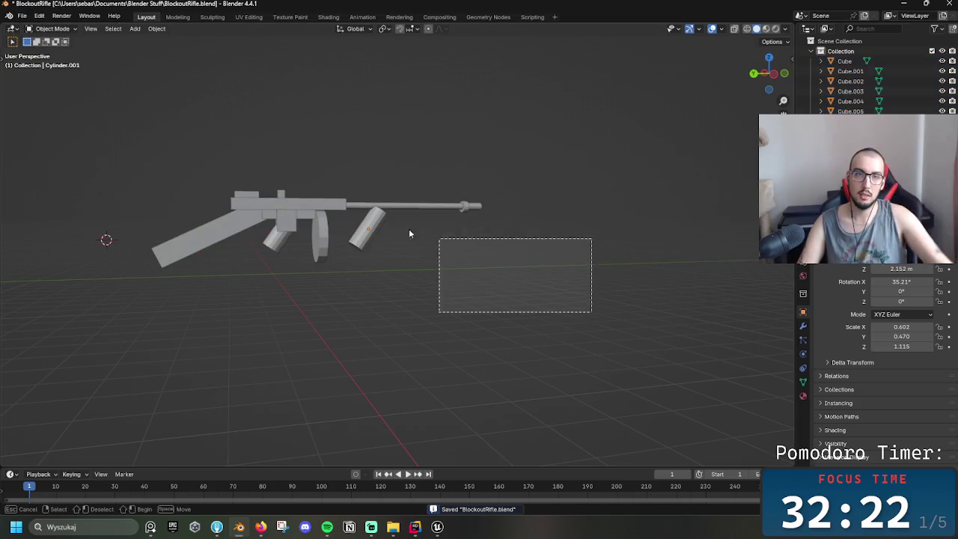
right_click(345, 286)
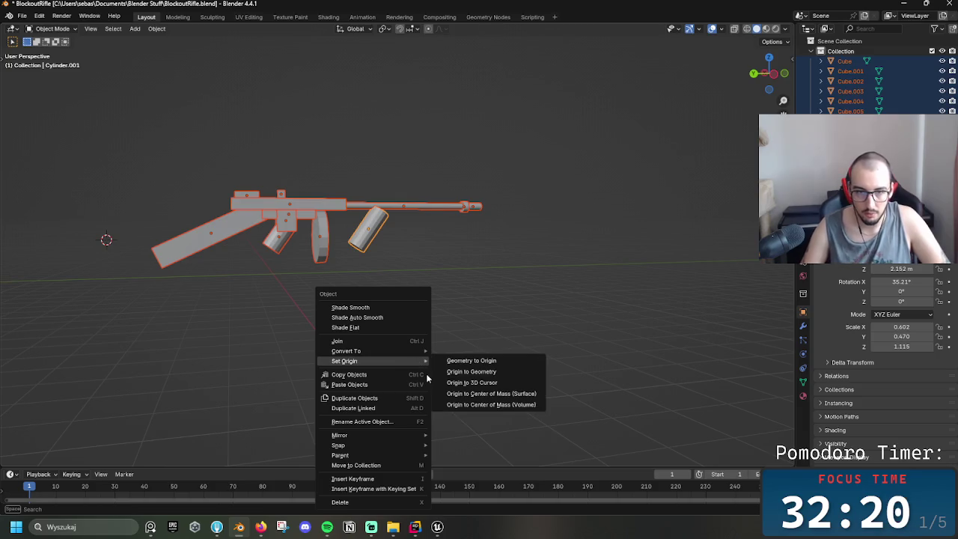
- Join the parts, enable Face Orientation to inspect normals, then undo the join
left_click(358, 341)
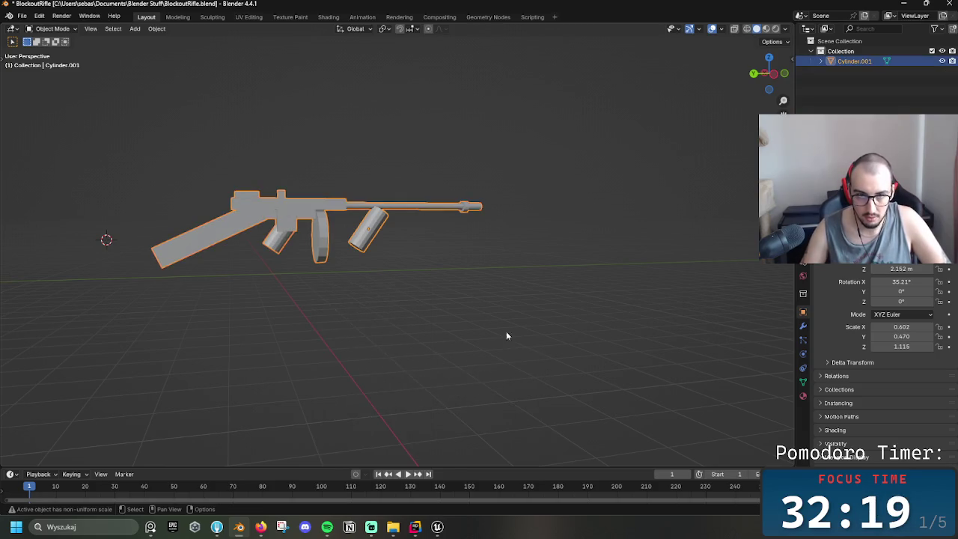
left_click(722, 29)
left_click(660, 210)
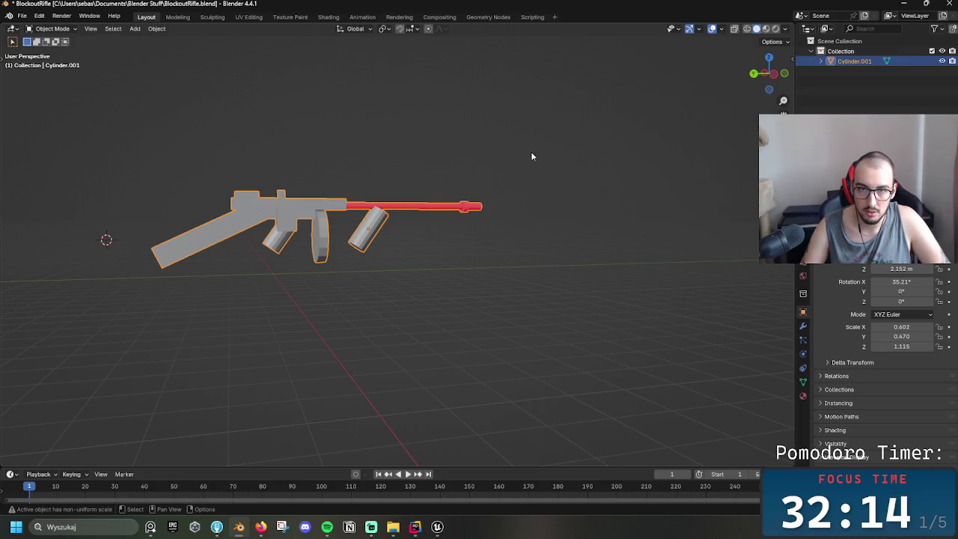
mouse_move(454, 171)
middle_mouse_down()
mouse_move(252, 234)
mouse_move(230, 159)
middle_mouse_up()
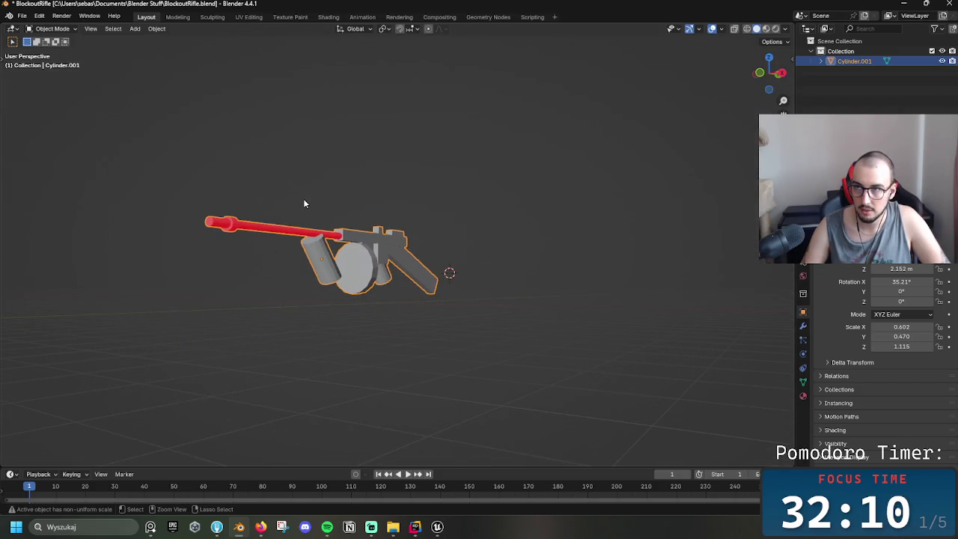
key("ctrl+z")
key("ctrl+z")
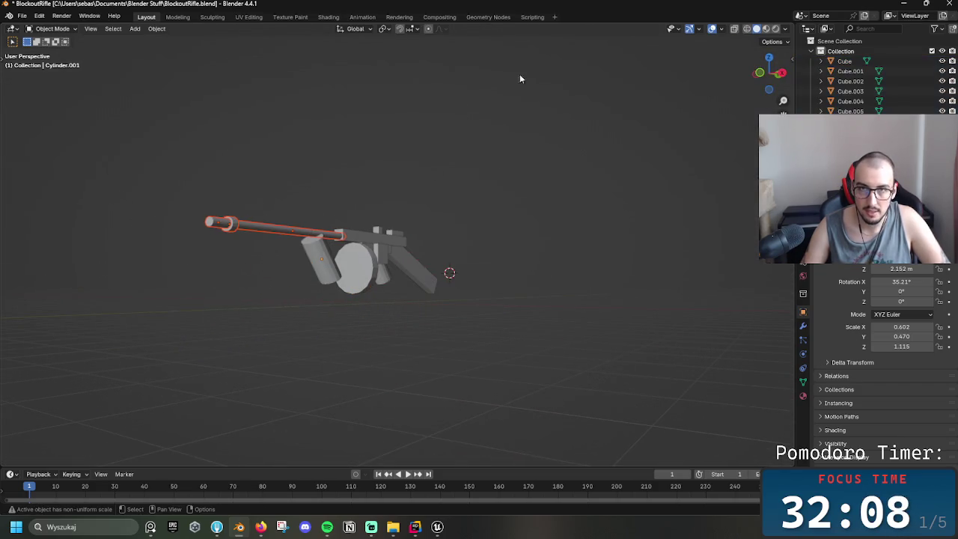
- Search for 'flip' without running it, and enter Edit Mode on the barrel and magazine
key("F3")
type("flip")
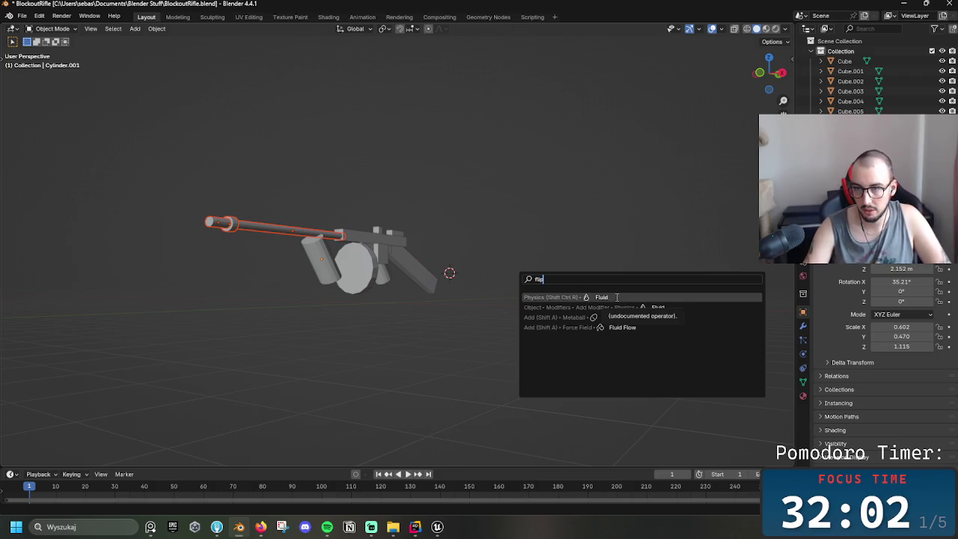
key("Escape")
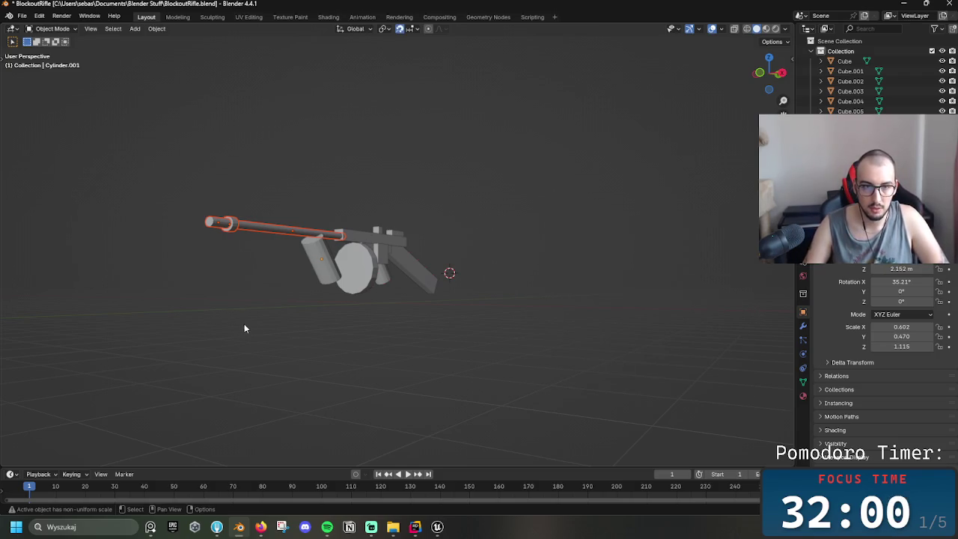
key("ctrl+Tab")
left_click(178, 337)
- Flip the barrel and magazine normals and recheck them with Face Orientation
right_click(295, 294)
key("F3")
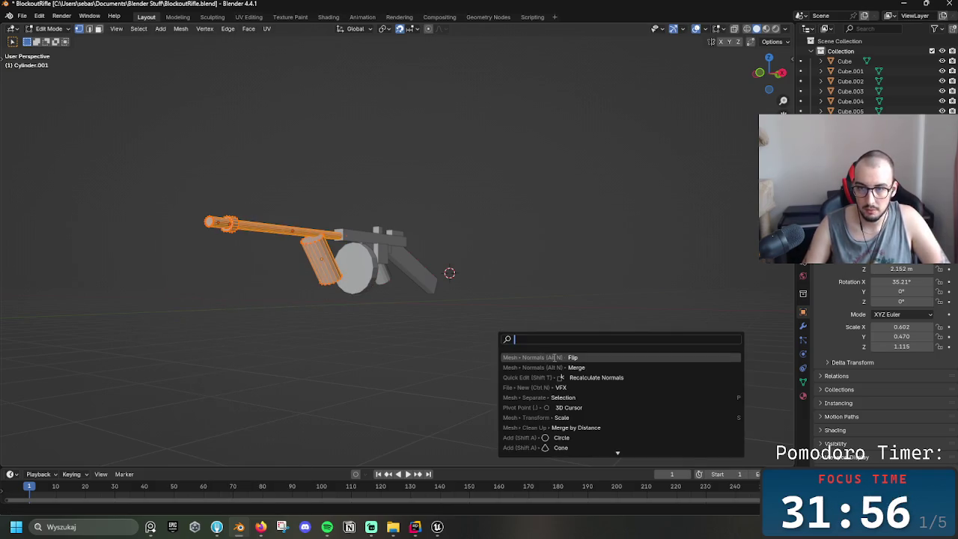
left_click(555, 357)
key("alt+a")
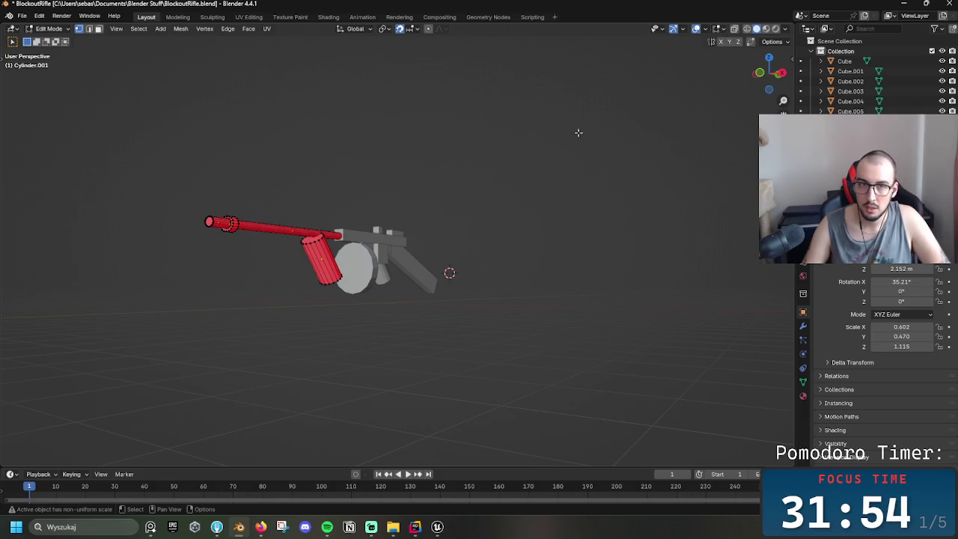
mouse_move(485, 297)
middle_mouse_down()
mouse_move(470, 269)
mouse_move(530, 222)
mouse_move(471, 227)
mouse_move(381, 210)
mouse_move(419, 217)
middle_mouse_up()
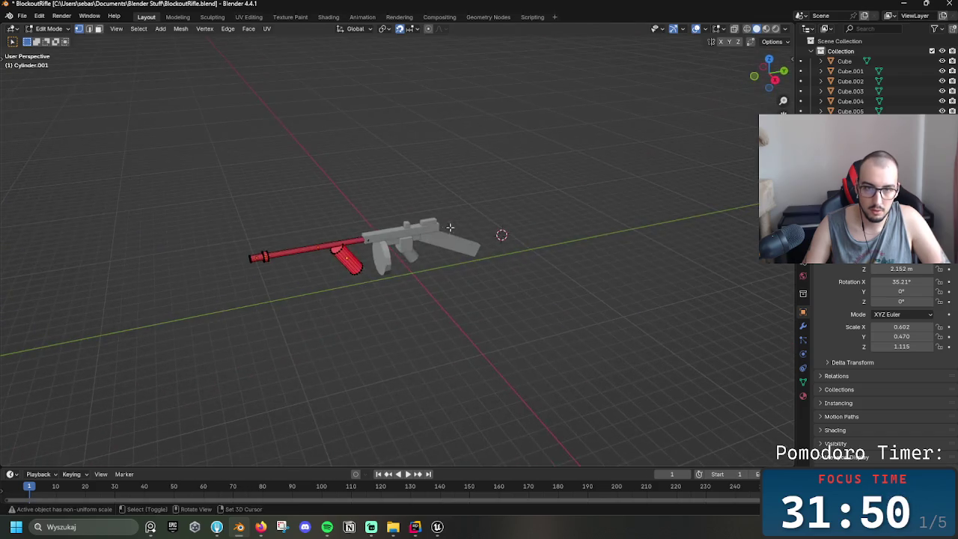
left_click(705, 29)
left_click(645, 221)
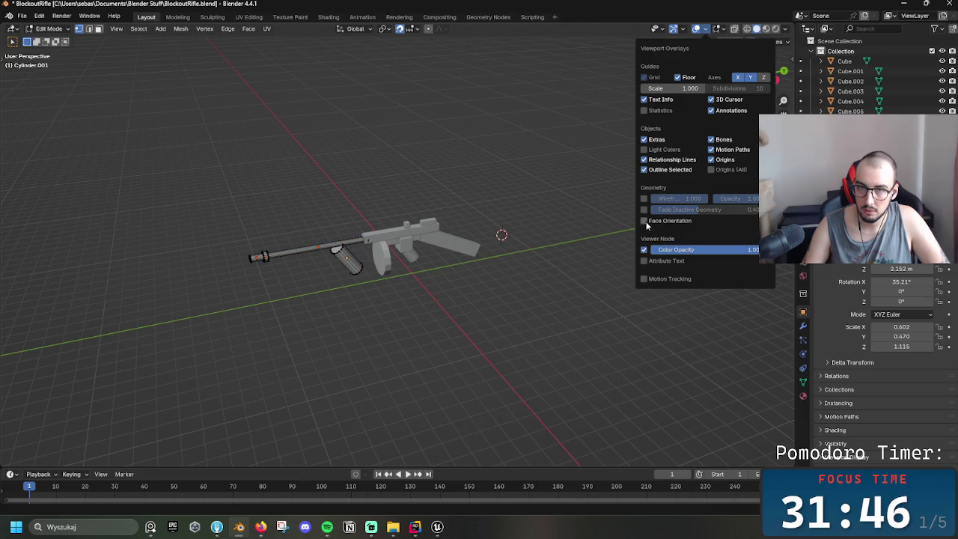
left_click(648, 224)
left_click(648, 225)
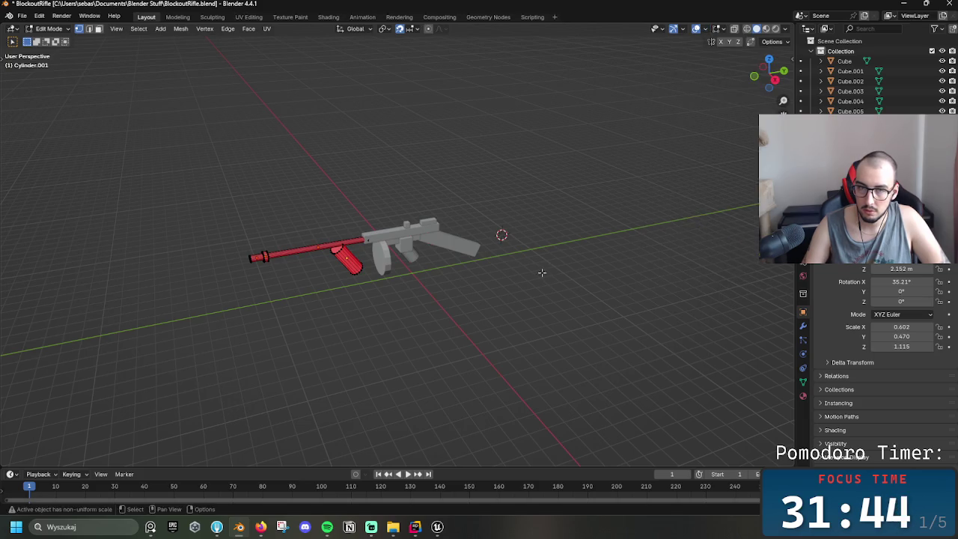
- Select the whole mesh, return to Object Mode, and box-select every rifle part
key("a")
key("alt+a")
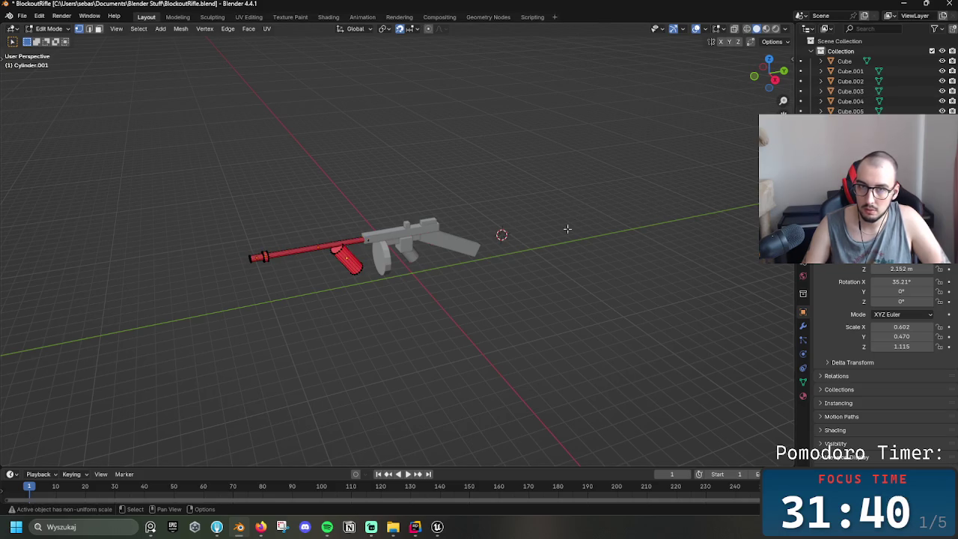
key("a")
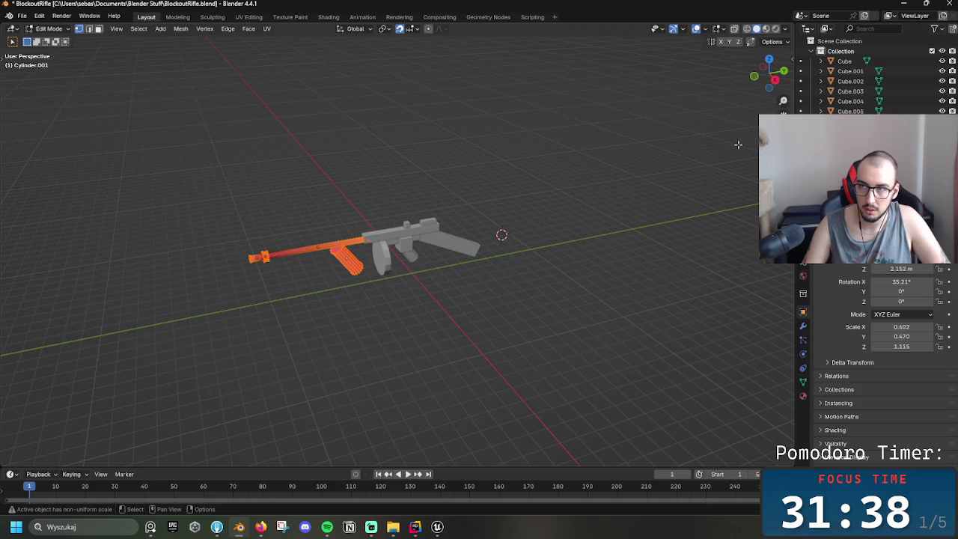
key("ctrl+Tab")
left_click(636, 150)
left_click_drag(620, 340, 270, 172)
- Join the rifle parts into one object, then undo the join
right_click(528, 295)
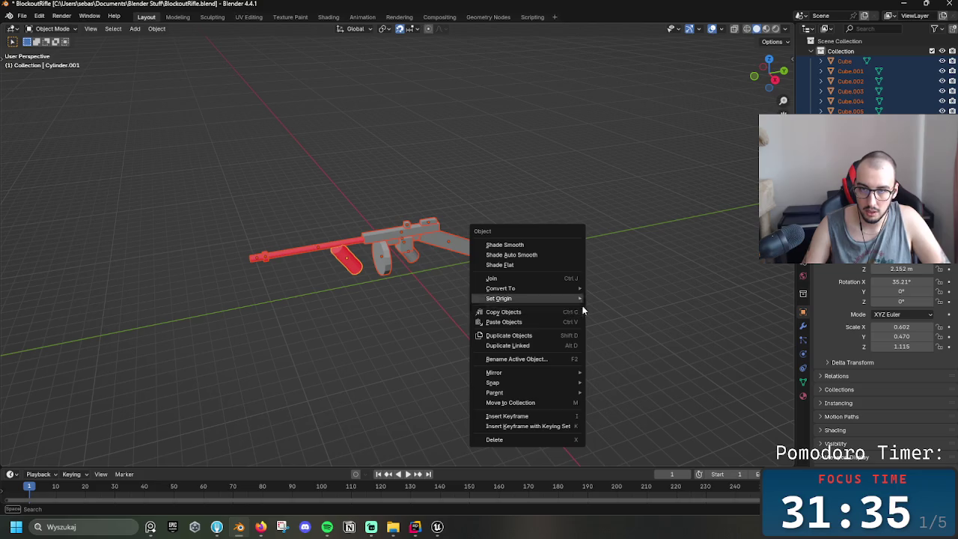
left_click(519, 277)
left_click(345, 264)
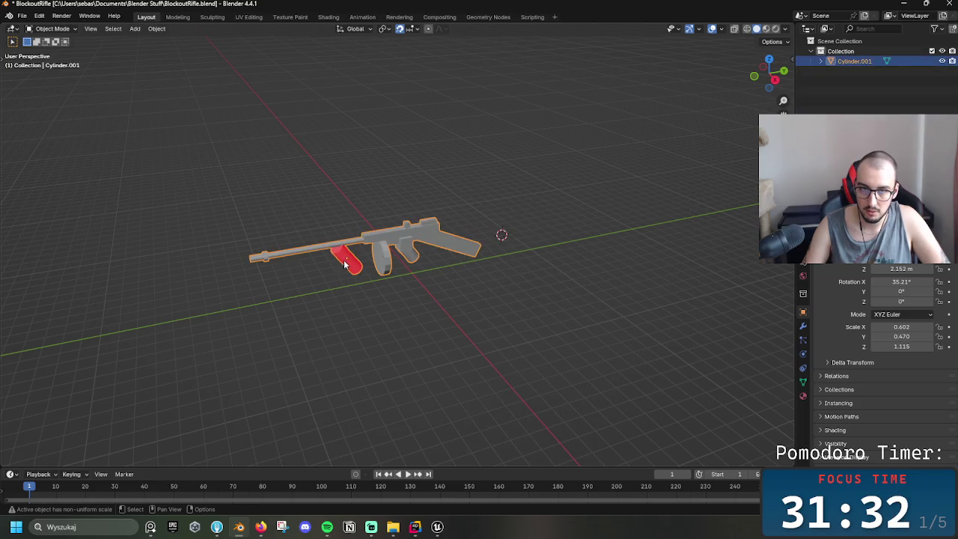
key("ctrl+z")
key("ctrl+z")
key("ctrl+z")
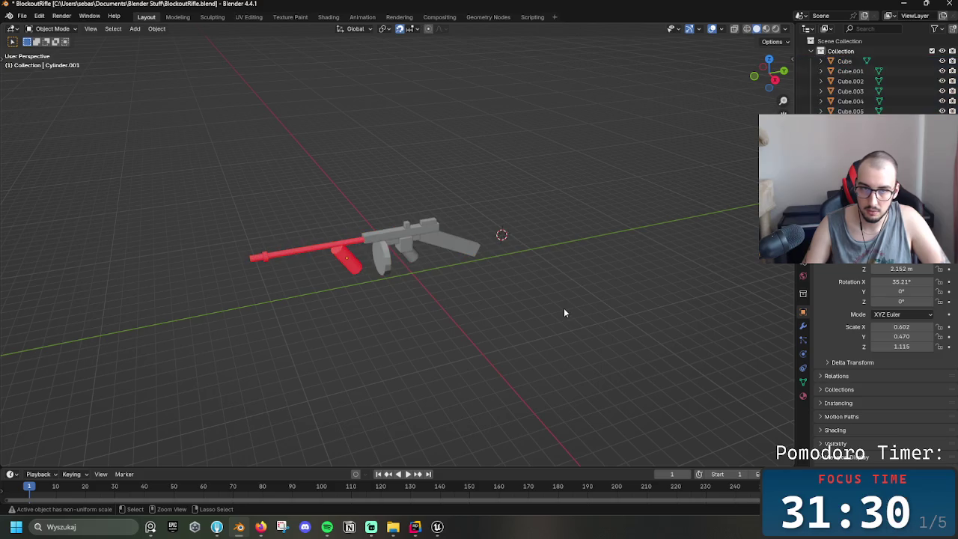
right_click(649, 278)
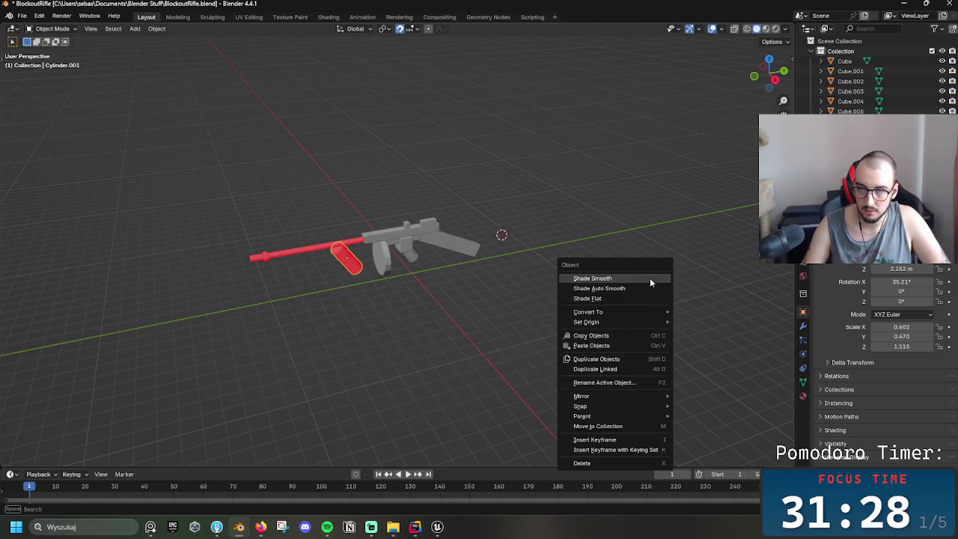
- Run Flip Normals on the cylinder in Edit Mode and orbit to check the result
key("ctrl+Tab")
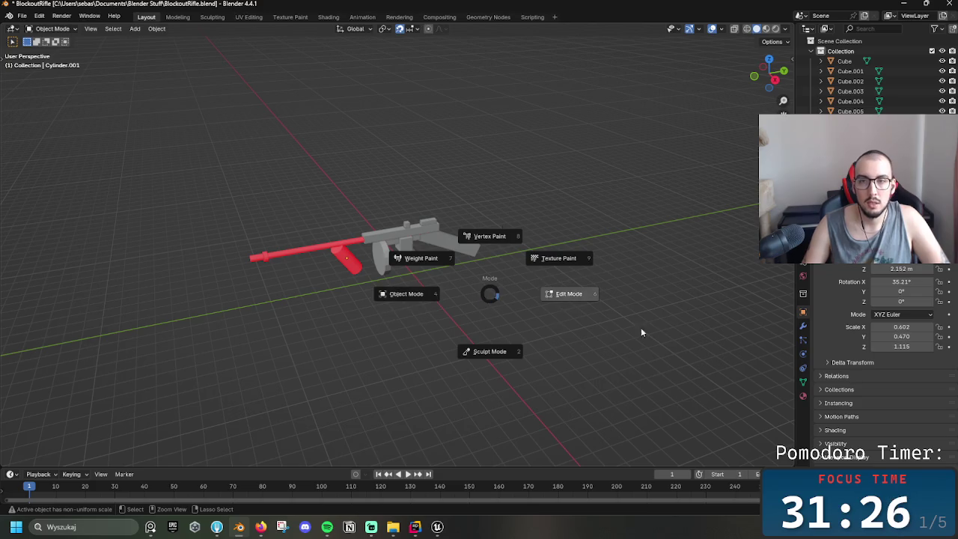
left_click(618, 329)
key("F3")
left_click(546, 324)
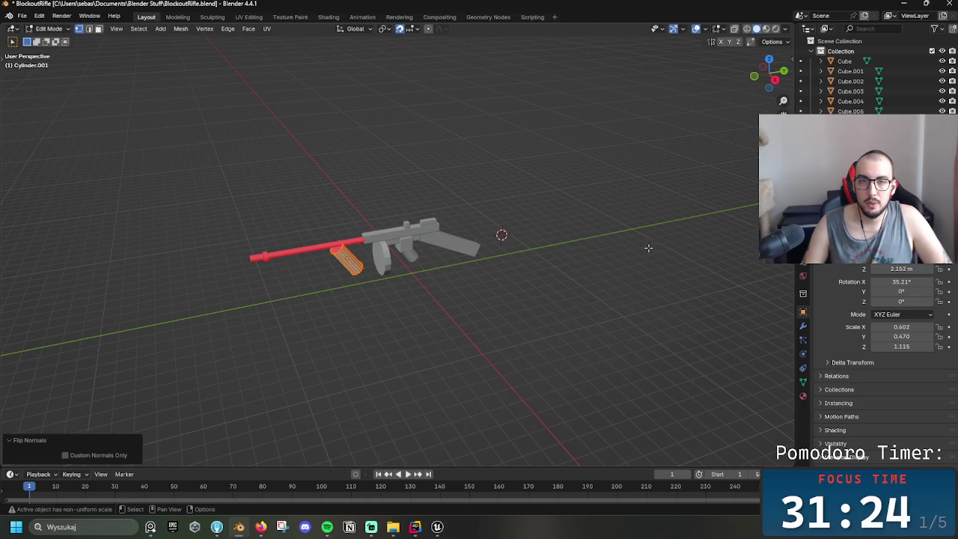
mouse_move(454, 299)
middle_mouse_down()
mouse_move(389, 281)
mouse_move(576, 275)
middle_mouse_up()
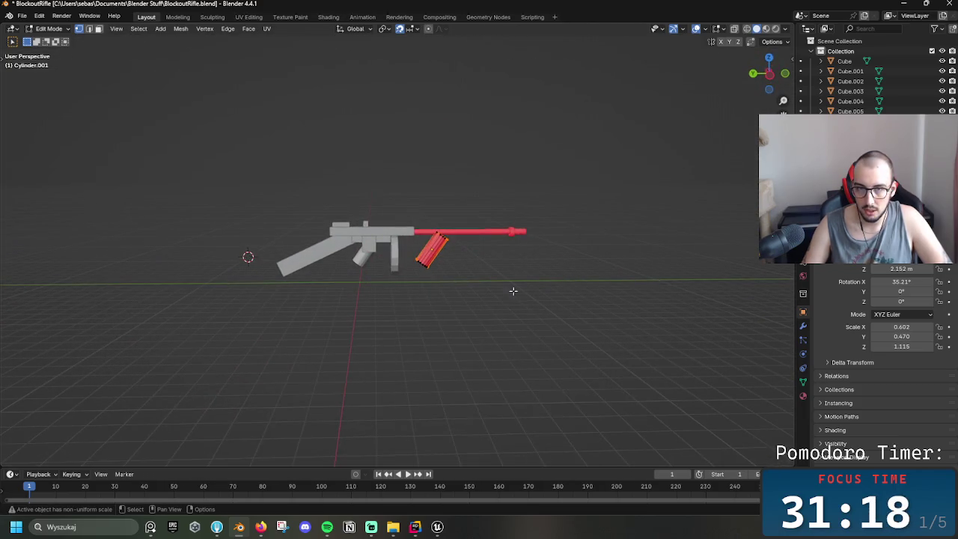
mouse_move(531, 290)
middle_mouse_down()
mouse_move(487, 276)
mouse_move(546, 284)
middle_mouse_up()
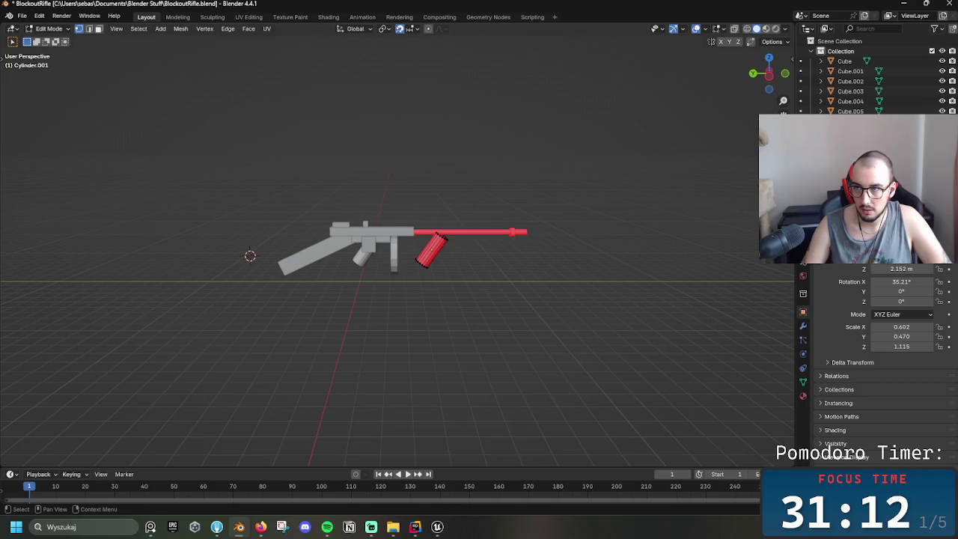
scroll(860, 83, "down", 1)
- Switch to rendered shading and flip the cylinder's normals back
key("z")
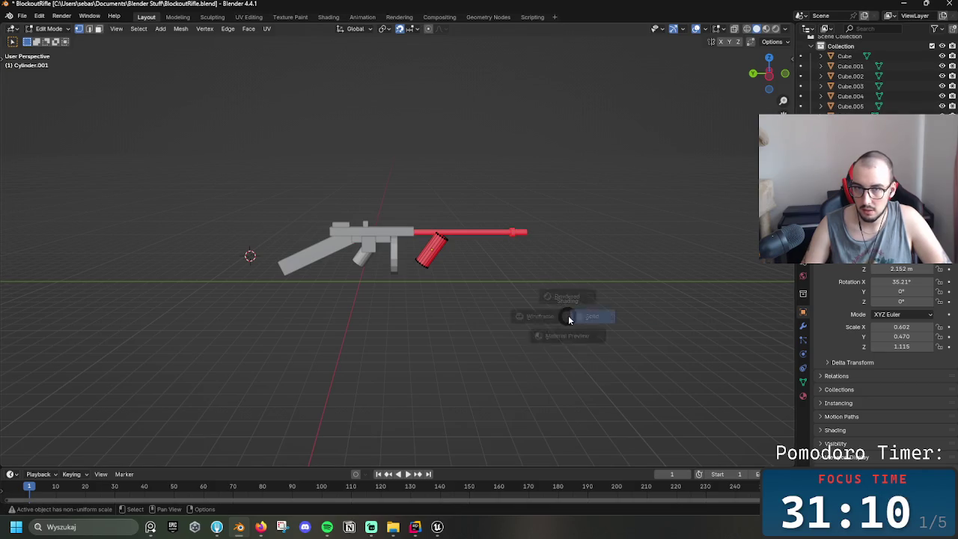
key("8")
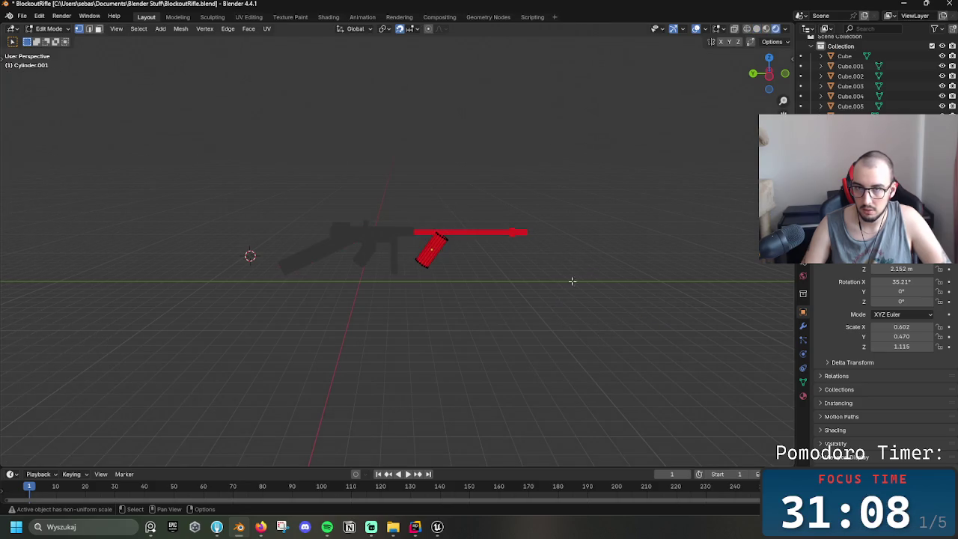
right_click(510, 299)
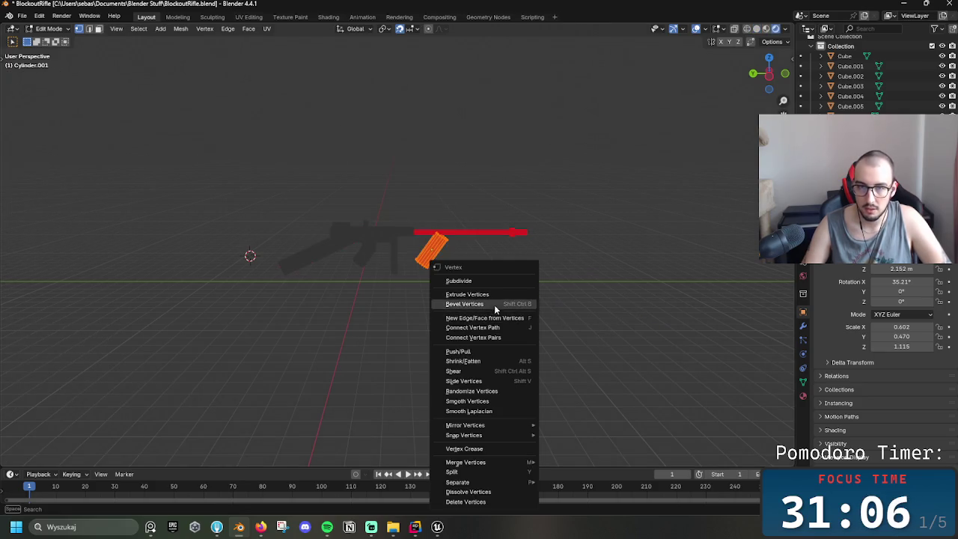
key("F3")
key("F3")
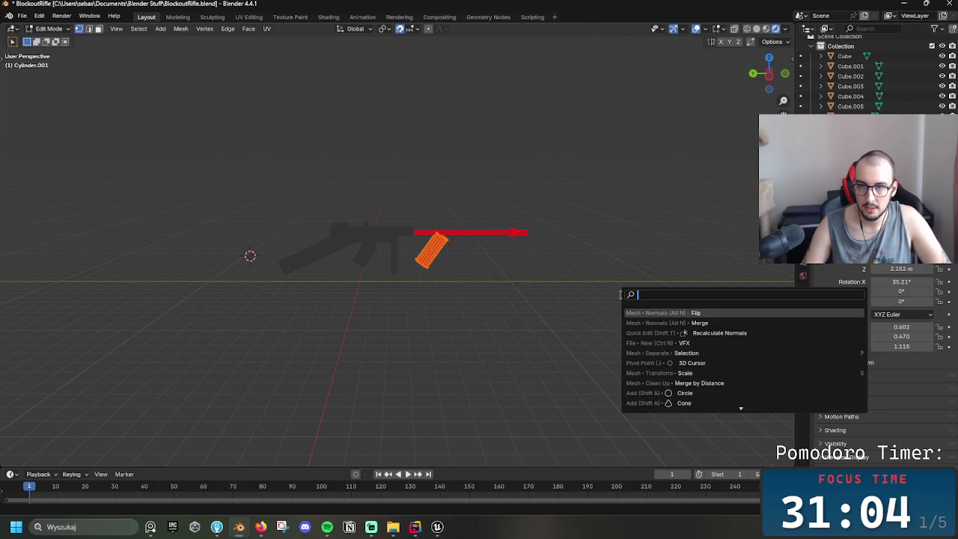
key("Return")
middle_click_drag(600, 187, 618, 171)
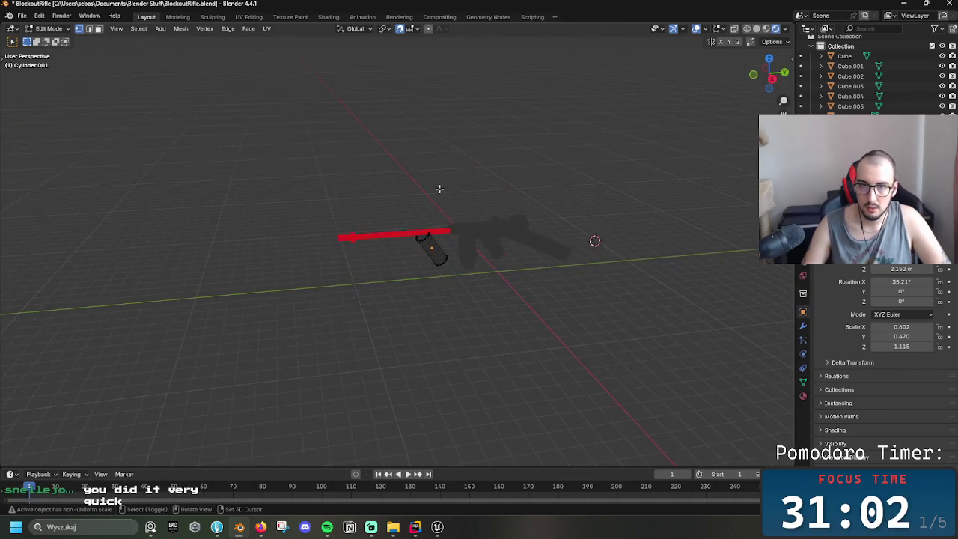
- Inspect the gun from several angles in solid and wireframe shading
key("z")
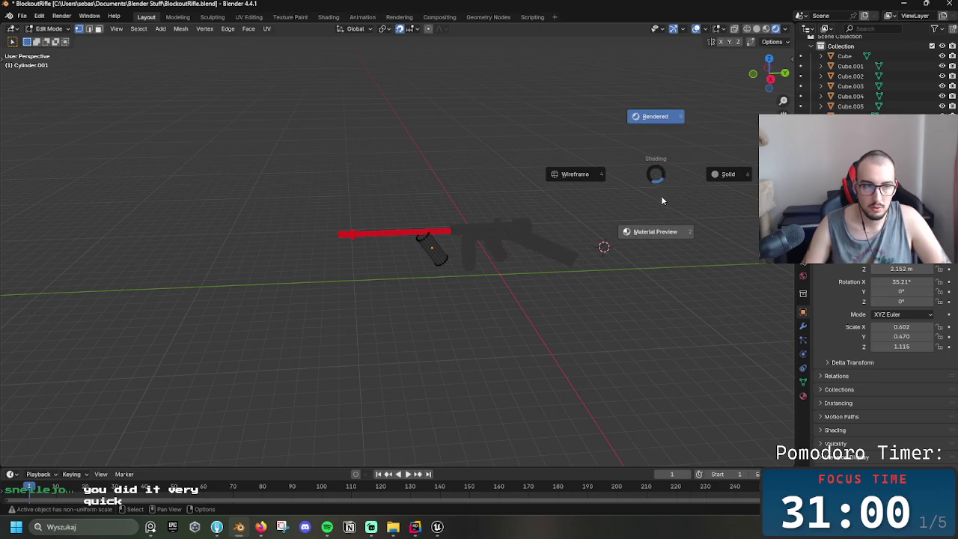
left_click(653, 171)
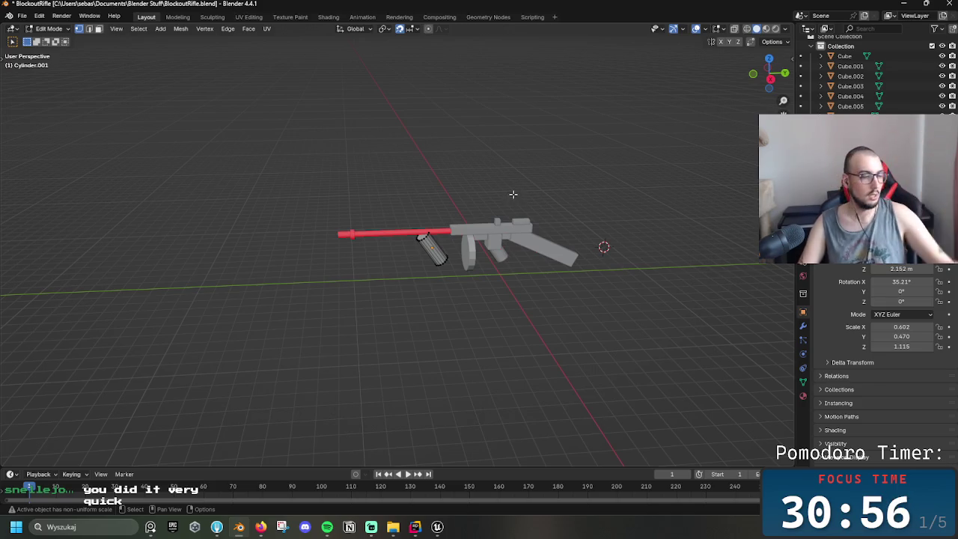
middle_click_drag(623, 302, 466, 279)
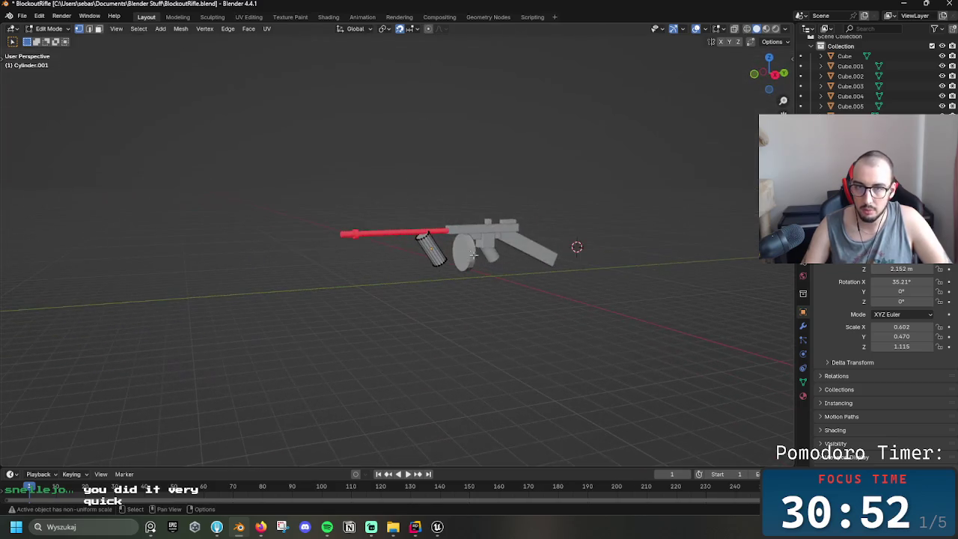
mouse_move(466, 279)
middle_mouse_down()
mouse_move(423, 247)
mouse_move(420, 307)
mouse_move(446, 194)
mouse_move(481, 303)
middle_mouse_up()
scroll(423, 247, "up", 3)
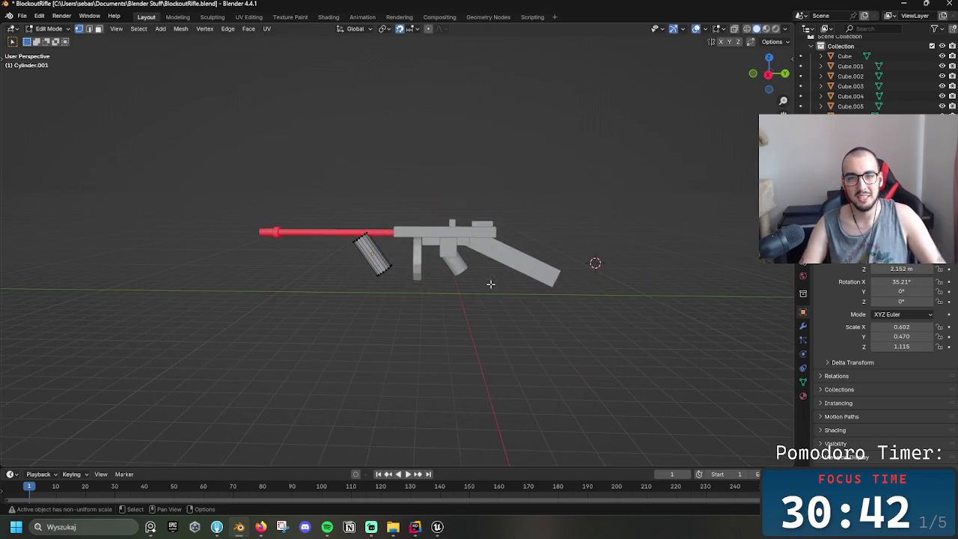
key("z")
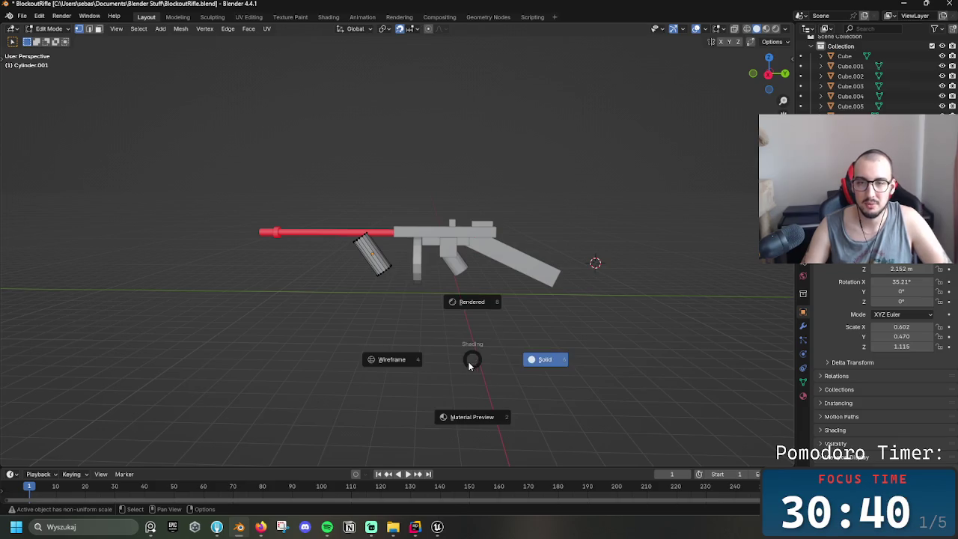
left_click(464, 359)
mouse_move(436, 291)
middle_mouse_down()
mouse_move(370, 299)
mouse_move(519, 288)
mouse_move(477, 352)
mouse_move(377, 300)
mouse_move(438, 281)
mouse_move(432, 293)
mouse_move(449, 287)
mouse_move(426, 239)
mouse_move(259, 267)
mouse_move(150, 299)
mouse_move(310, 265)
mouse_move(363, 278)
middle_mouse_up()
key("z")
left_click(463, 320)
middle_click_drag(495, 333, 517, 346)
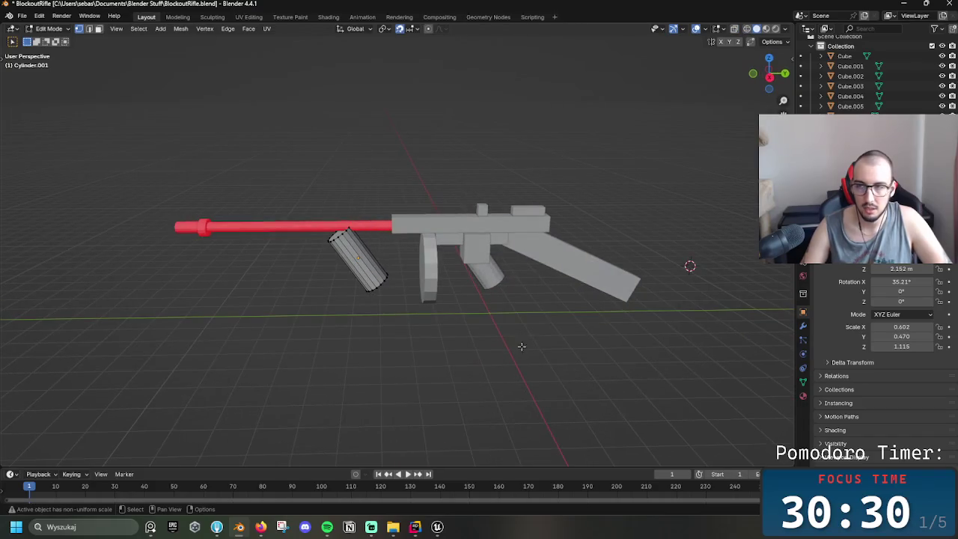
- Select all parts in Object Mode and join them into Cylinder.001
key("ctrl+Tab")
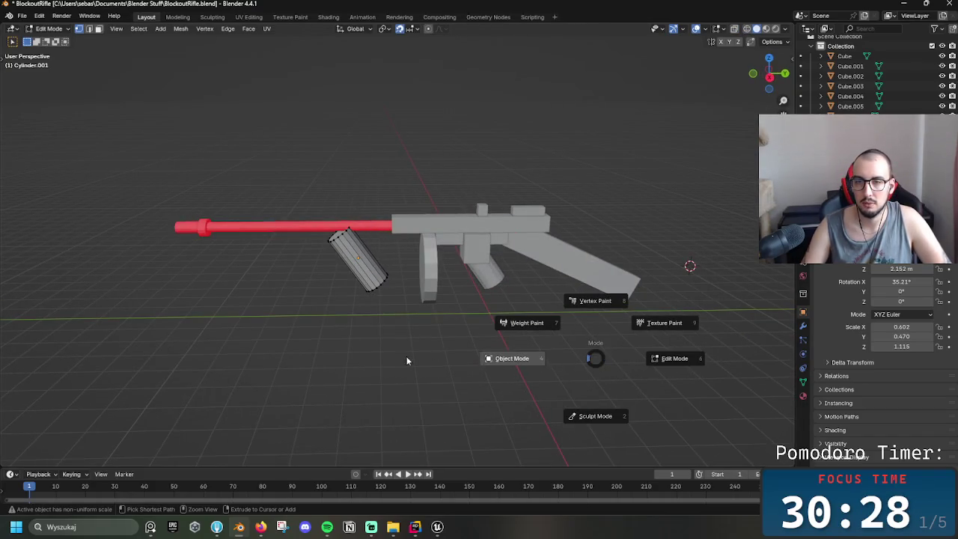
left_click(415, 355)
key("a")
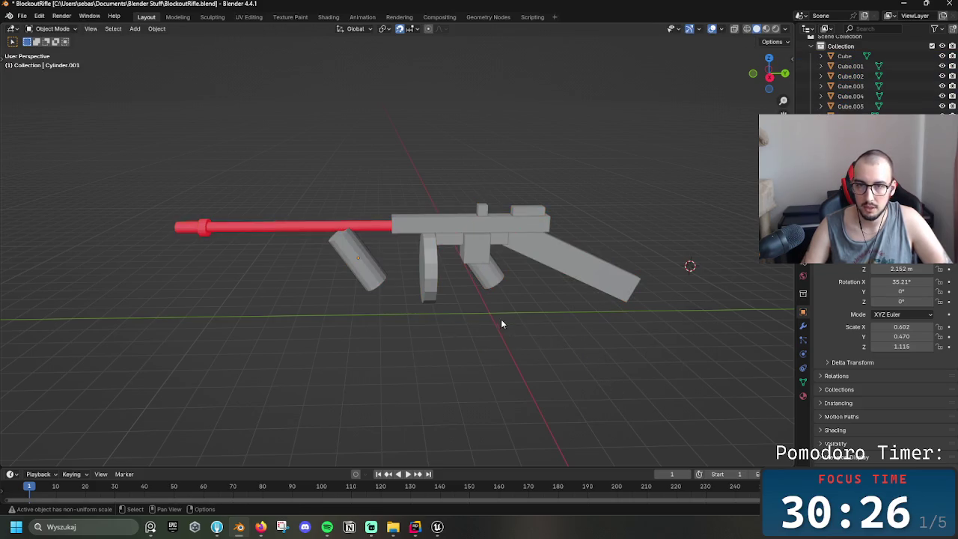
right_click(507, 325)
left_click(506, 334)
mouse_move(347, 310)
middle_mouse_down()
mouse_move(357, 232)
mouse_move(323, 287)
middle_mouse_up()
- Turn off the Face Orientation overlay and save the joined rifle's blend file
left_click(722, 28)
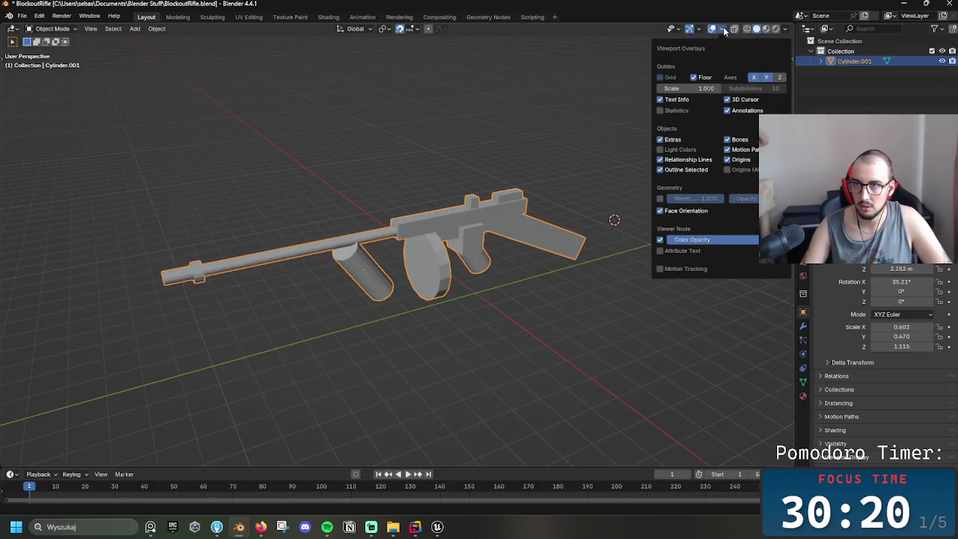
left_click(660, 214)
mouse_move(562, 332)
middle_mouse_down()
mouse_move(471, 320)
mouse_move(558, 338)
middle_mouse_up()
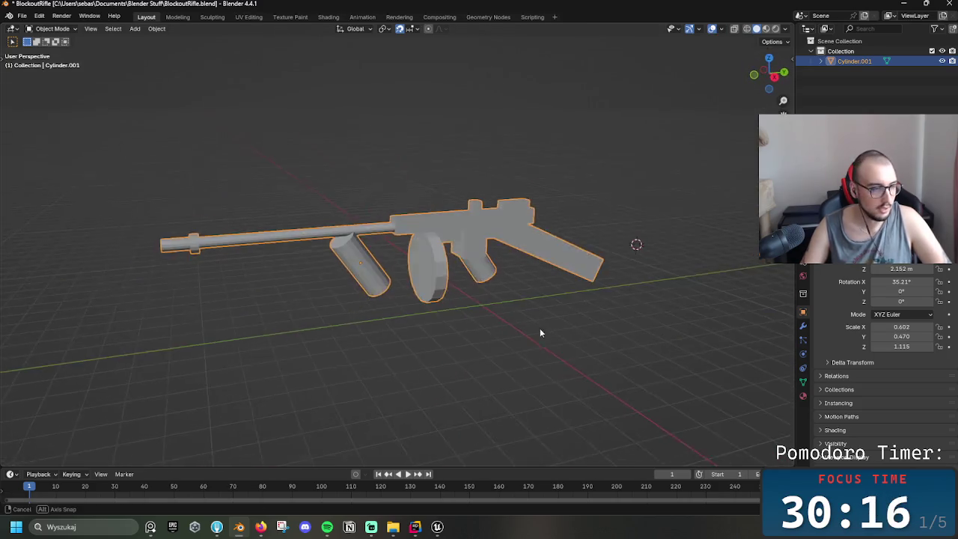
left_click(556, 340)
key("alt+Tab")
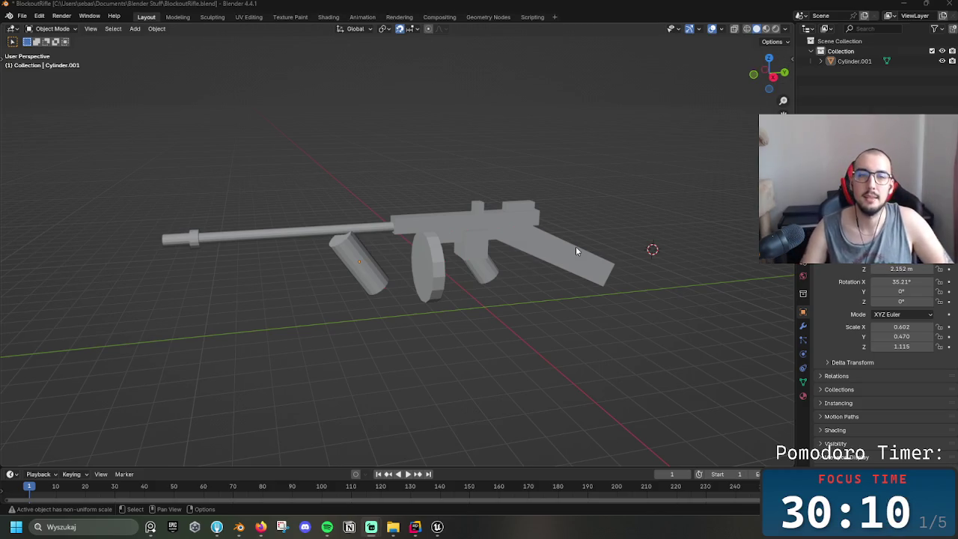
- Toggle selection of all the gun parts, then select the drum magazine
left_click(583, 329)
key("a")
left_click(572, 335)
key("a")
left_click(241, 290)
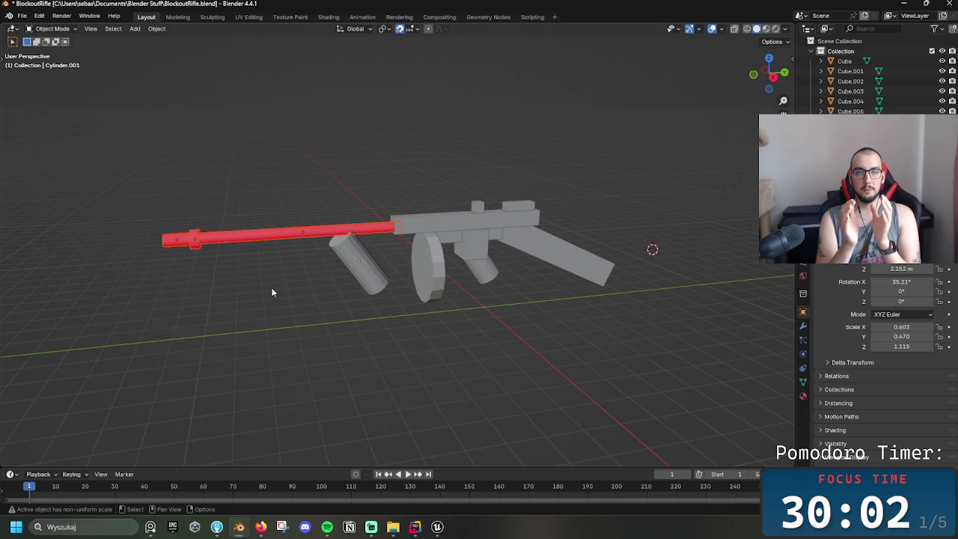
left_click(439, 265)
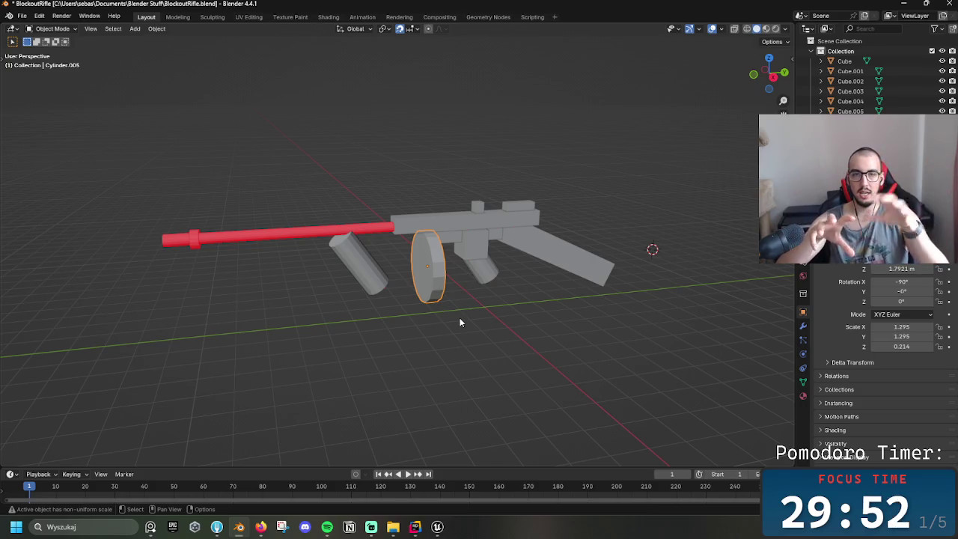
- Orbit around the rifle, select the red barrel and view along its length
mouse_move(440, 307)
middle_mouse_down()
mouse_move(376, 316)
mouse_move(388, 248)
middle_mouse_up()
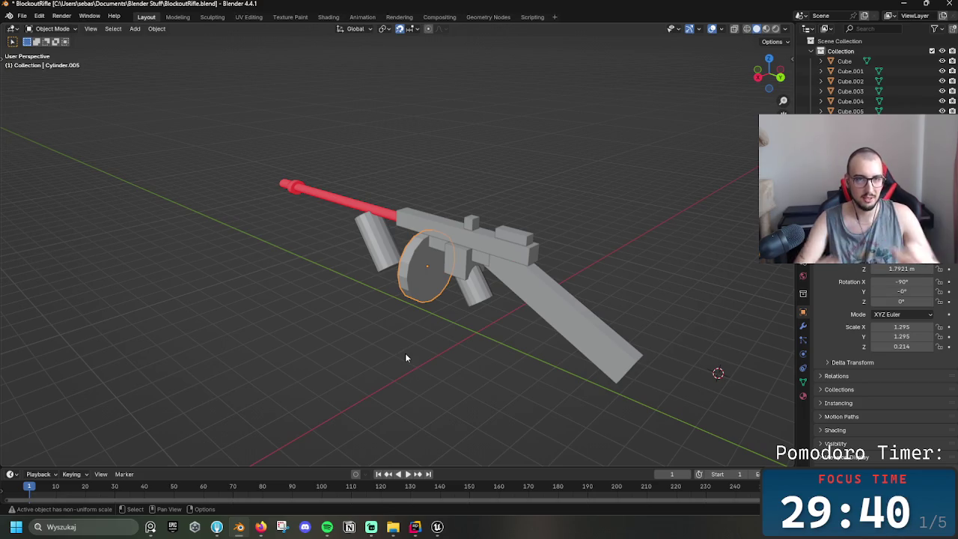
left_click_drag(247, 159, 277, 226)
mouse_move(277, 228)
middle_mouse_down()
mouse_move(347, 231)
mouse_move(456, 207)
mouse_move(445, 256)
middle_mouse_up()
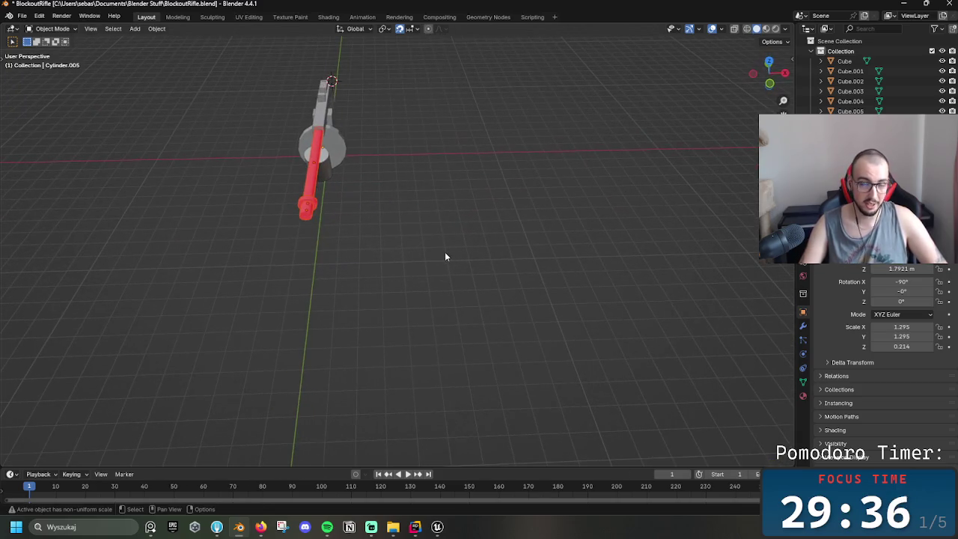
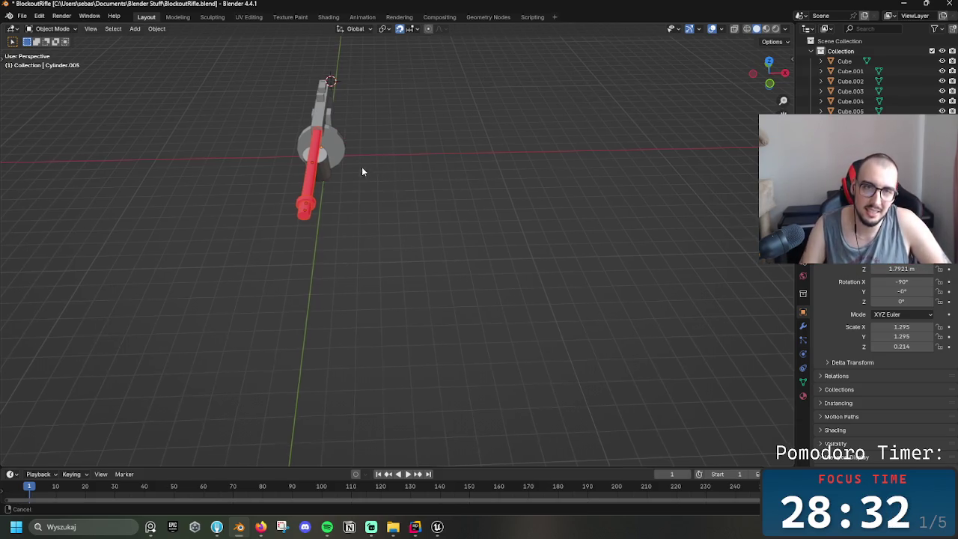
- Add a 2 m plane and move it above the rifle (X -1, Y -7, Z 8 m)
mouse_move(504, 226)
middle_mouse_down()
mouse_move(416, 158)
mouse_move(295, 240)
middle_mouse_up()
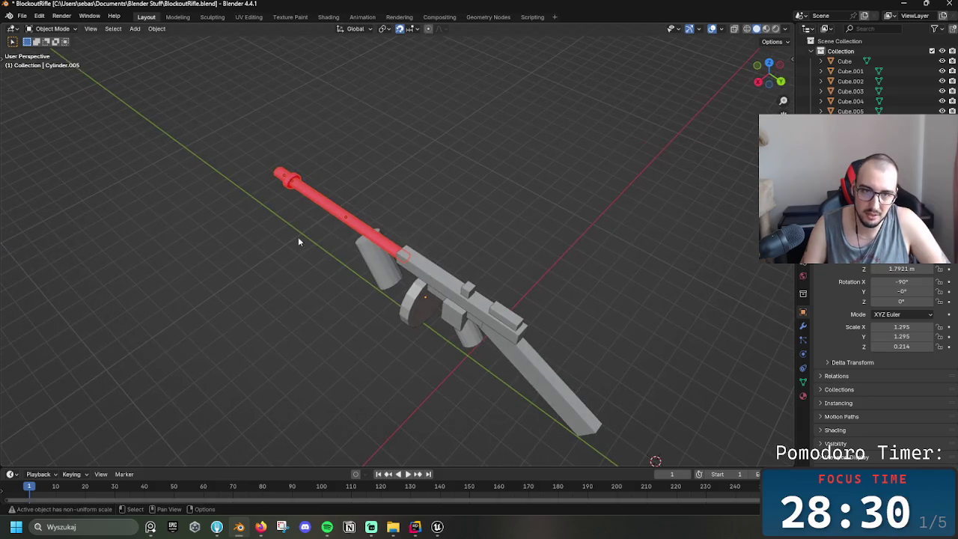
key("shift+a")
mouse_move(375, 143)
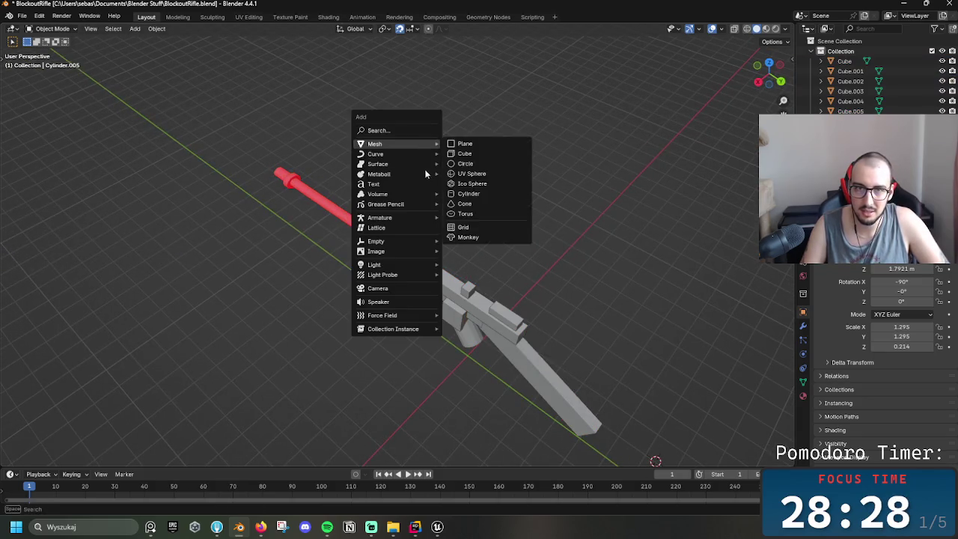
left_click(486, 144)
mouse_move(578, 222)
middle_mouse_down()
mouse_move(608, 265)
mouse_move(610, 341)
middle_mouse_up()
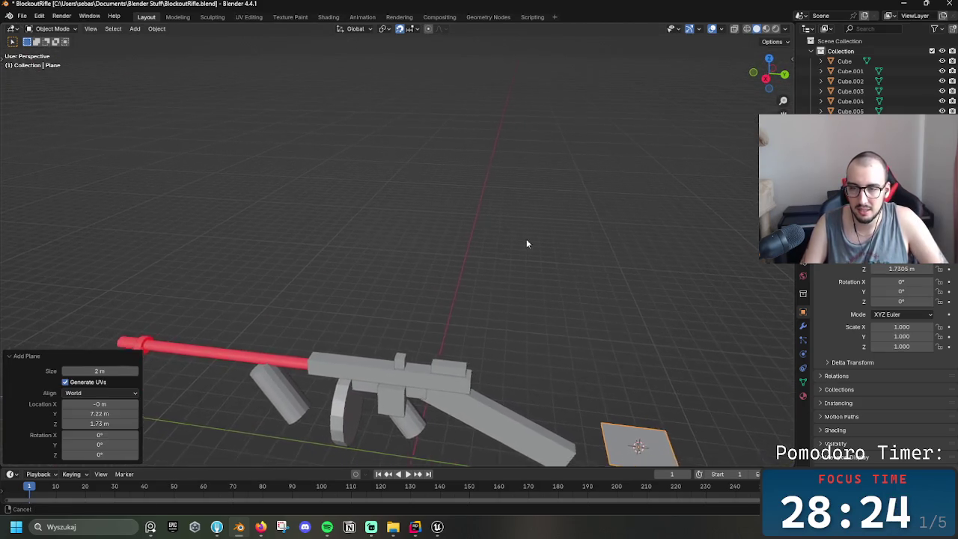
left_click_drag(609, 341, 471, 238)
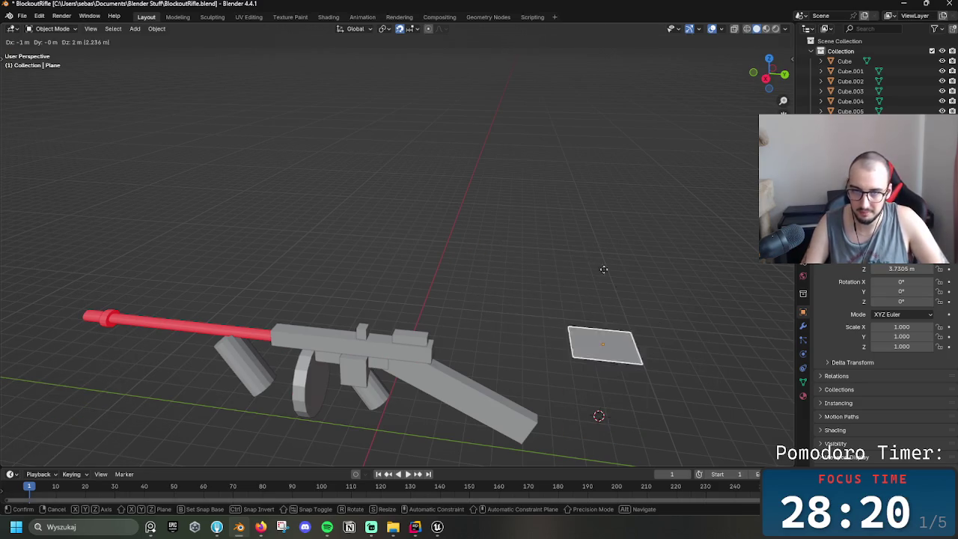
left_click_drag(622, 433, 438, 118)
middle_click_drag(546, 156, 359, 187)
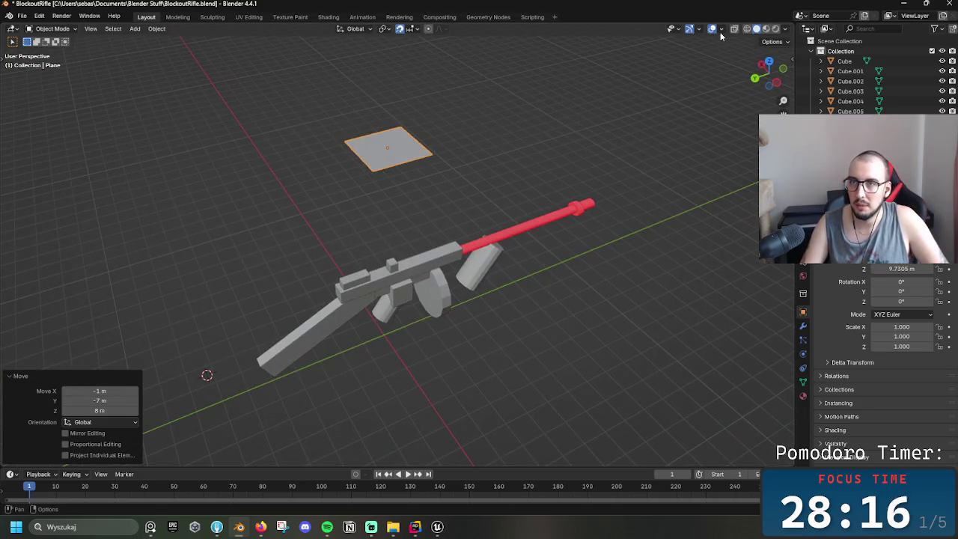
left_click(717, 29)
left_click(659, 210)
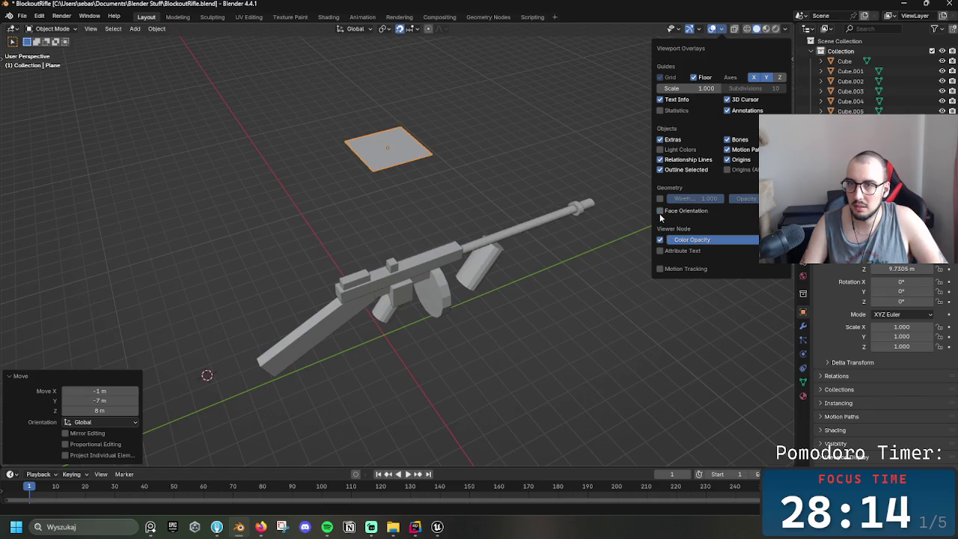
mouse_move(570, 151)
middle_mouse_down()
mouse_move(616, 147)
mouse_move(467, 93)
mouse_move(587, 157)
mouse_move(589, 142)
middle_mouse_up()
left_click(392, 155)
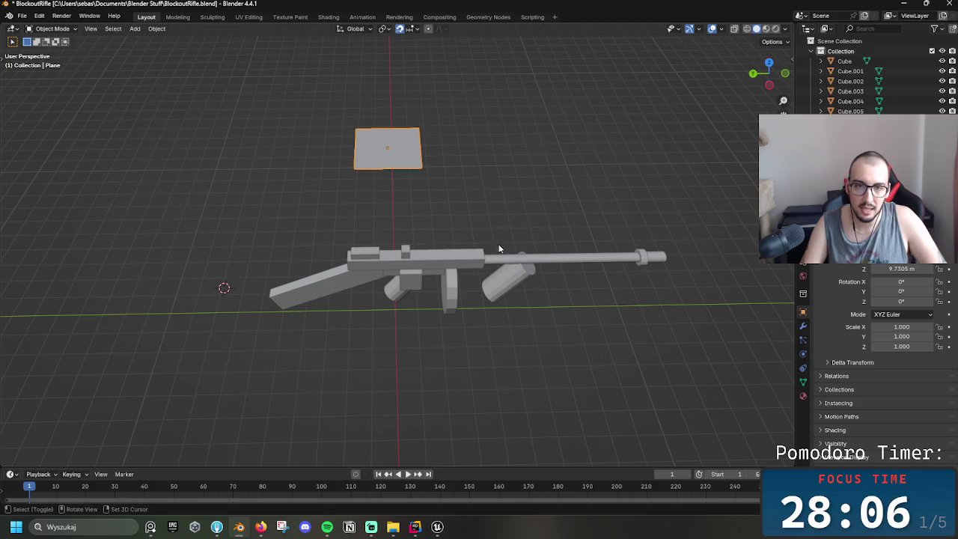
left_click_drag(327, 236, 563, 329)
left_click(365, 163)
mouse_move(462, 179)
middle_mouse_down()
mouse_move(655, 140)
mouse_move(703, 194)
mouse_move(367, 136)
middle_mouse_up()
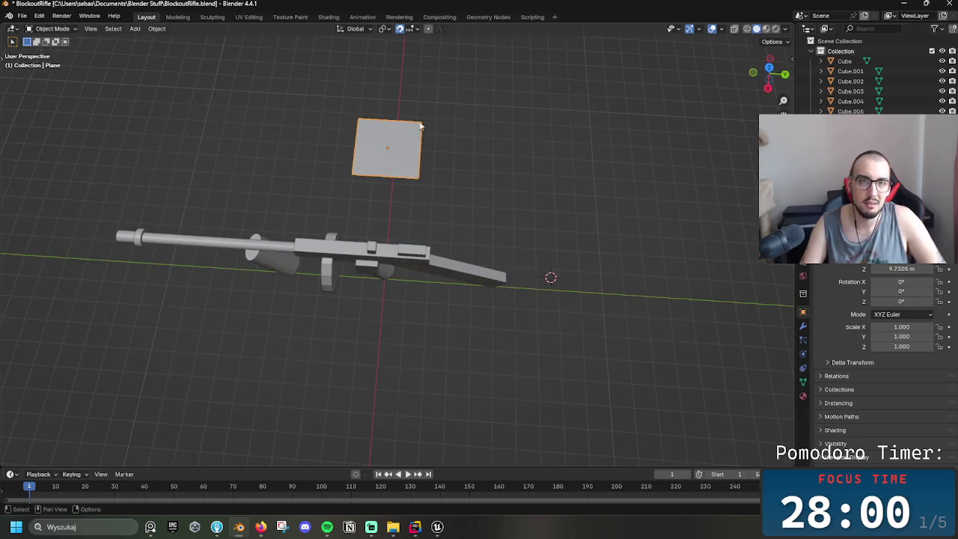
mouse_move(503, 202)
middle_mouse_down()
mouse_move(525, 141)
mouse_move(538, 33)
mouse_move(499, 440)
mouse_move(363, 31)
mouse_move(253, 59)
mouse_move(412, 158)
mouse_move(410, 199)
mouse_move(445, 150)
mouse_move(410, 147)
middle_mouse_up()
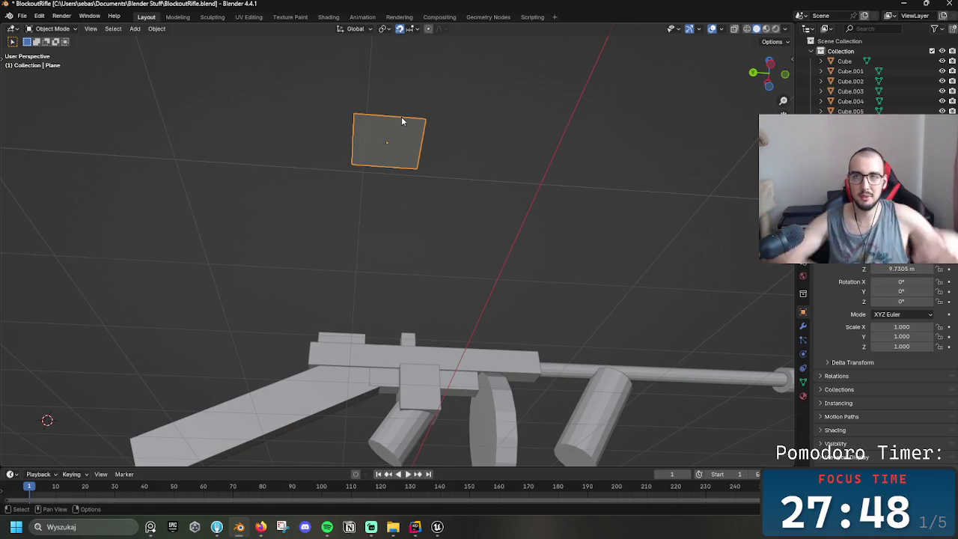
left_click(720, 29)
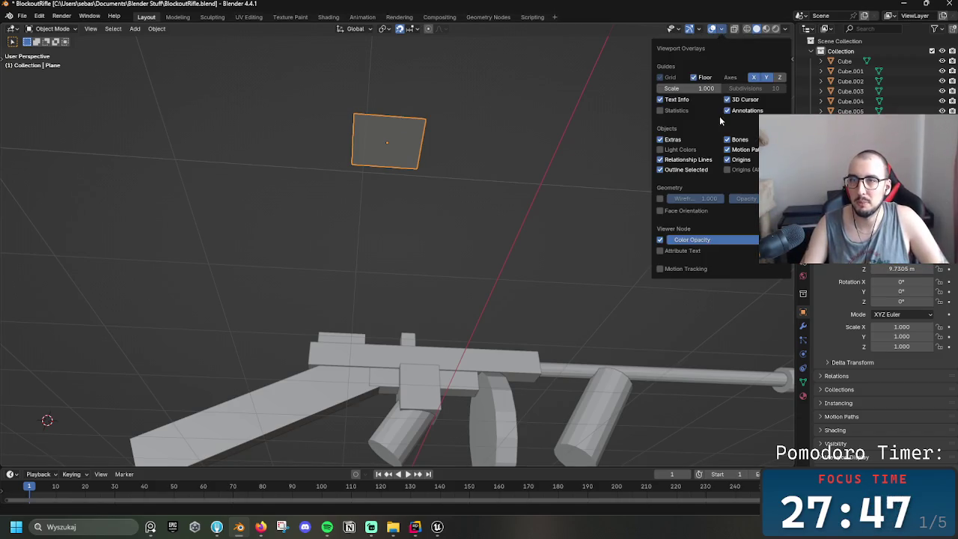
left_click(660, 211)
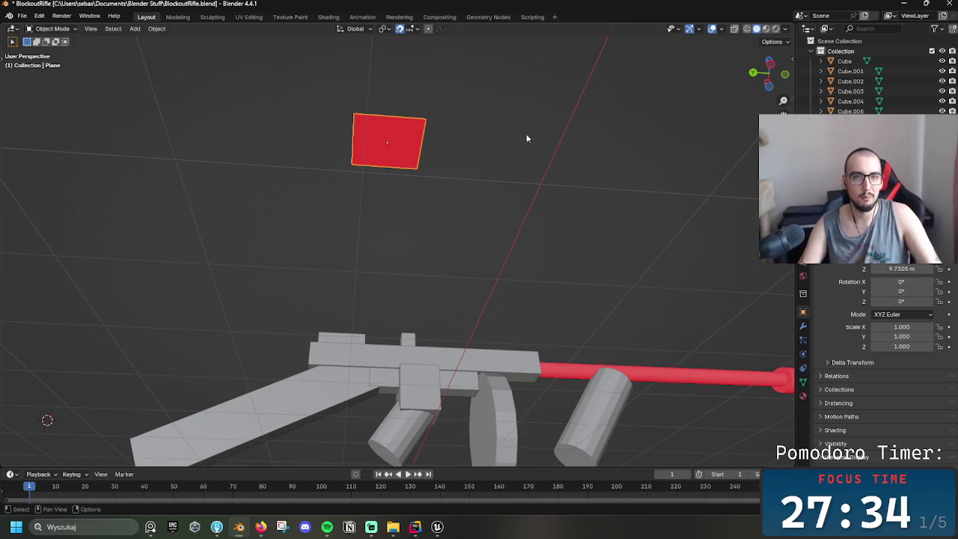
middle_click_drag(526, 142, 477, 300)
middle_click_drag(491, 195, 396, 195)
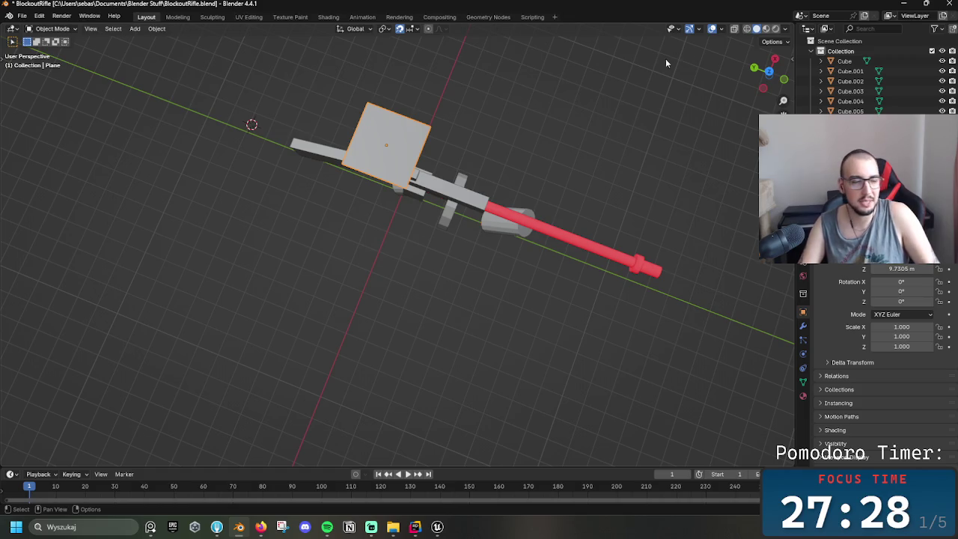
middle_click_drag(612, 132, 678, 105)
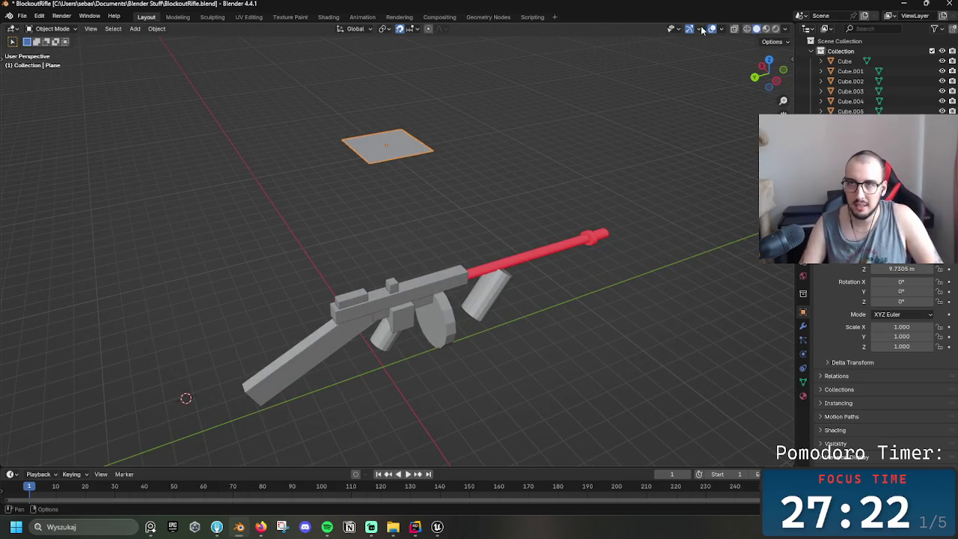
- Delete the test plane, then box-select the gun parts and deselect them
key("Delete")
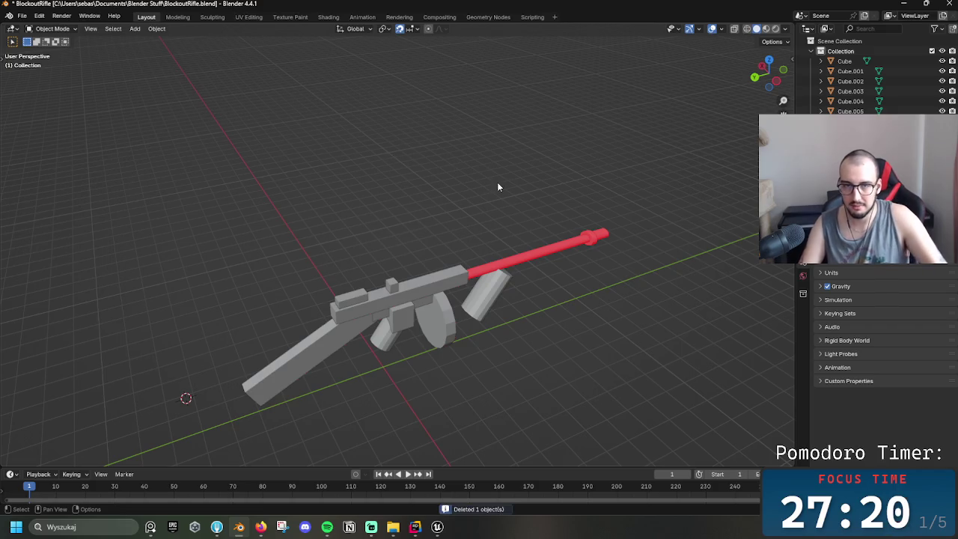
left_click_drag(126, 205, 686, 452)
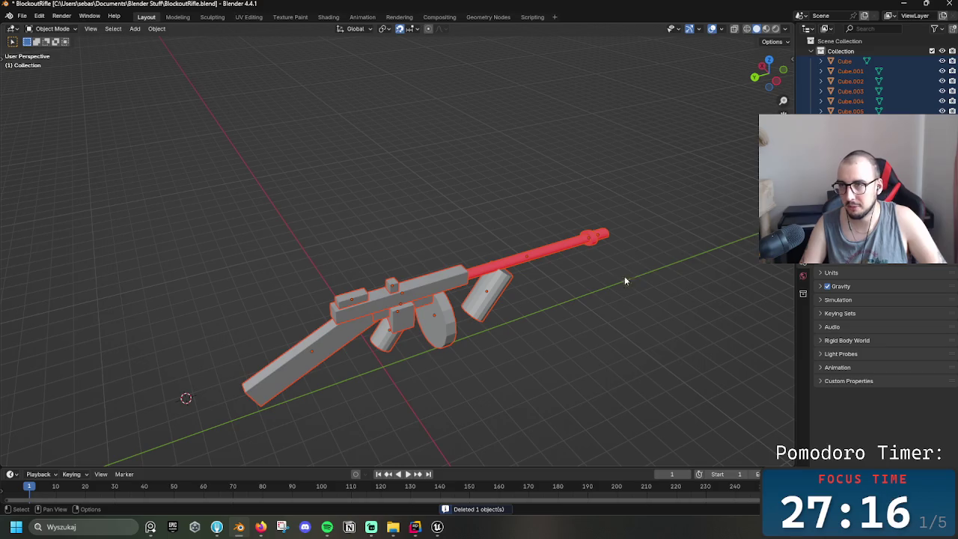
right_click(618, 287)
left_click(448, 219)
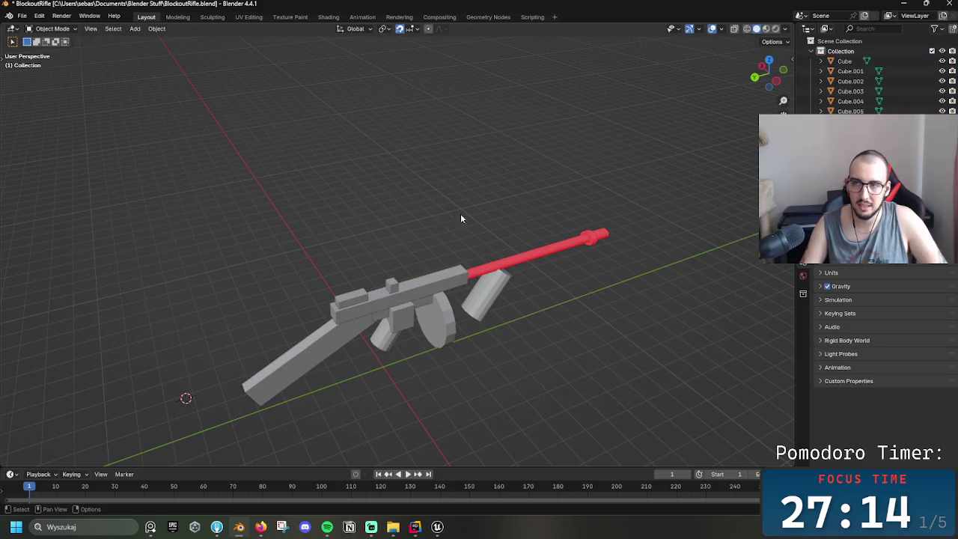
key("ctrl+j")
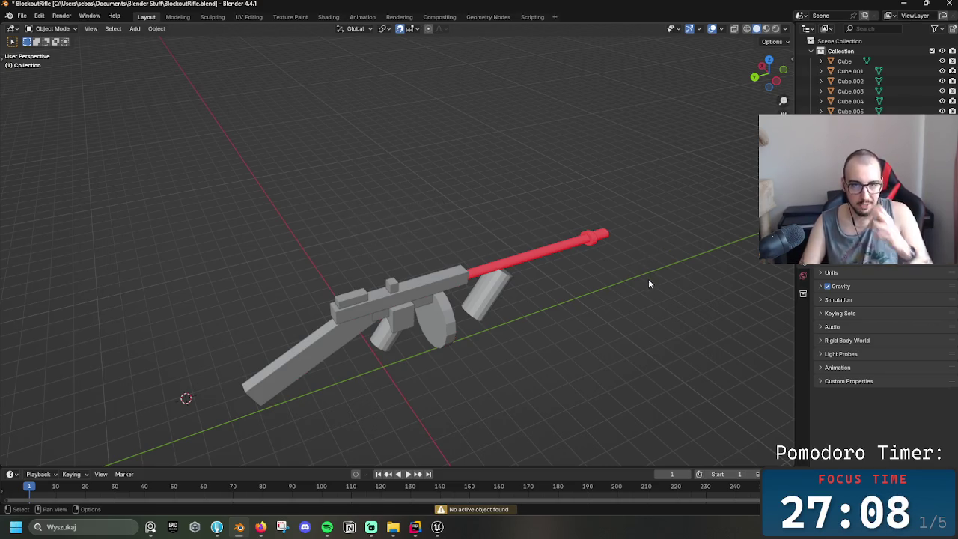
- Check the gun in wireframe shading, return to solid, and select Cube.001
middle_click_drag(650, 332, 589, 280)
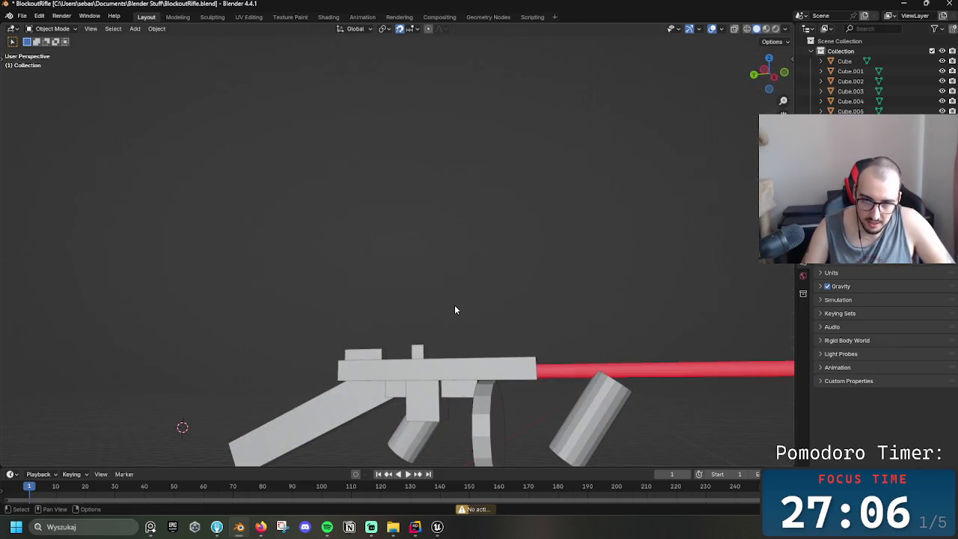
key("z")
left_click(393, 293)
middle_click_drag(506, 320, 596, 366)
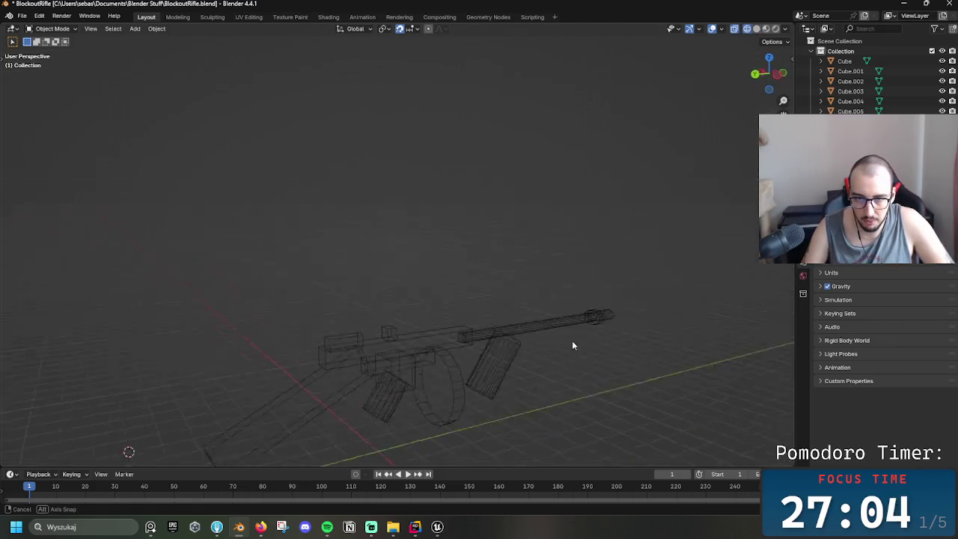
key("Tab")
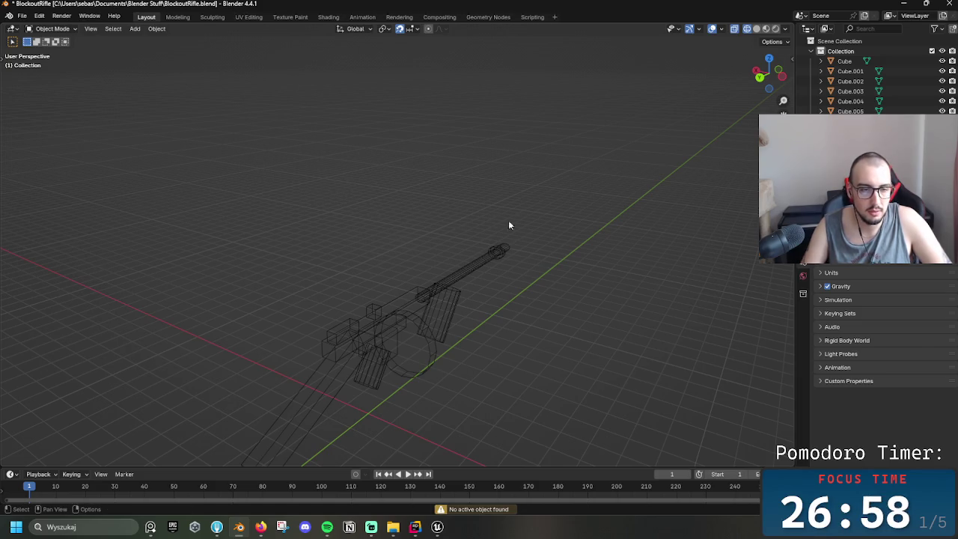
key("z")
left_click(703, 299)
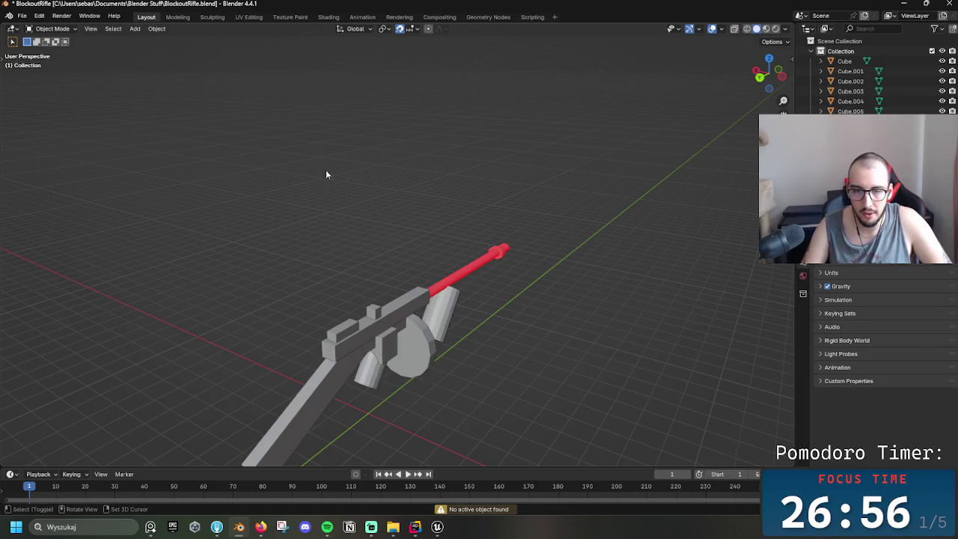
left_click(850, 71)
- Enter Edit Mode on Cube.001 and add Cube.002 through Cube.005 to the edit
key("shift+grave")
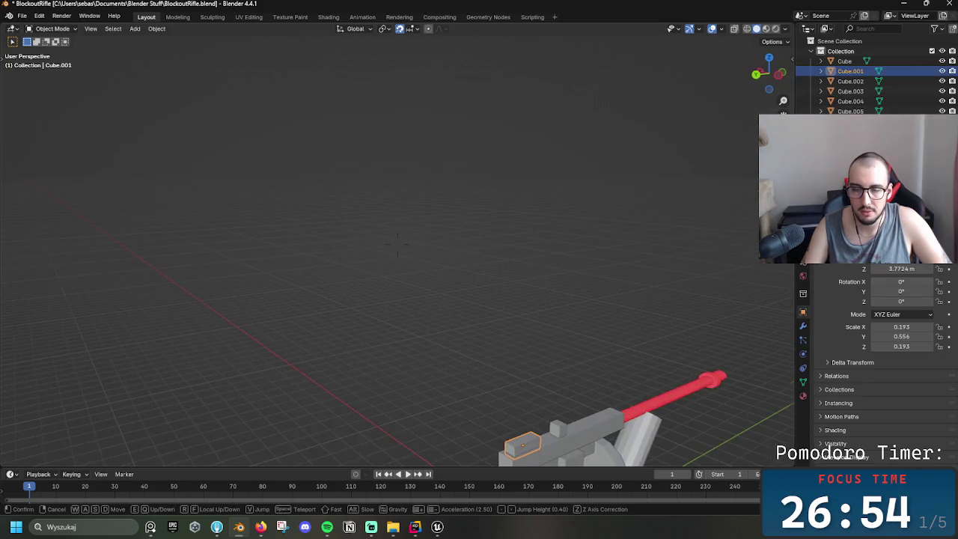
key("s")
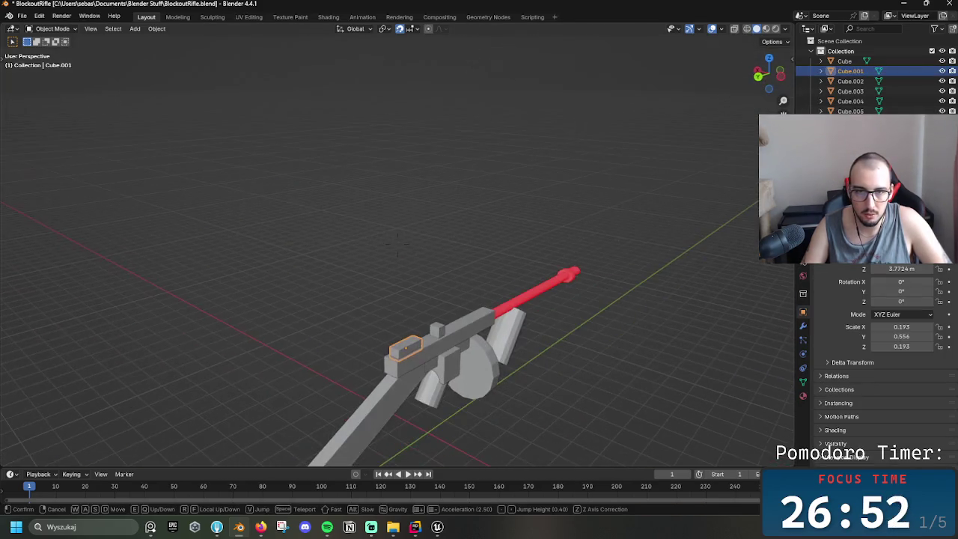
left_click(589, 295)
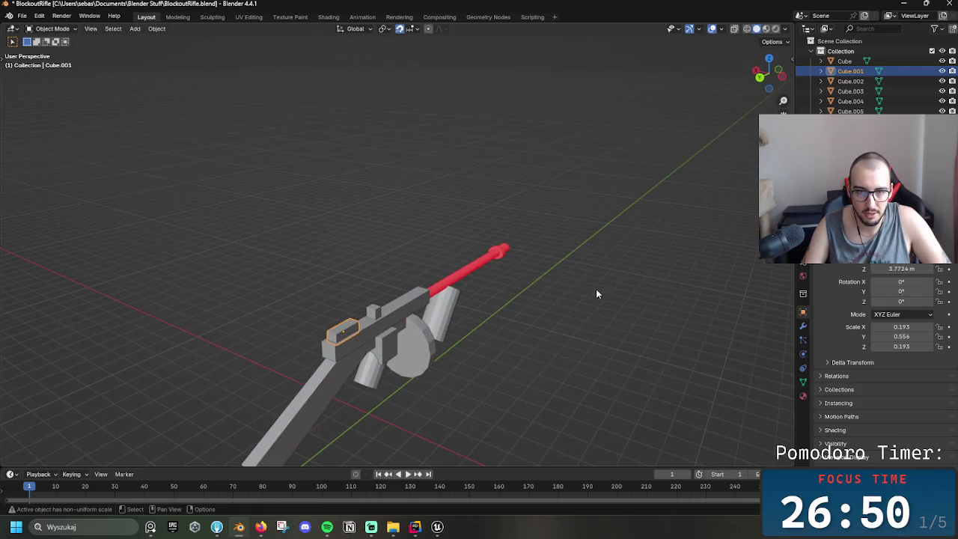
key("ctrl+Tab")
left_click(668, 296)
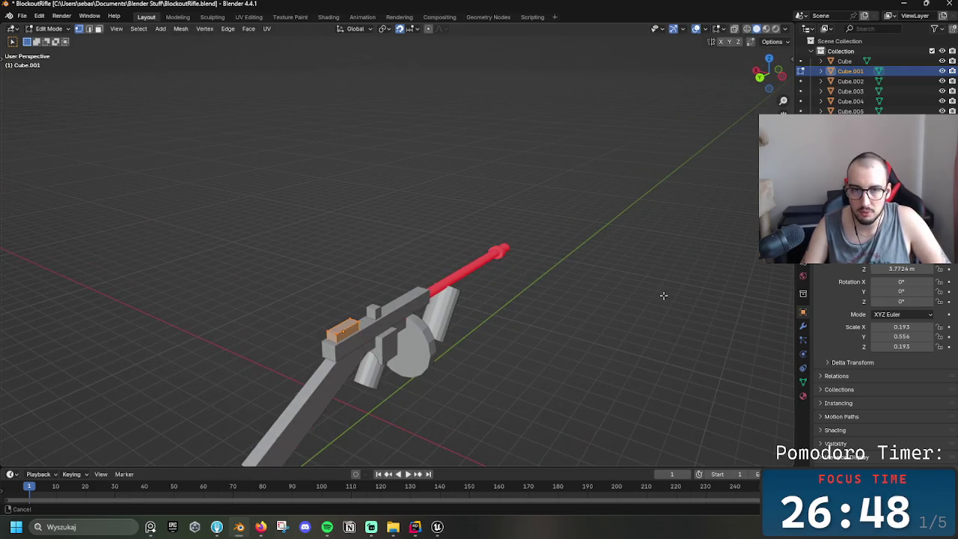
left_click(800, 81)
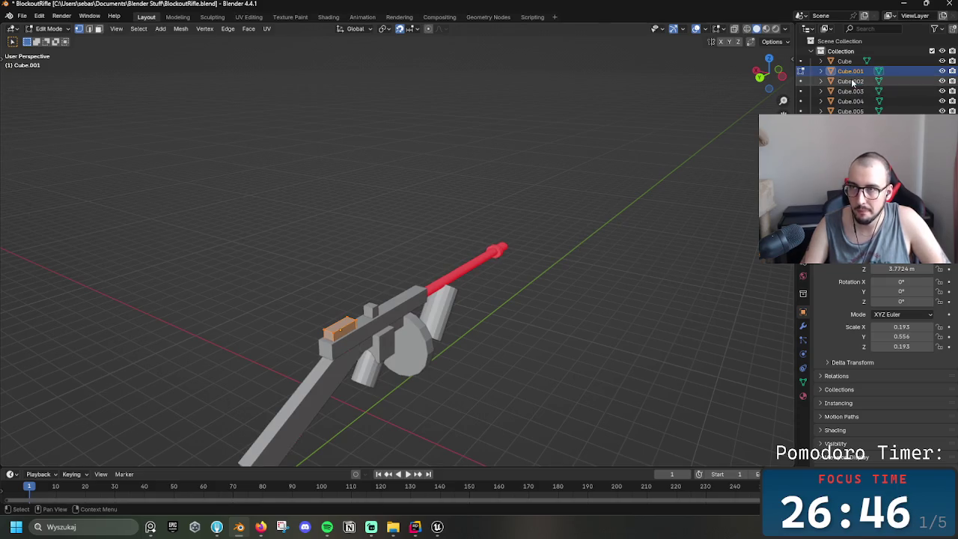
left_click(850, 111, "shift")
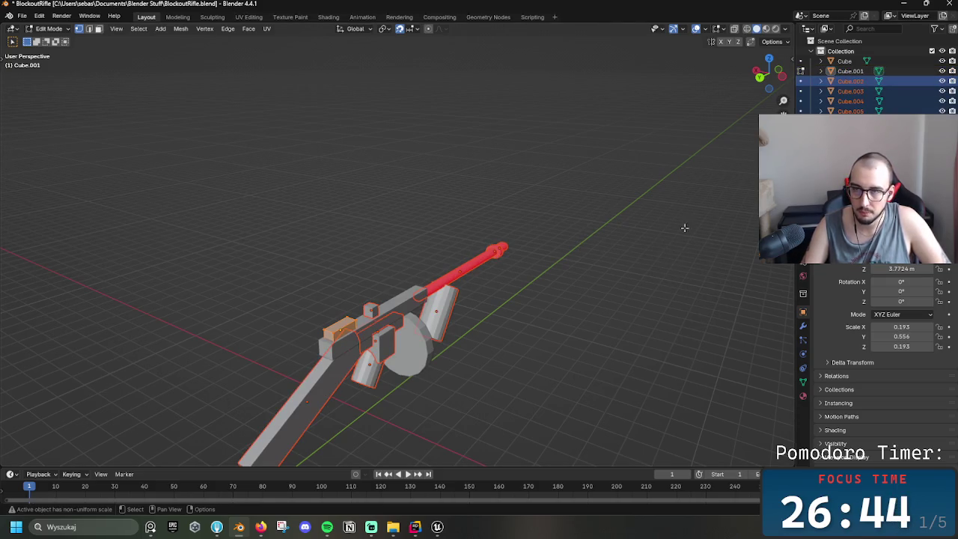
- Inspect the rifle's edges in wireframe edge-select mode, undoing back to all parts selected
key("z")
left_click(459, 327)
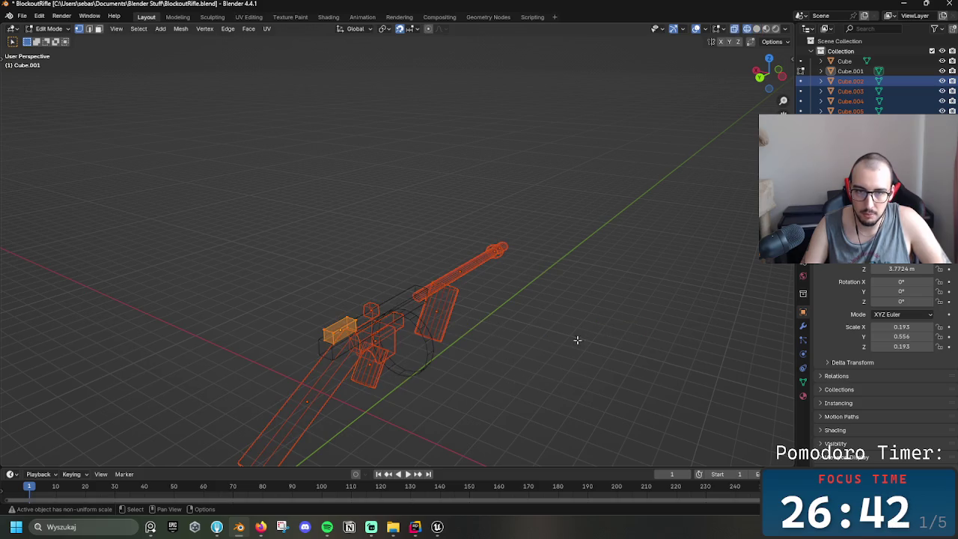
key("2")
key("alt+a")
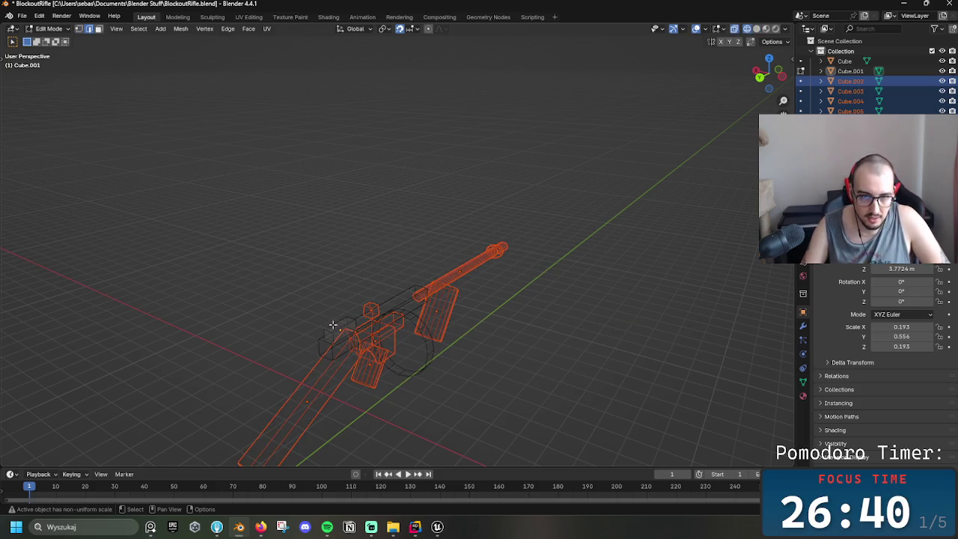
left_click(333, 338)
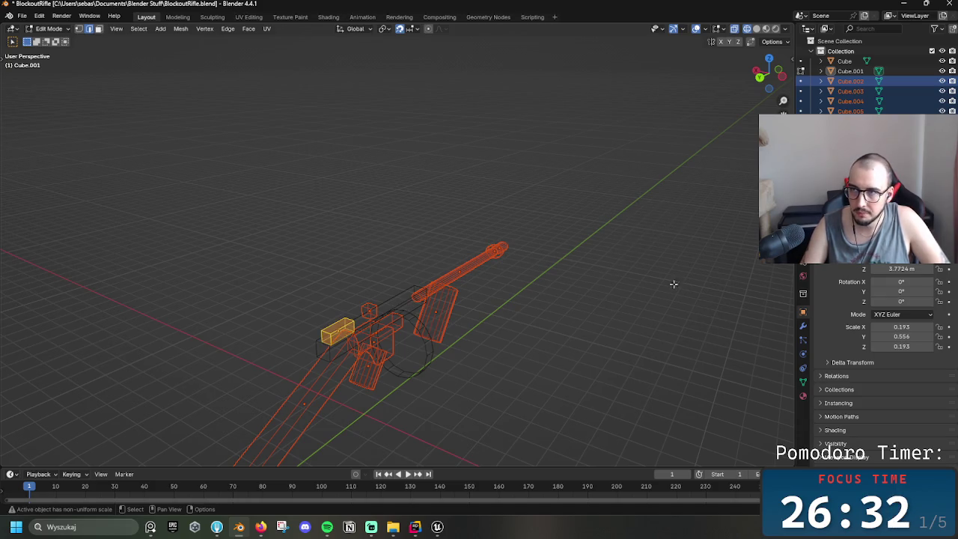
left_click(844, 60)
key("ctrl+z")
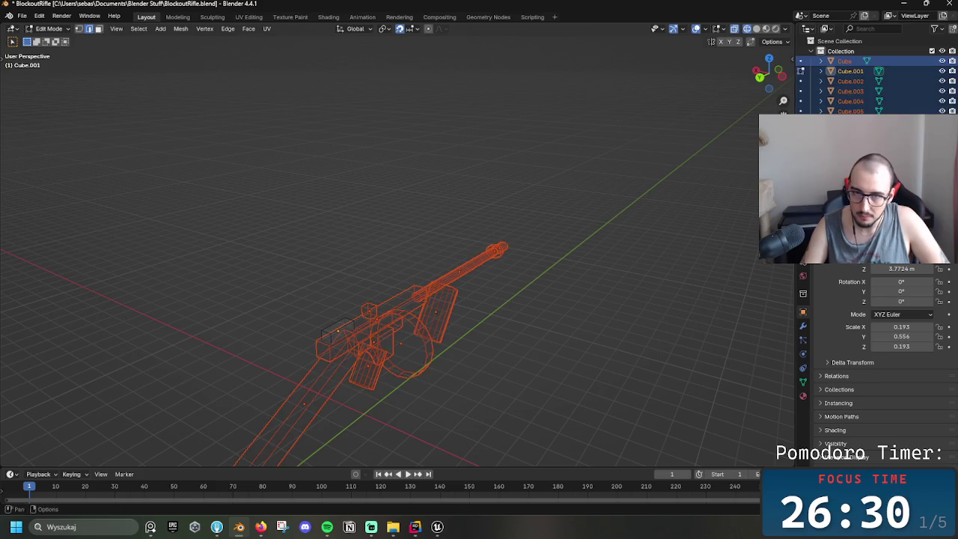
mouse_move(596, 244)
middle_mouse_down()
mouse_move(537, 210)
mouse_move(563, 329)
mouse_move(511, 278)
mouse_move(517, 325)
mouse_move(576, 309)
mouse_move(567, 327)
mouse_move(489, 221)
middle_mouse_up()
key("b")
key("Escape")
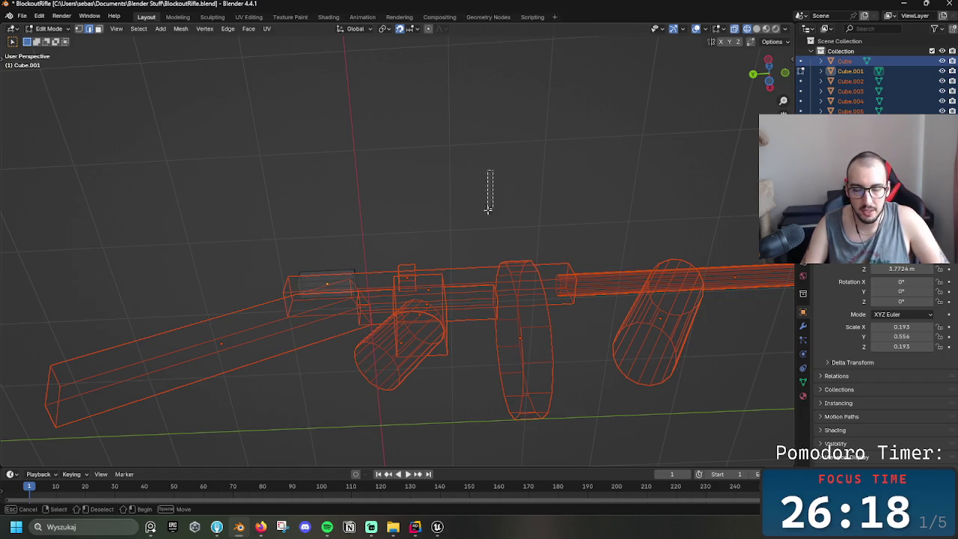
scroll(479, 156, "down", 4)
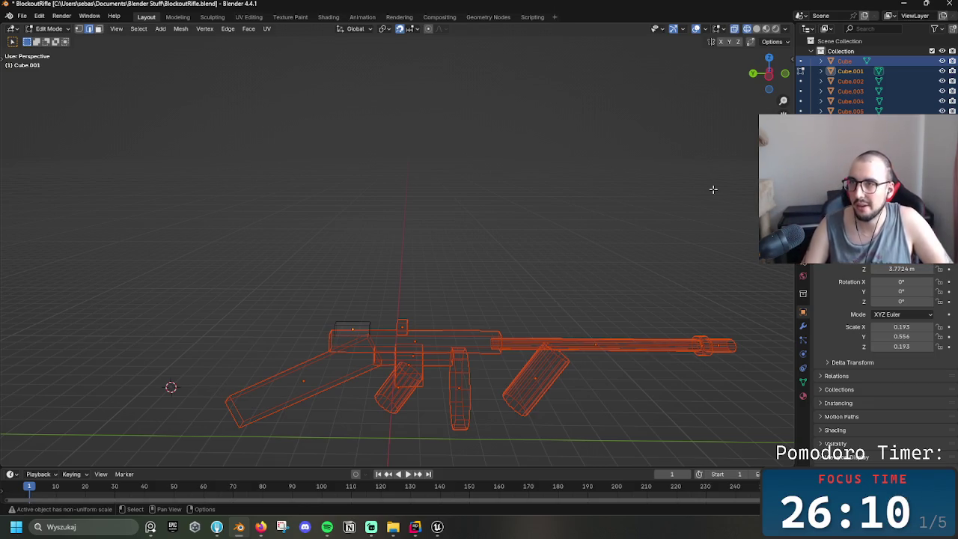
key("ctrl+Tab")
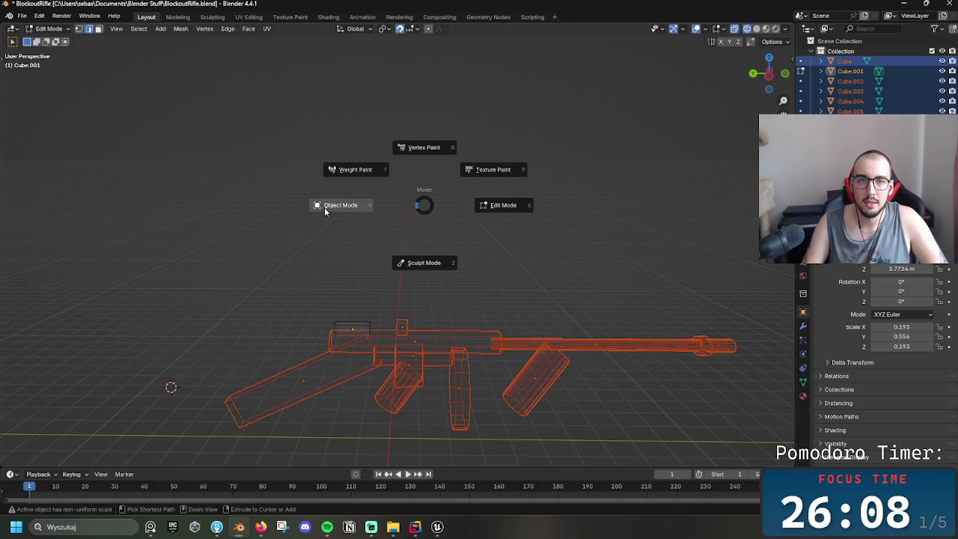
- Return to Object Mode with solid shading and join the selected parts into one object
left_click(324, 207)
key("z")
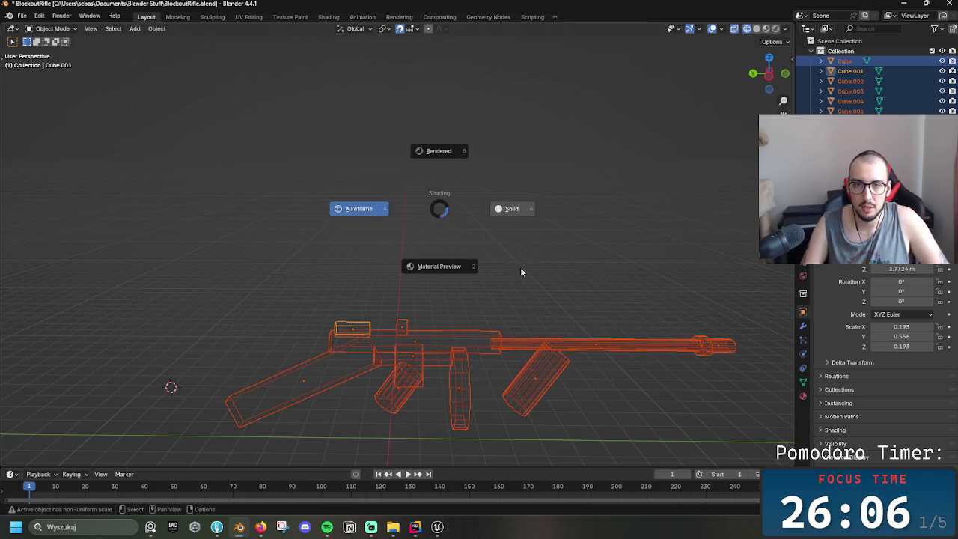
left_click(524, 213)
right_click(512, 258)
left_click(496, 258)
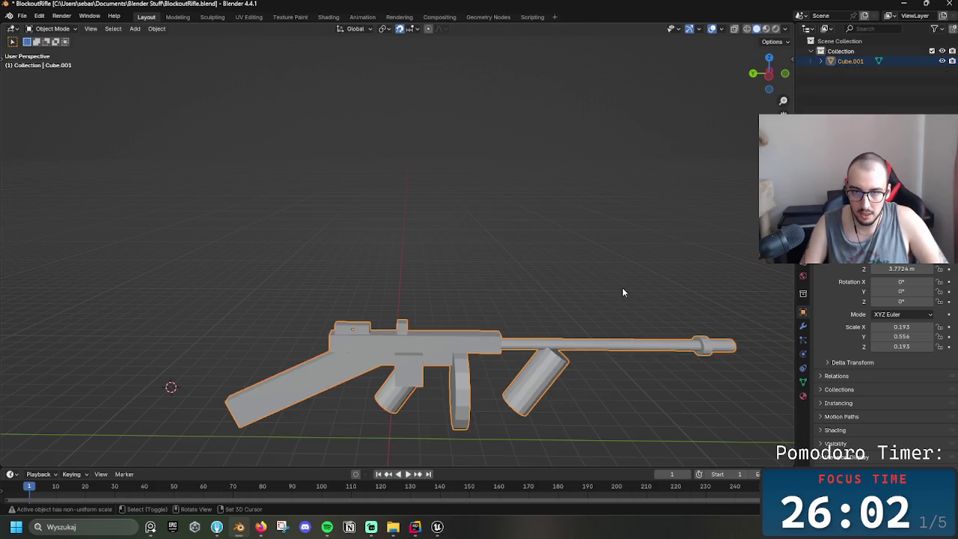
mouse_move(615, 269)
middle_mouse_down()
mouse_move(574, 258)
mouse_move(662, 265)
middle_mouse_up()
- Rename the joined Cube.001 object to 'Rifle'
double_click(847, 61)
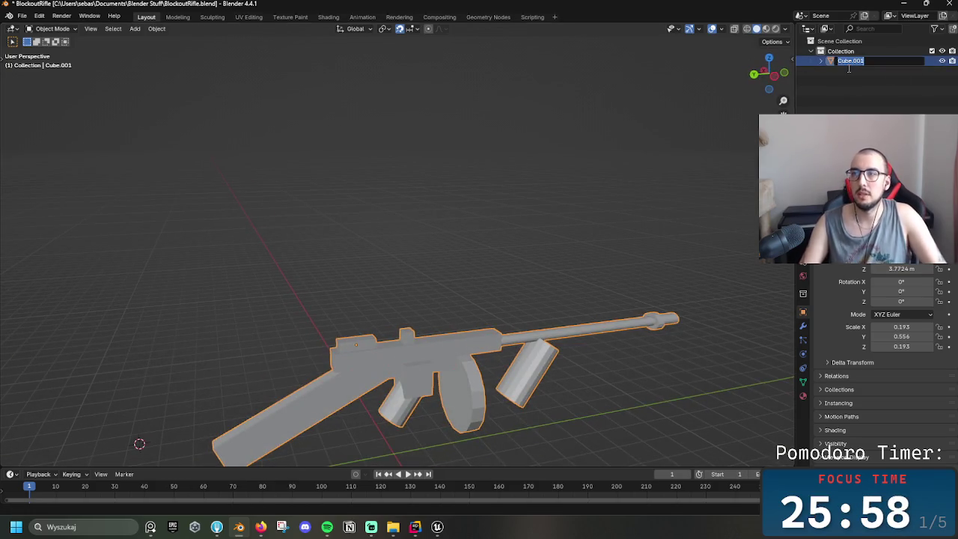
type("Rifle")
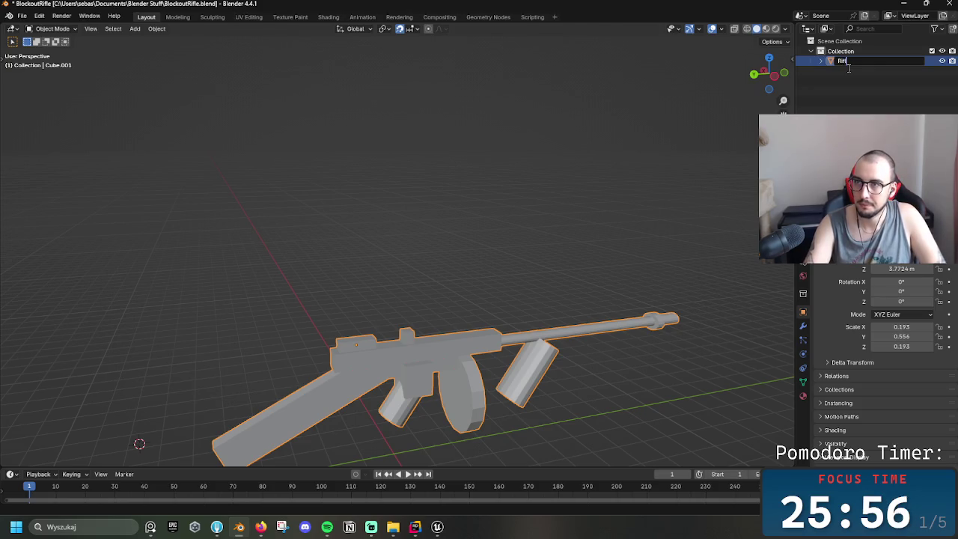
key("Return")
left_click(22, 16)
mouse_move(39, 158)
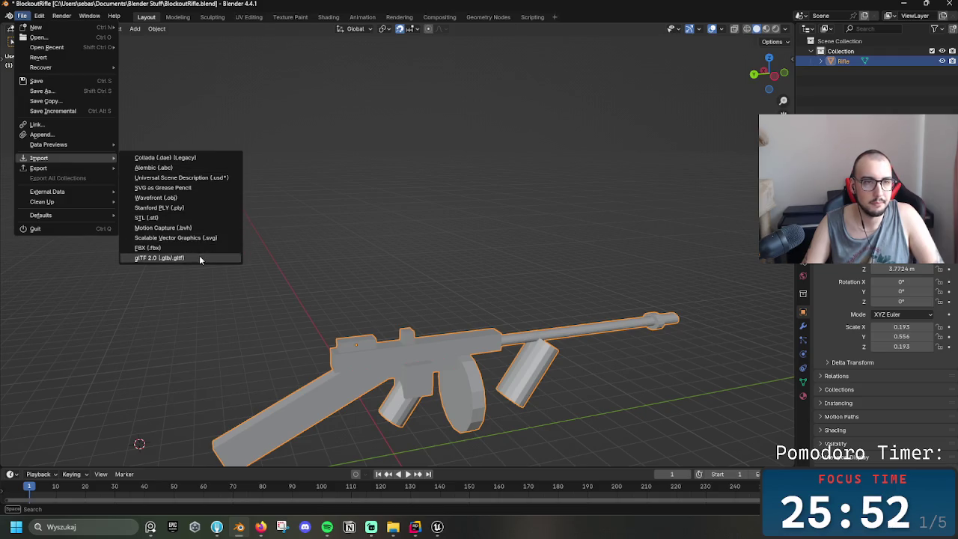
- Cancel the accidentally opened FBX import file browser
left_click(150, 247)
left_click(387, 346)
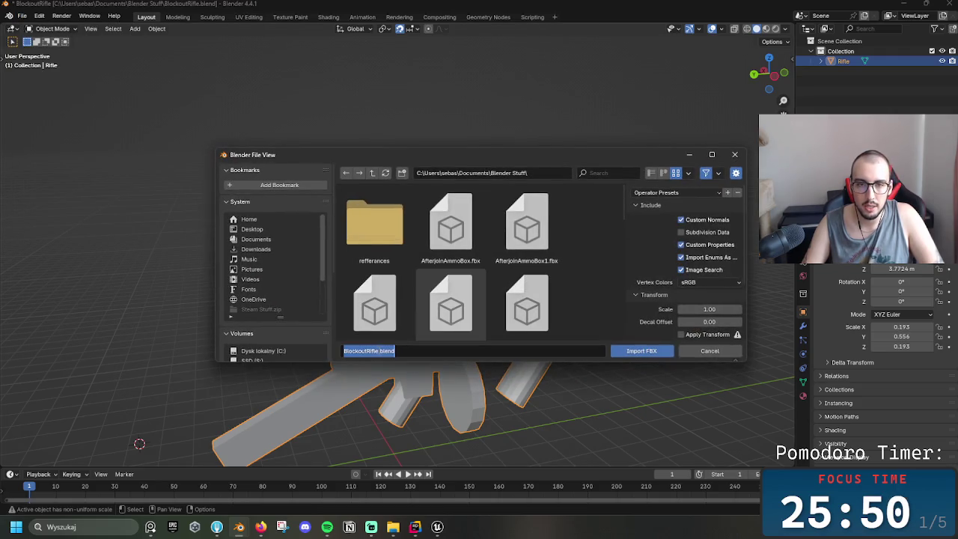
left_click_drag(367, 351, 343, 351)
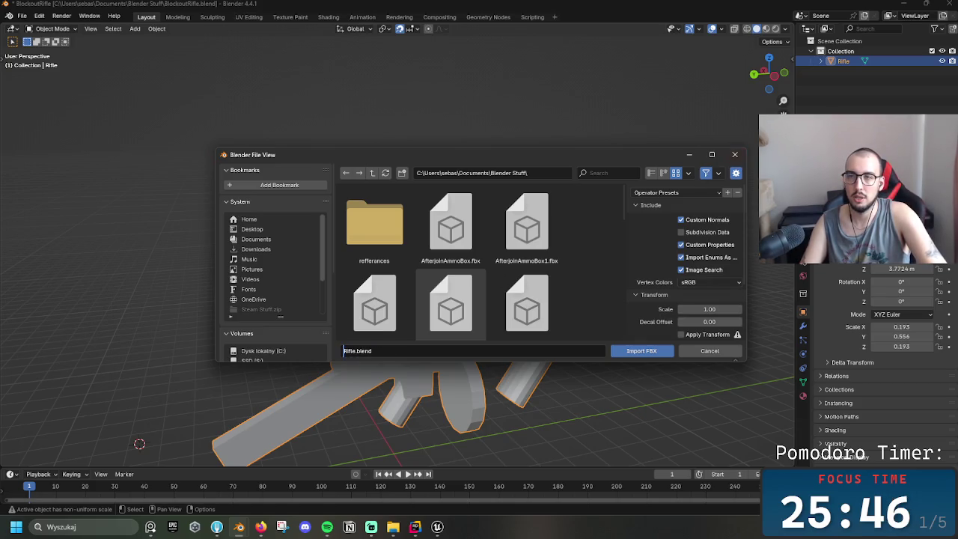
left_click(735, 154)
- Export the rifle as BlockoutRifle.fbx to the Desktop
left_click(22, 16)
mouse_move(38, 168)
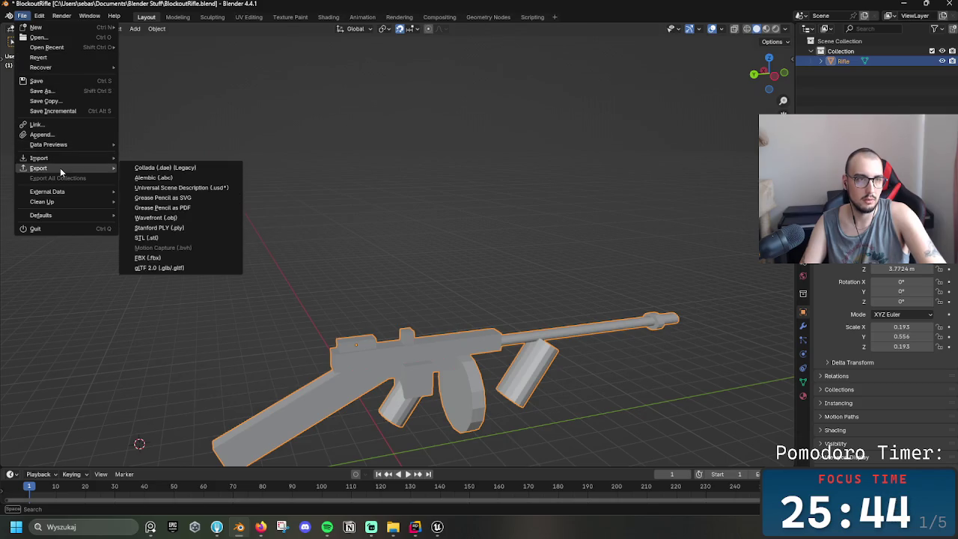
left_click(162, 258)
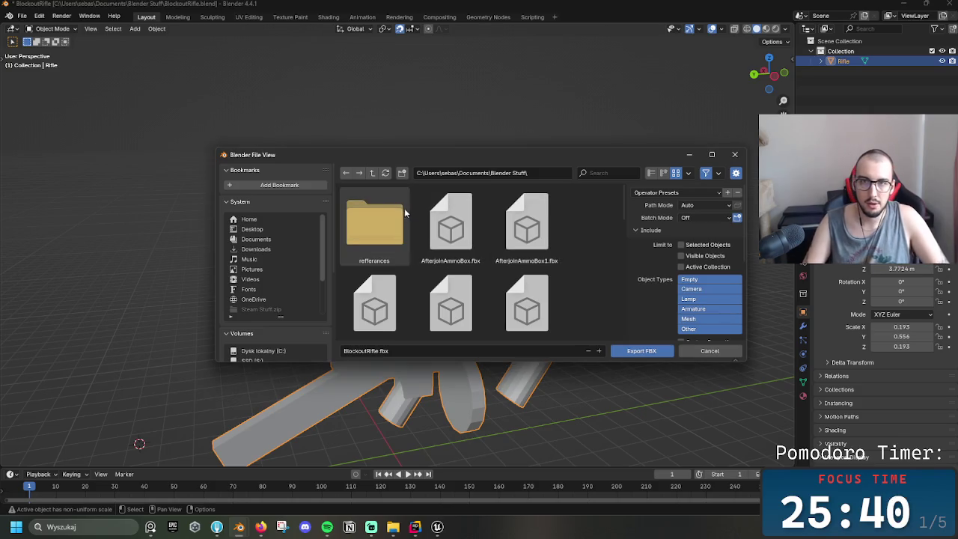
left_click(253, 229)
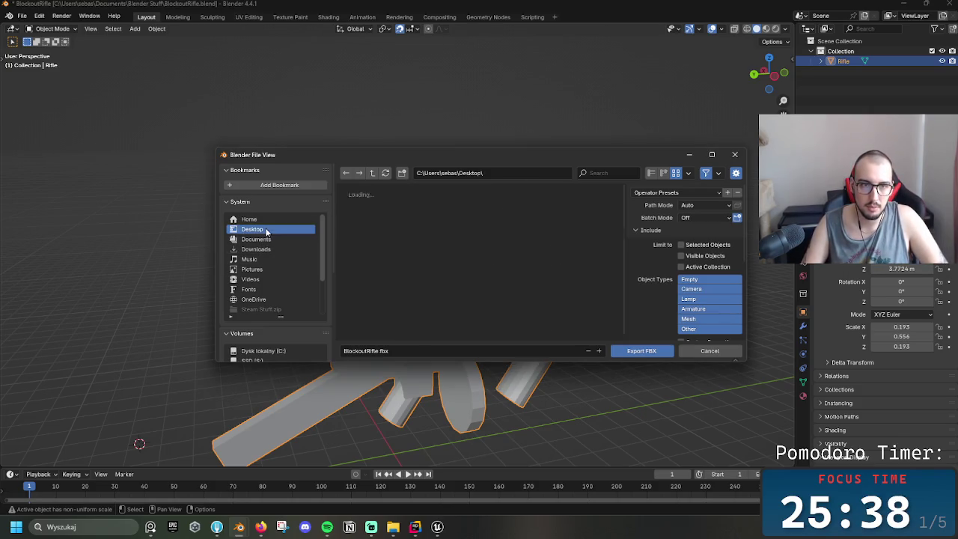
left_click(404, 353)
left_click(638, 351)
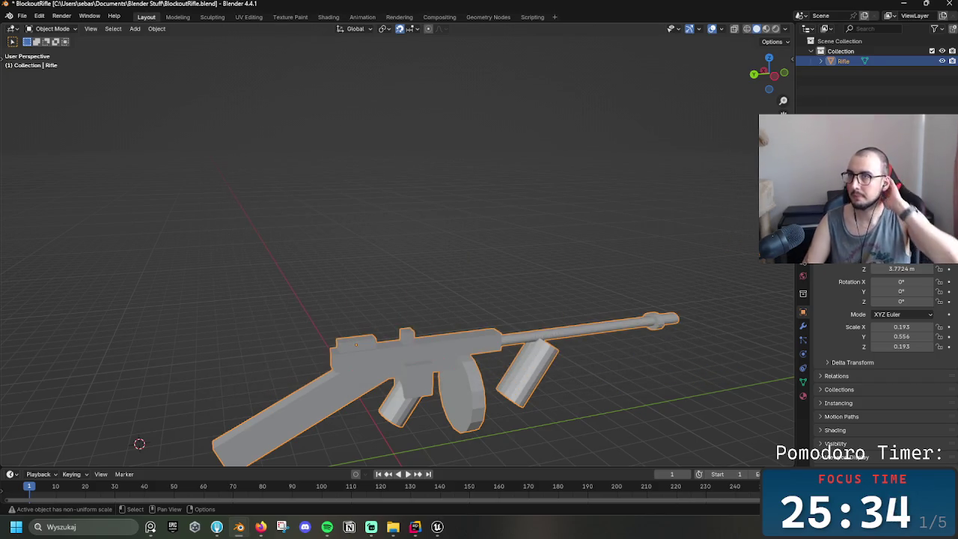
left_click(904, 6)
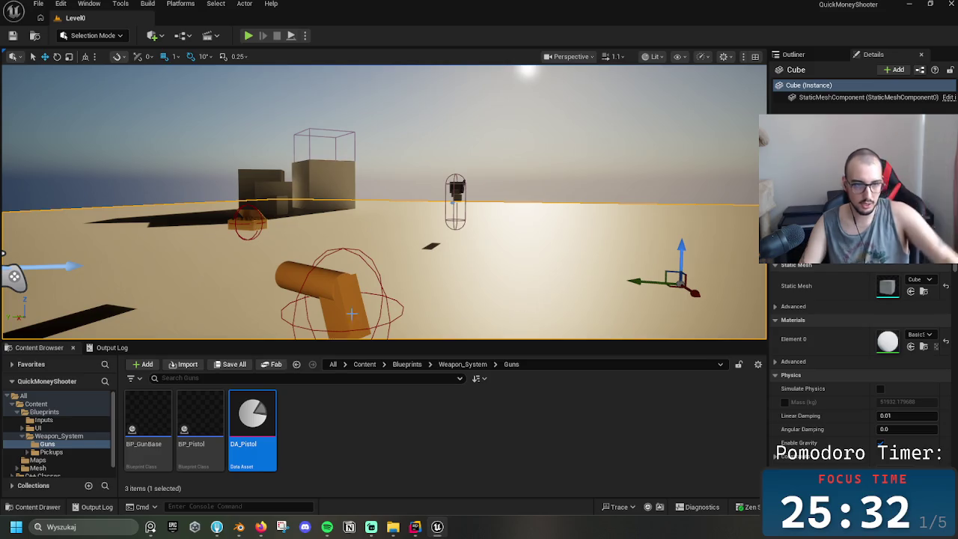
- Navigate the Content Browser from Weapon_System up to Content, then into Mesh > Guns
left_click(464, 364)
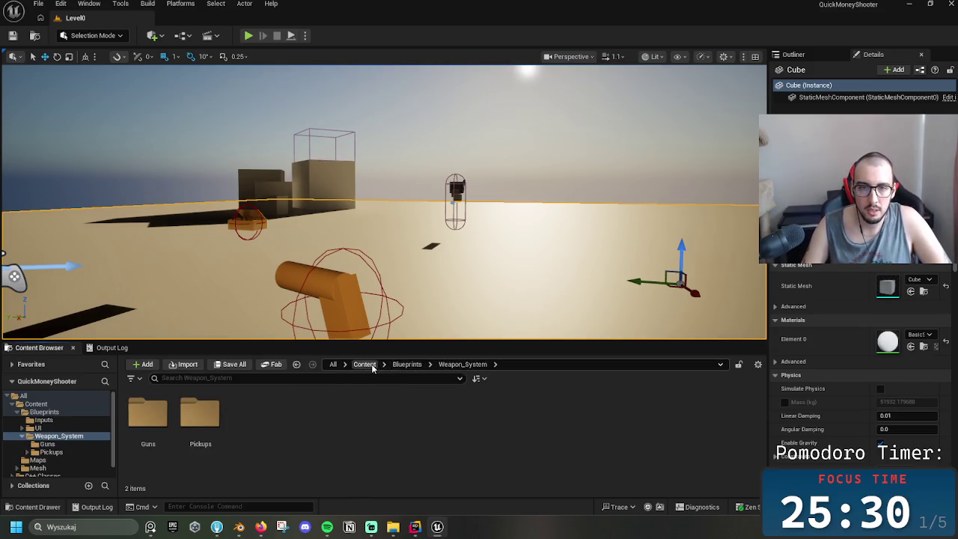
left_click(364, 363)
left_click(253, 405)
double_click(253, 405)
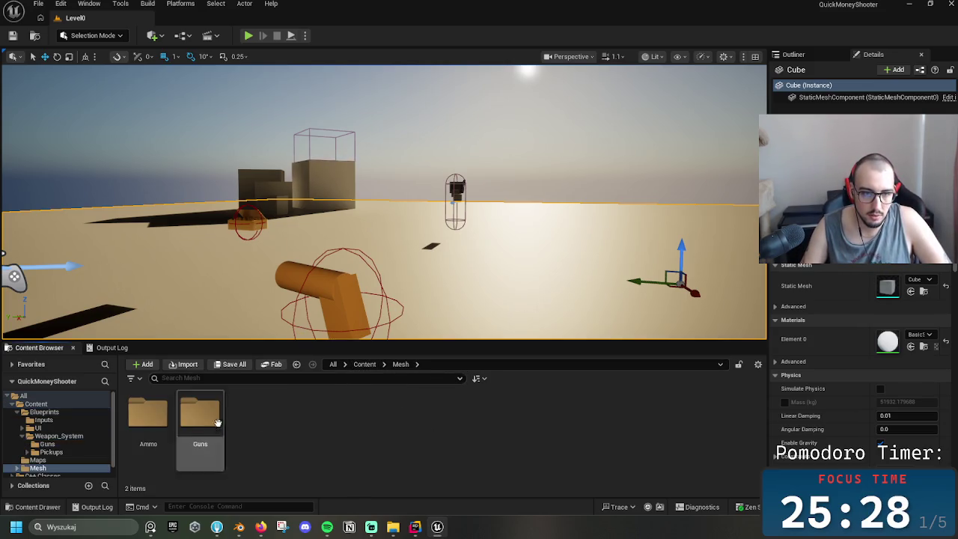
double_click(190, 419)
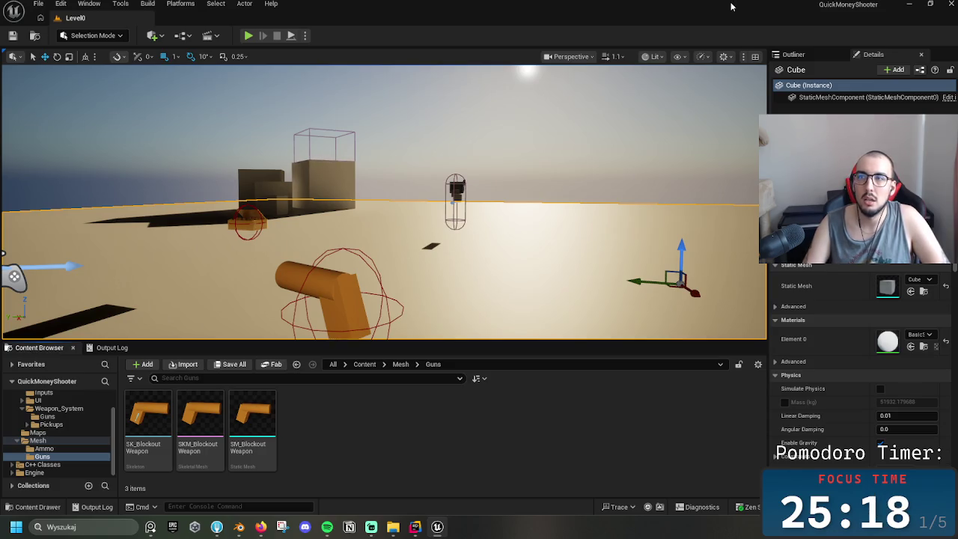
key("super+d")
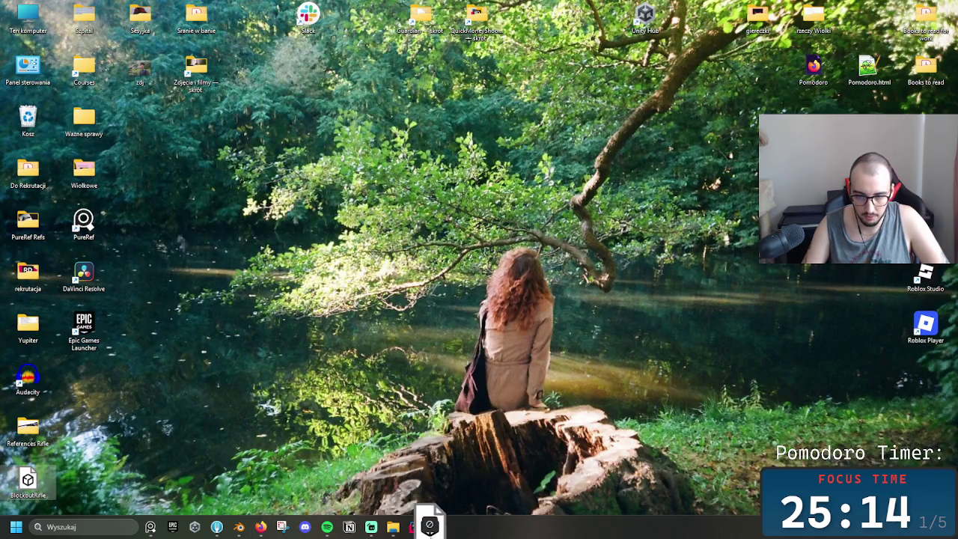
- Import BlockoutRifle.fbx into Guns forced as Skeletal Mesh, declining skeleton regeneration
left_click(437, 527)
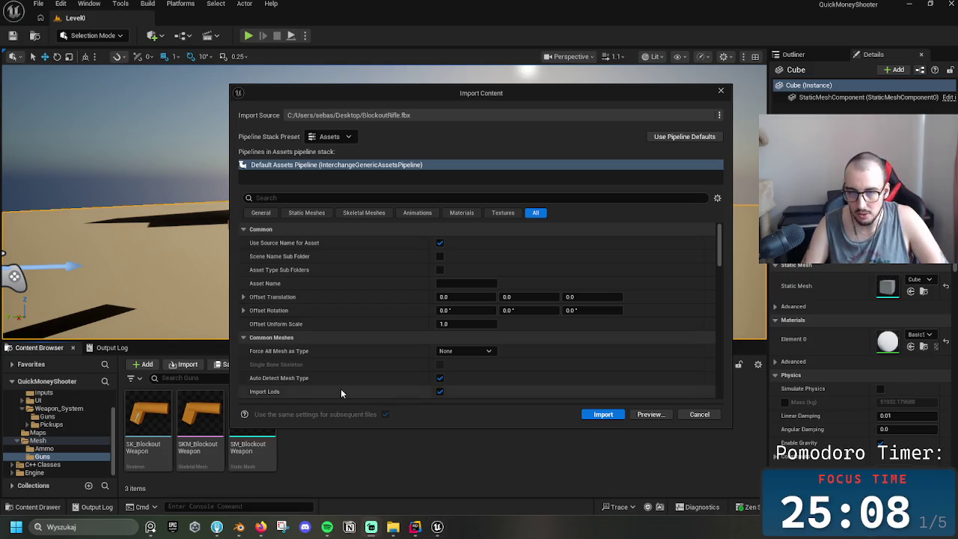
left_click(353, 183)
left_click(266, 214)
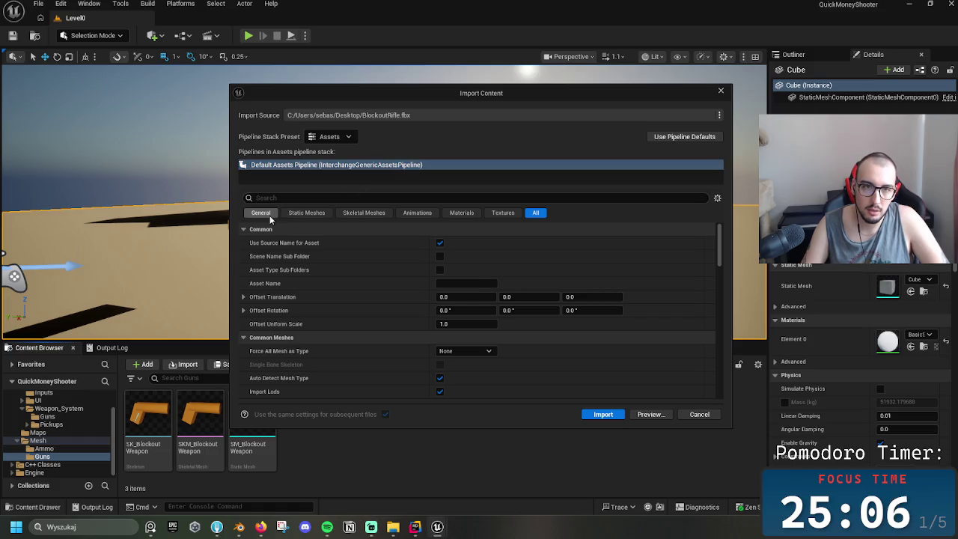
left_click(306, 214)
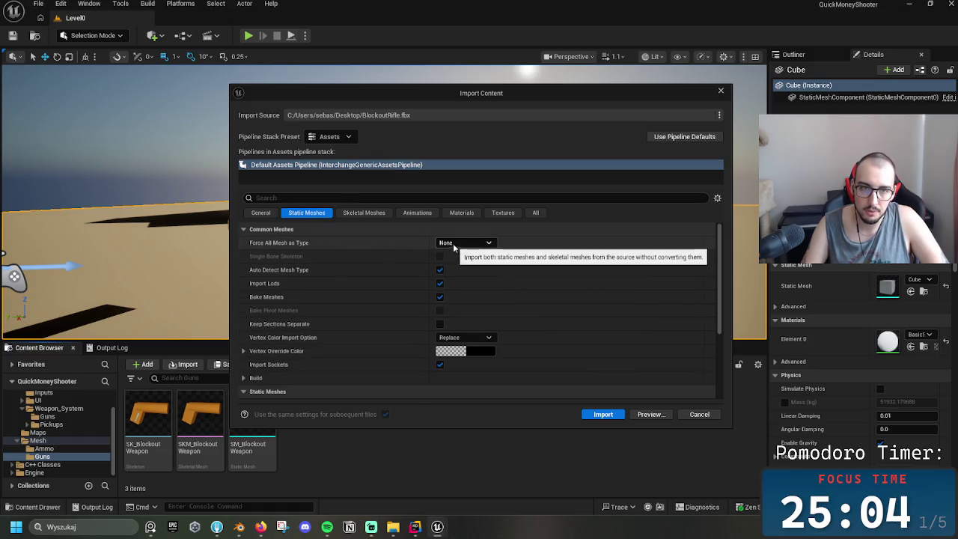
left_click(363, 212)
left_click(464, 243)
left_click(470, 271)
left_click(607, 414)
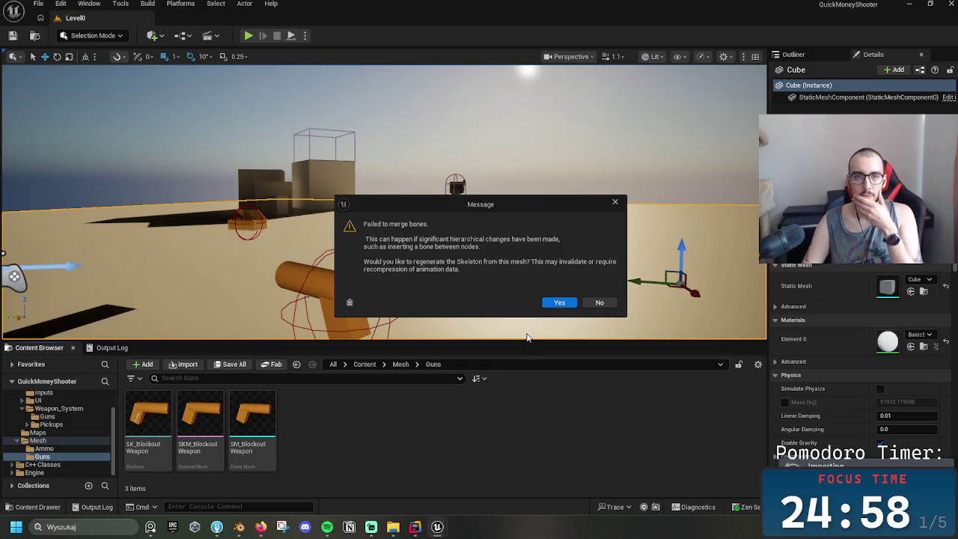
left_click(599, 302)
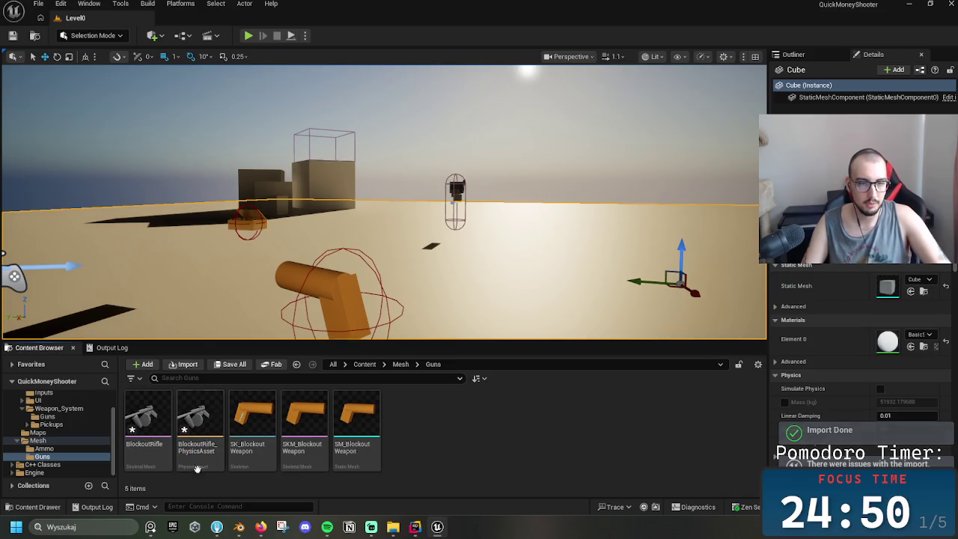
- Force-delete BlockoutRifle_PhysicsAsset and delete the BlockoutRifle mesh from Guns
left_click(199, 449)
key("Delete")
left_click(419, 423)
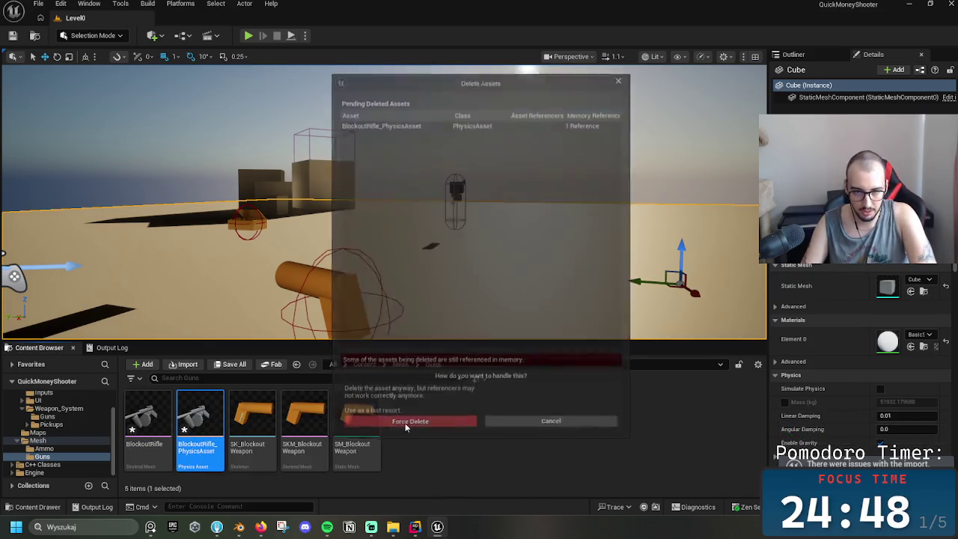
left_click(139, 434)
key("Delete")
left_click(442, 425)
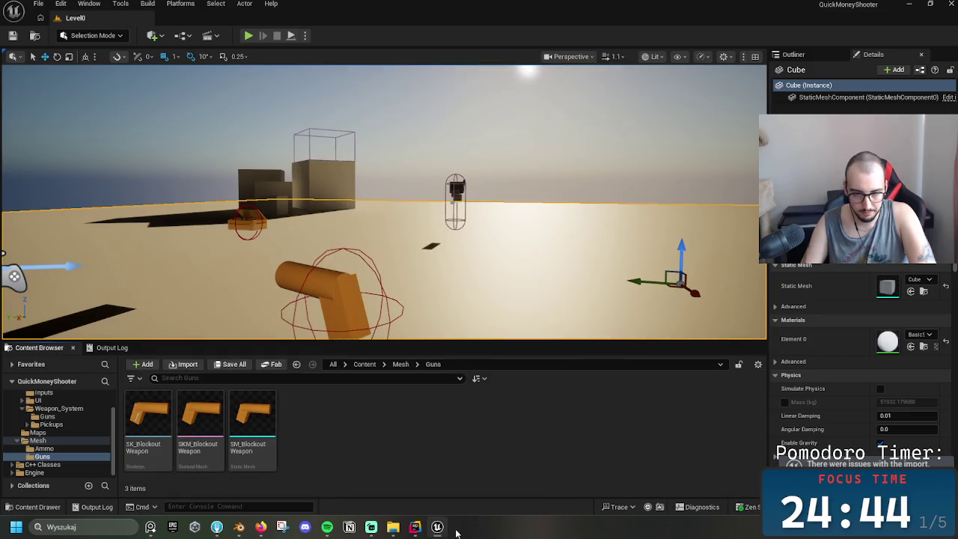
left_click(237, 527)
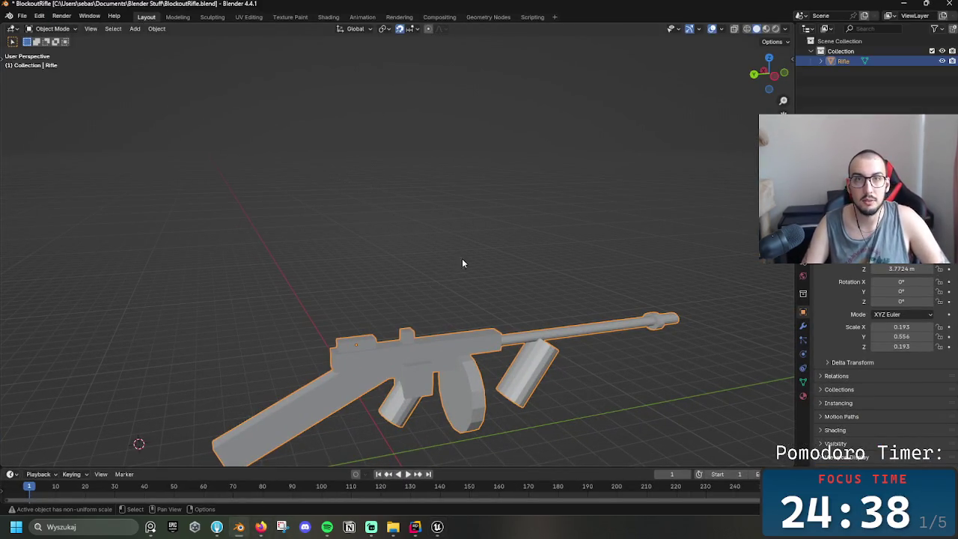
- Cycle through the Sculpting, Modeling, Rendering, Geometry Nodes and Shading workspaces, ending on Animation
left_click(249, 17)
left_click(212, 17)
left_click(177, 17)
left_click(212, 17)
left_click(177, 17)
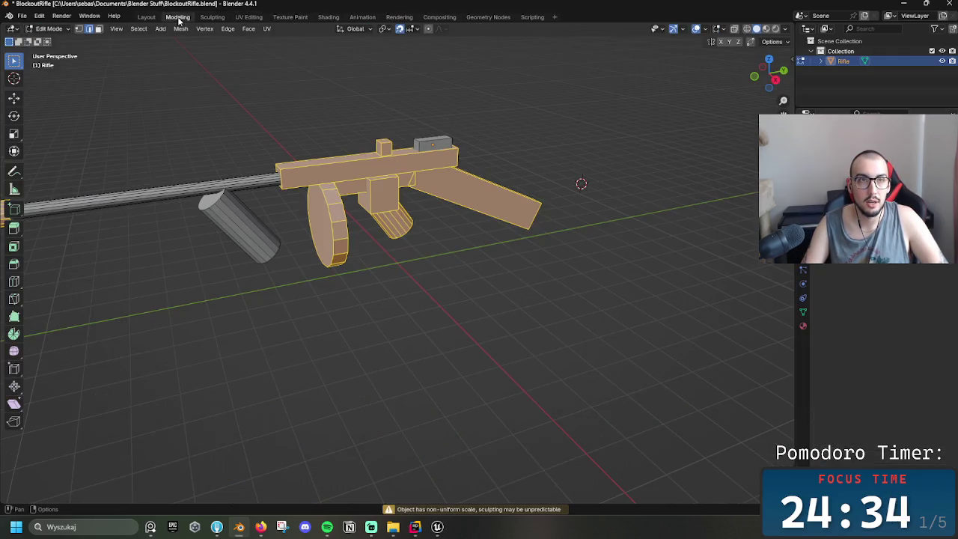
left_click(213, 16)
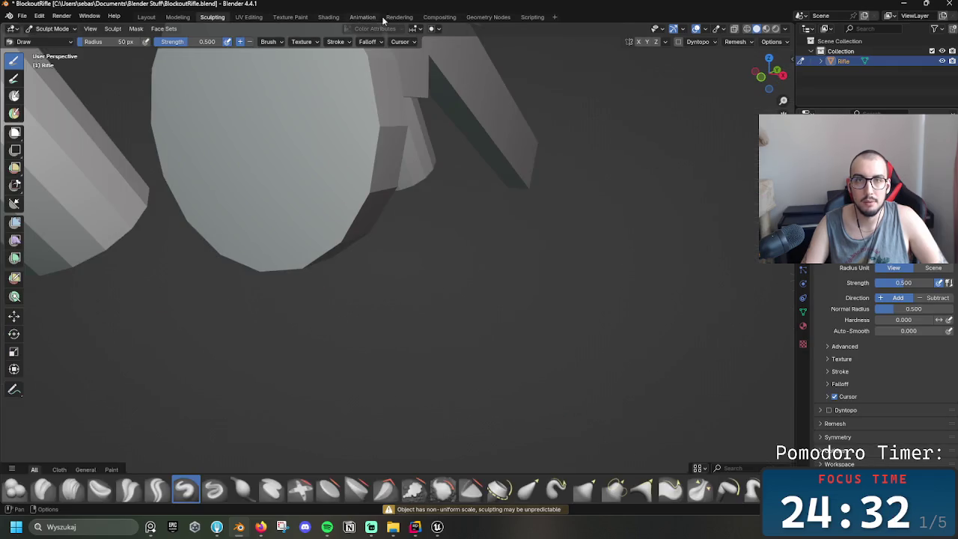
left_click(397, 16)
left_click(483, 16)
left_click(441, 17)
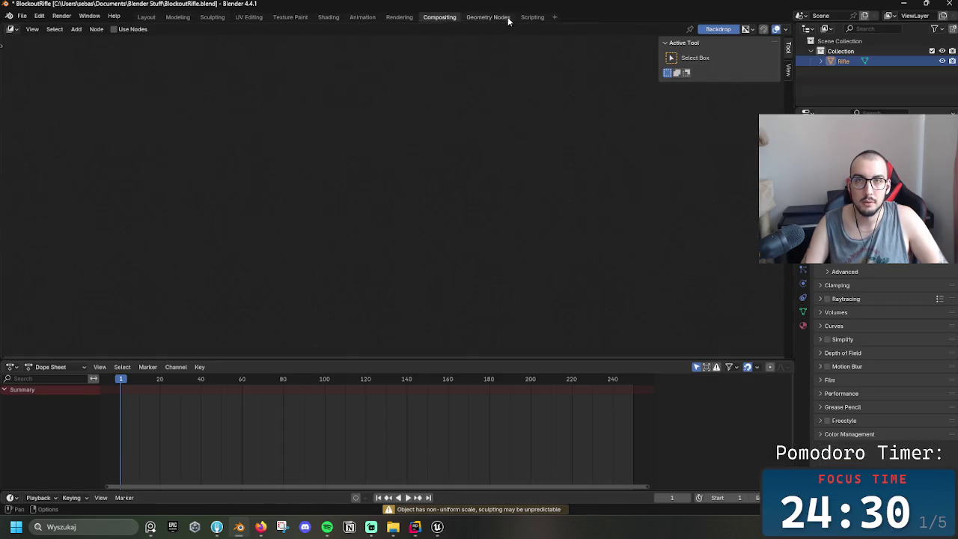
left_click(483, 16)
left_click(399, 16)
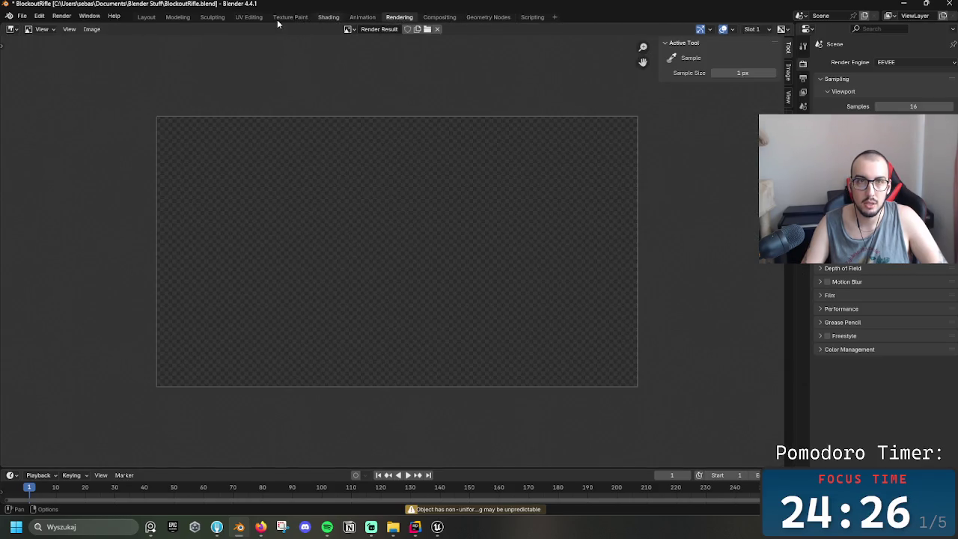
left_click(328, 17)
left_click(178, 17)
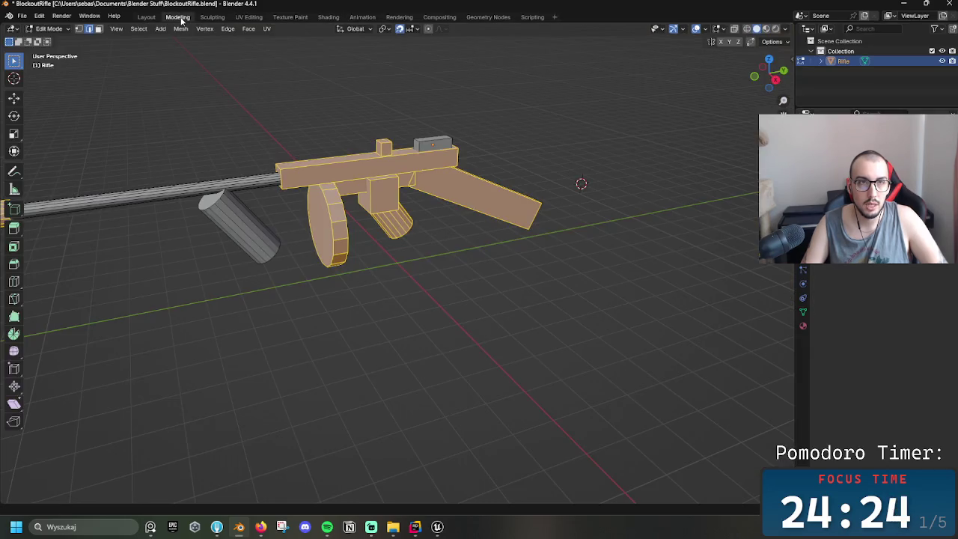
left_click(213, 17)
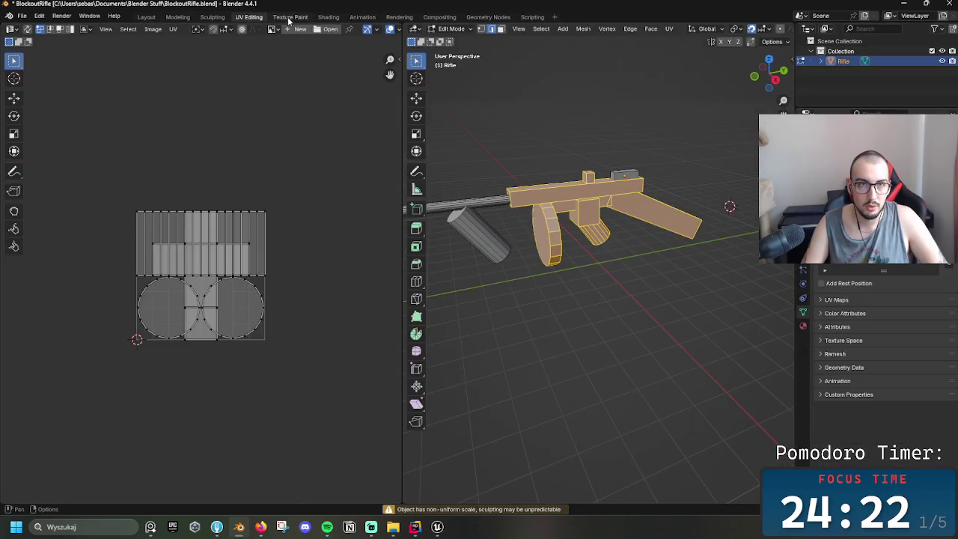
left_click(362, 16)
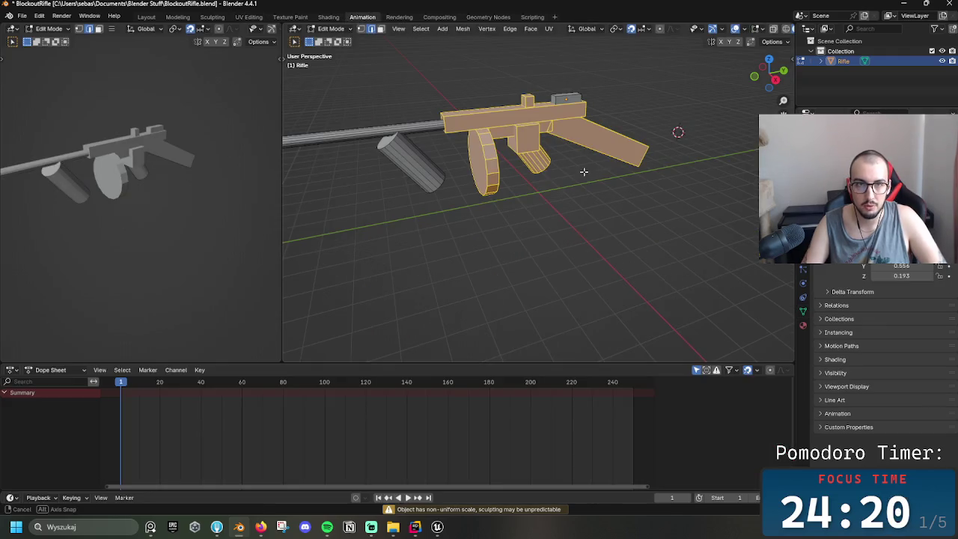
- Orbit to a side view of the rifle, clear its mesh selection, and widen the left 3D view
middle_click_drag(431, 128, 552, 154)
key("alt+a")
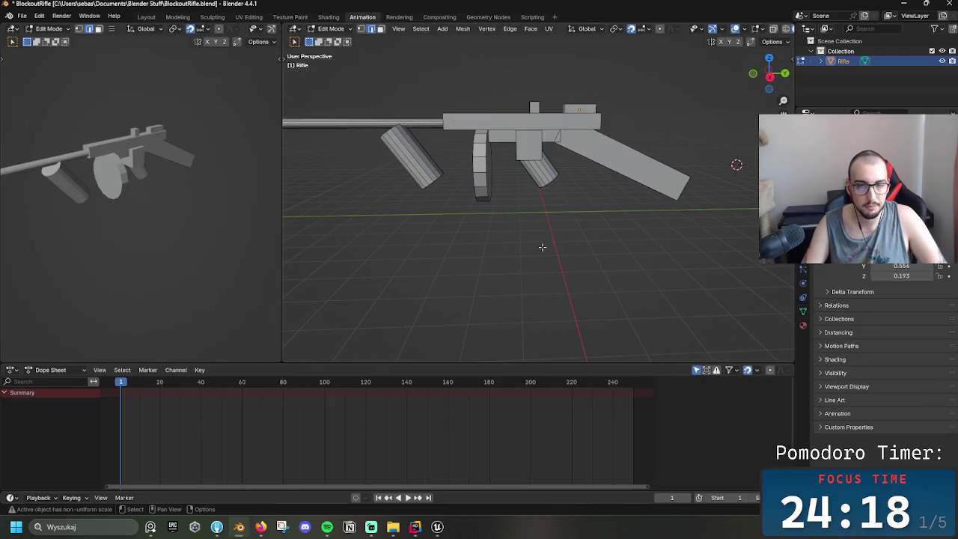
right_click(533, 262)
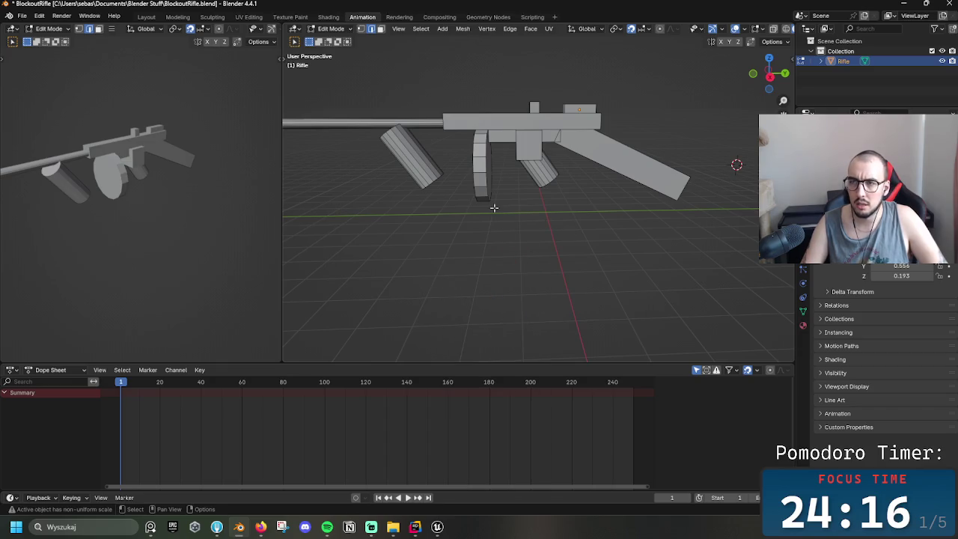
left_click_drag(282, 77, 357, 86)
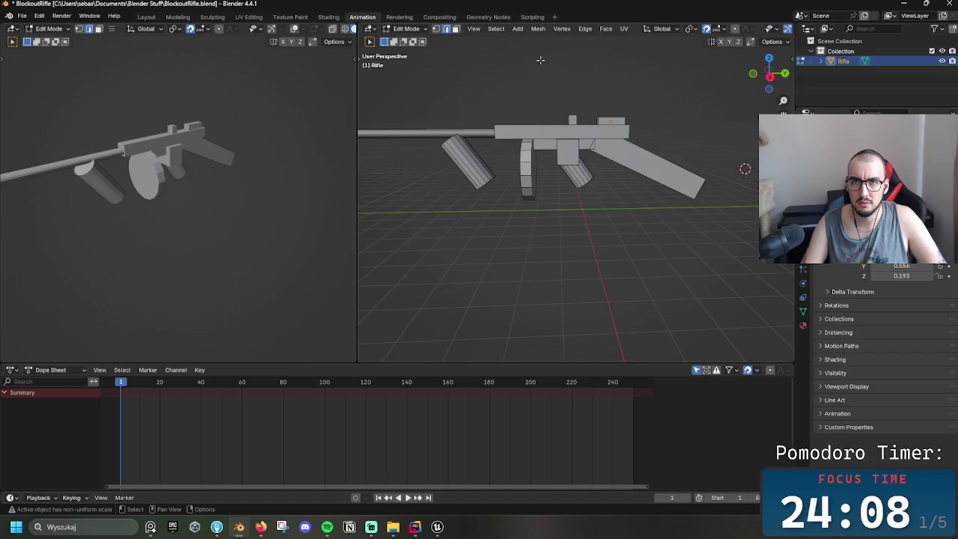
left_click(527, 30)
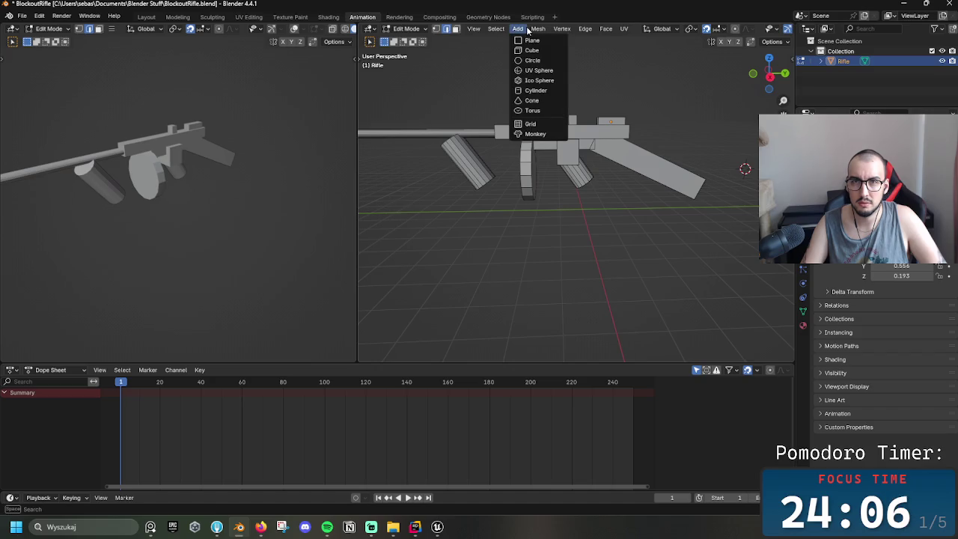
left_click(527, 30)
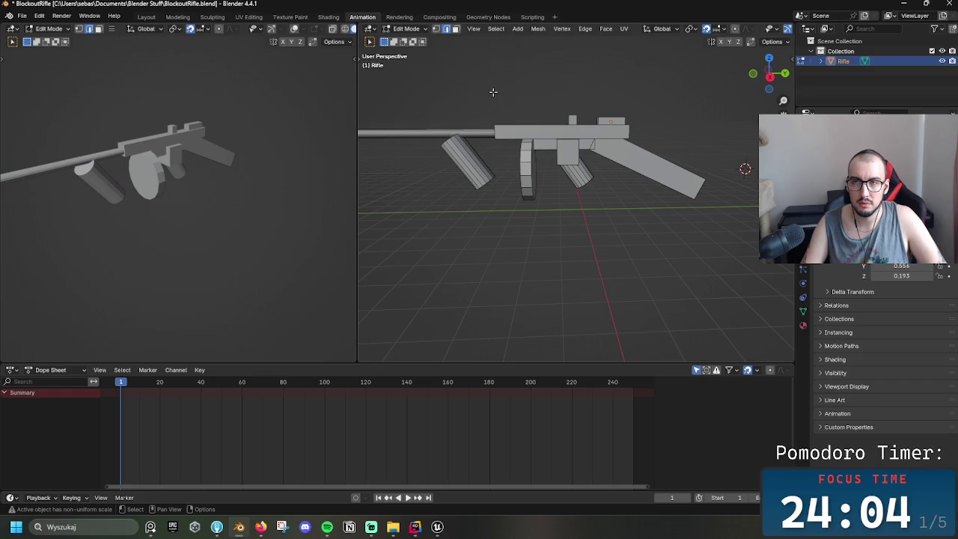
middle_click_drag(227, 141, 239, 135)
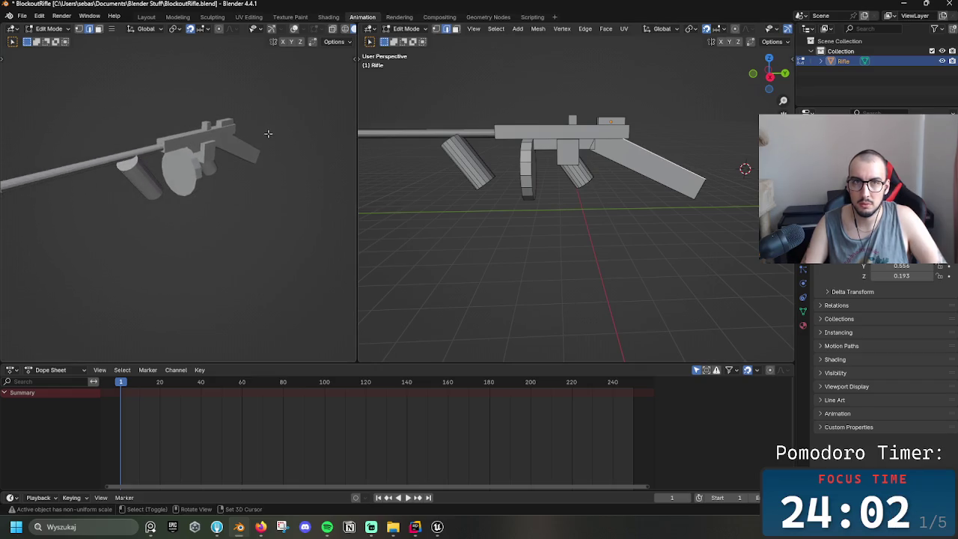
left_click_drag(269, 135, 228, 132)
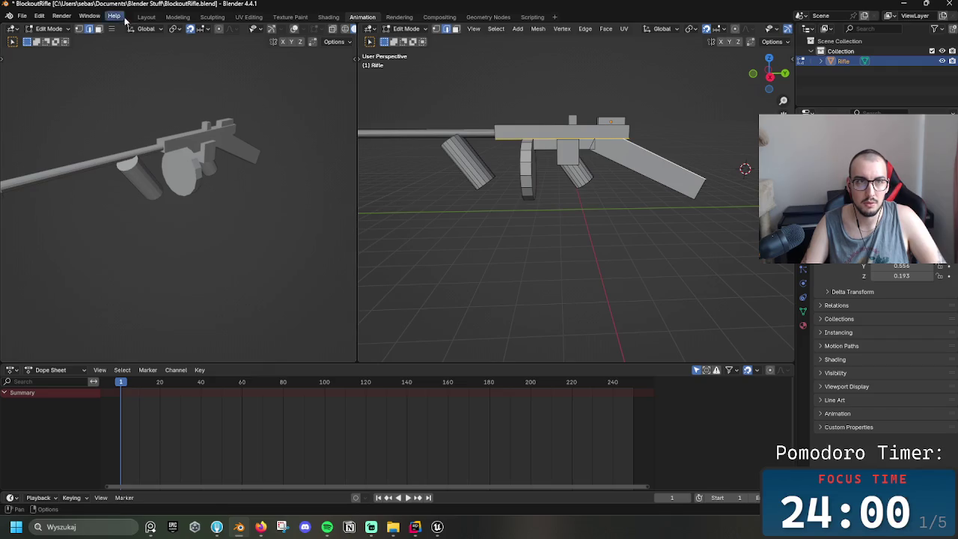
- Cycle the workspaces back to Animation and open the left view's mode and editor-type menus
left_click(146, 16)
left_click(212, 17)
left_click(248, 16)
left_click(290, 17)
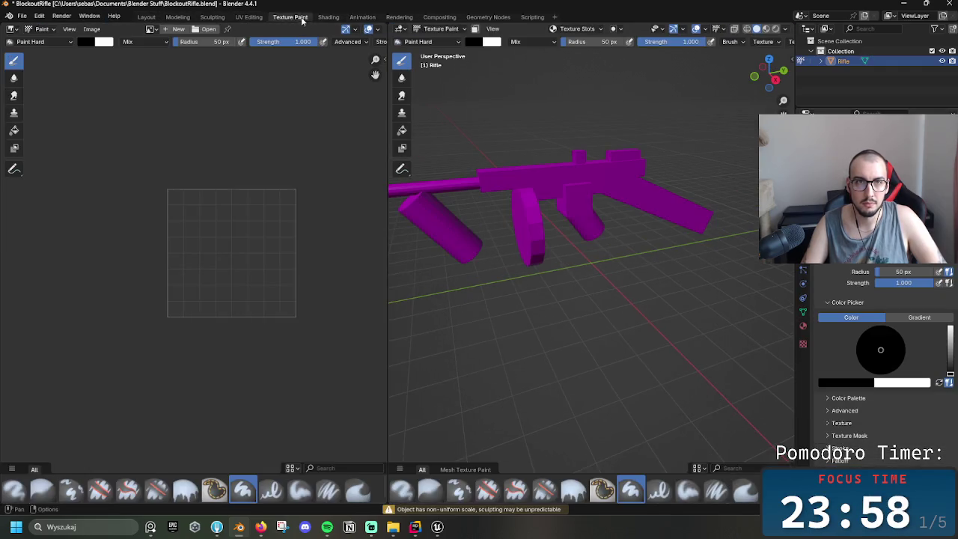
left_click(327, 16)
left_click(362, 17)
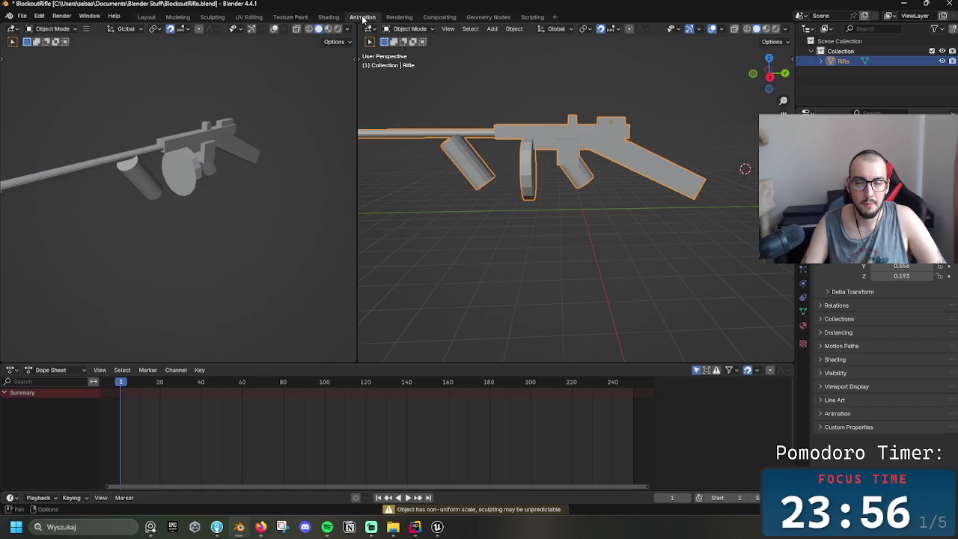
left_click(410, 28)
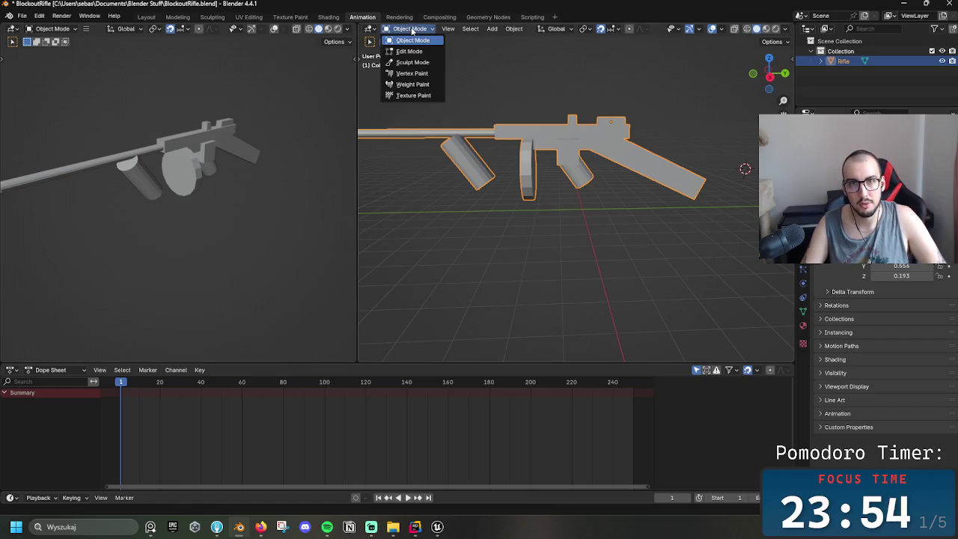
left_click(27, 28)
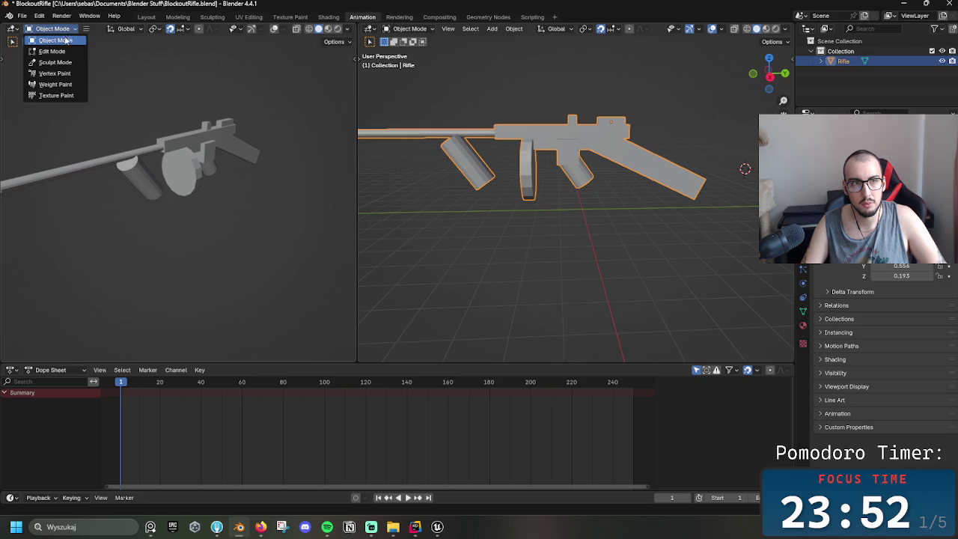
left_click(18, 31)
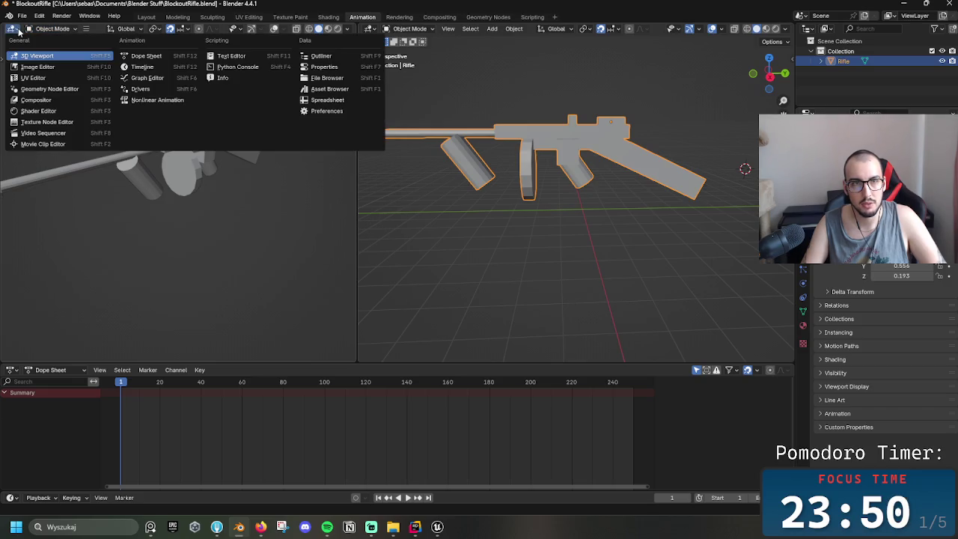
left_click(17, 31)
left_click(19, 33)
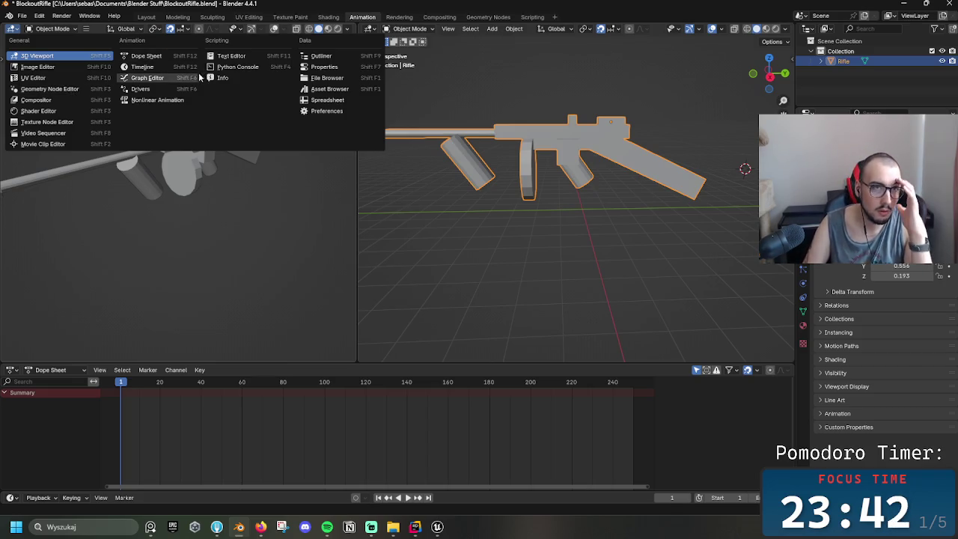
left_click(177, 16)
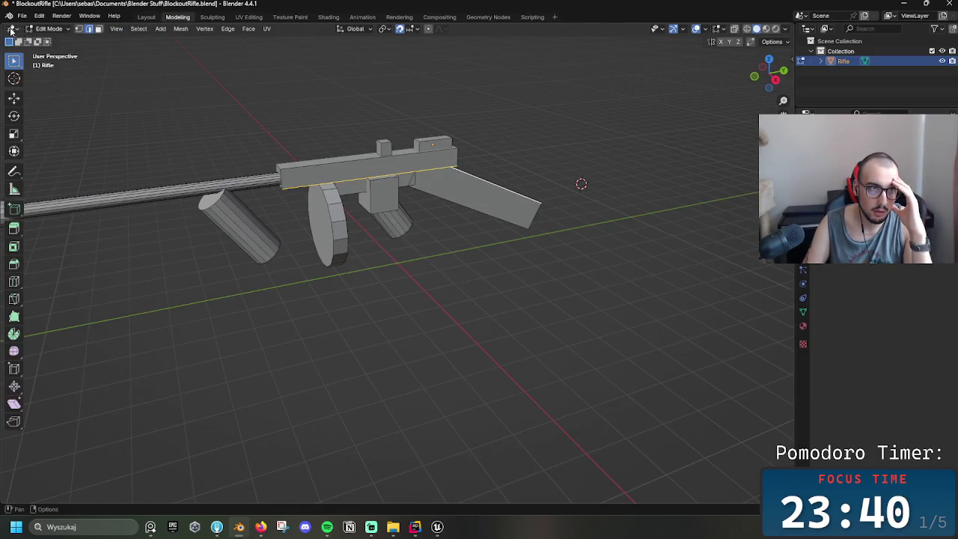
left_click(13, 29)
left_click(42, 29)
left_click(43, 32)
left_click(51, 33)
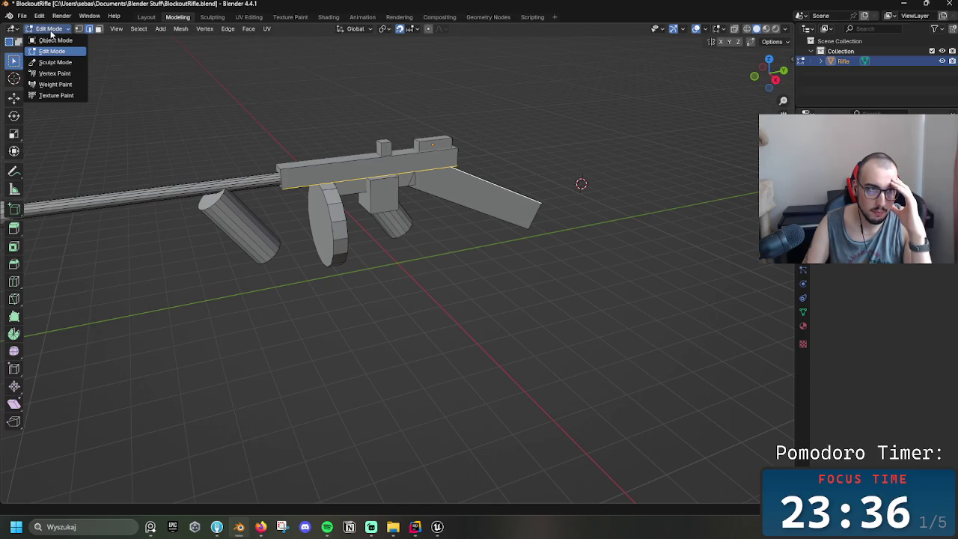
left_click(216, 18)
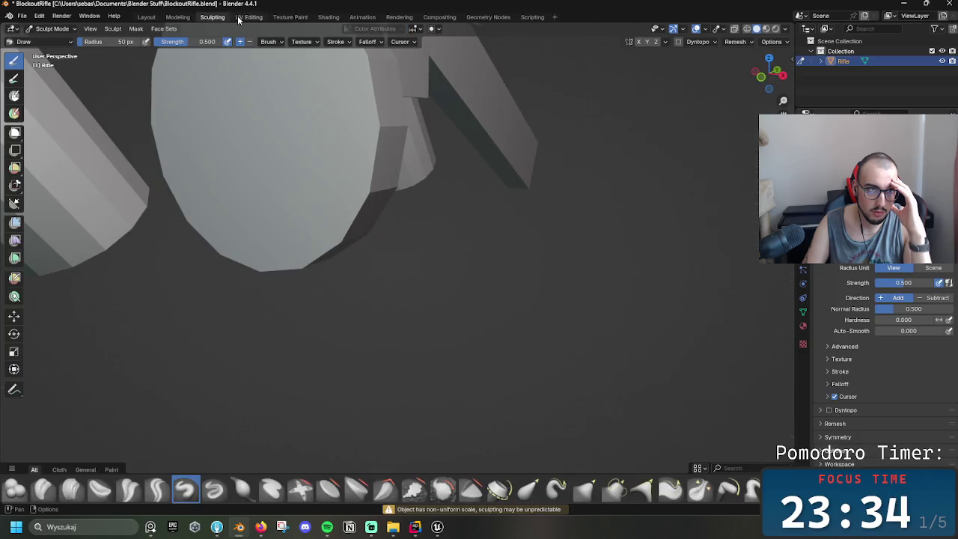
left_click(247, 17)
left_click(281, 17)
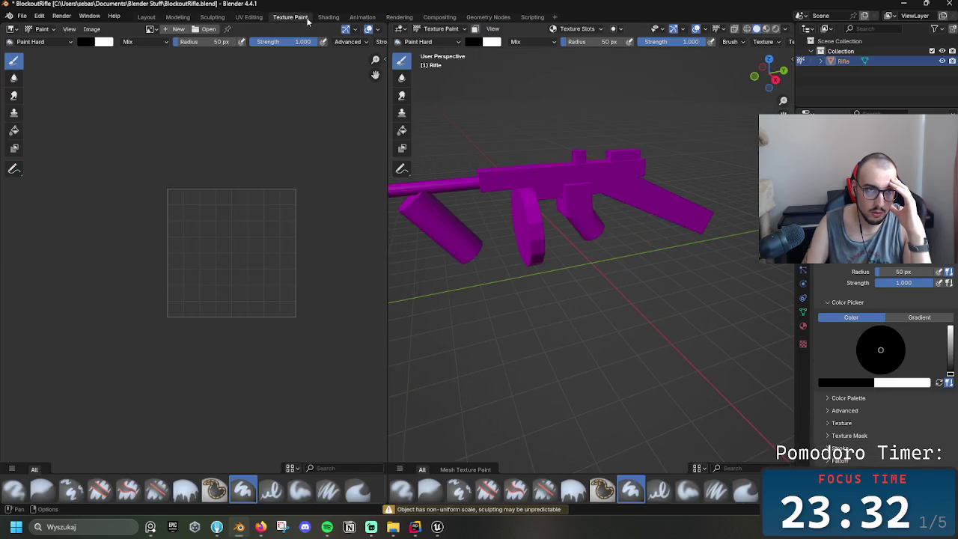
left_click(329, 17)
left_click(363, 17)
left_click(400, 17)
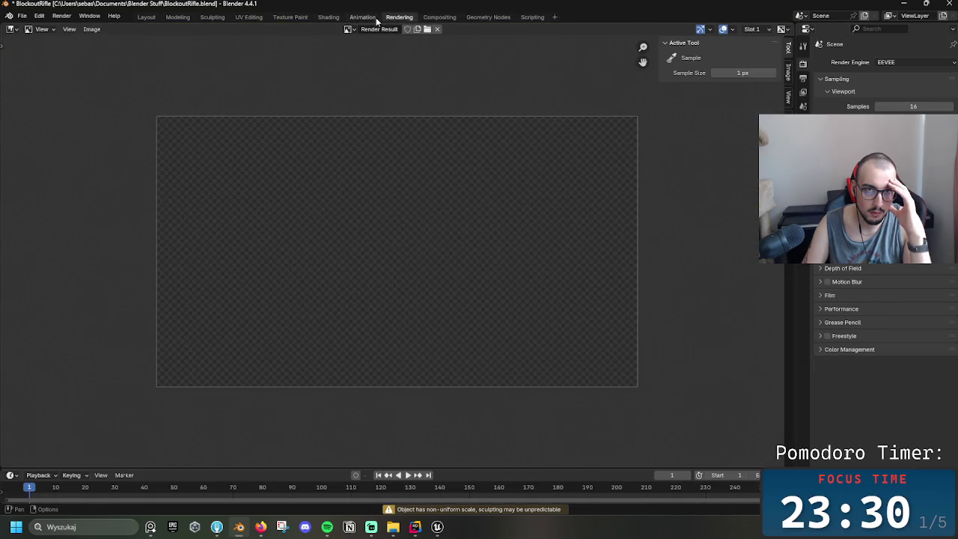
left_click(368, 17)
left_click(439, 17)
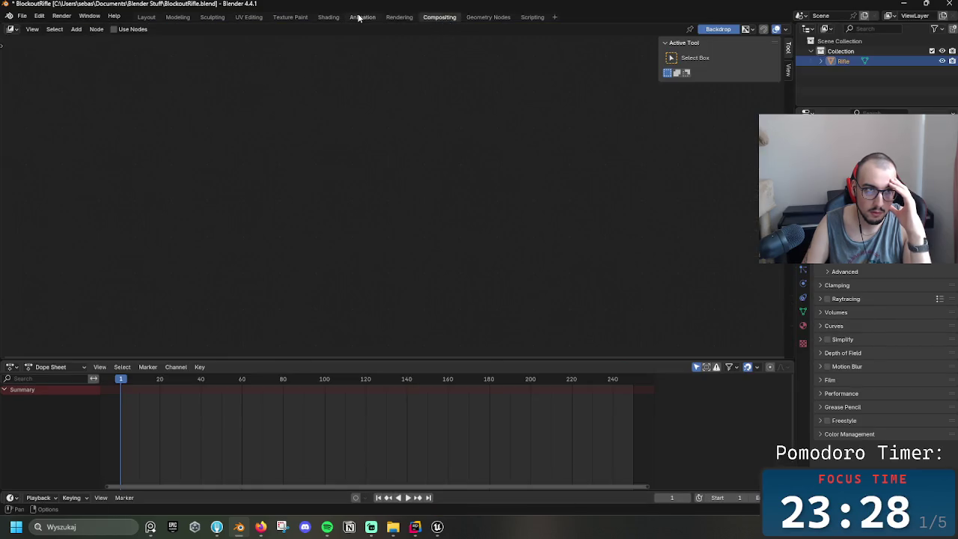
left_click(356, 17)
left_click(483, 17)
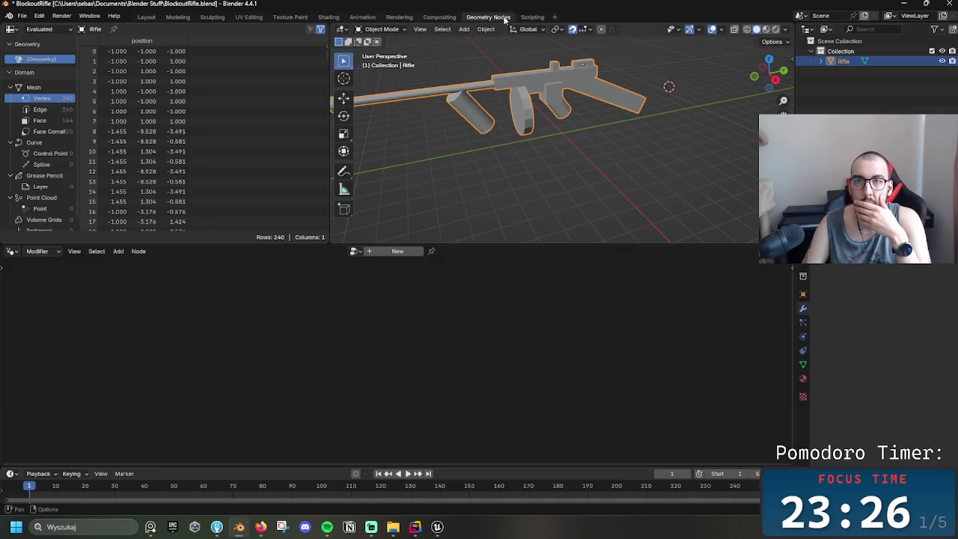
left_click(362, 17)
left_click(64, 29)
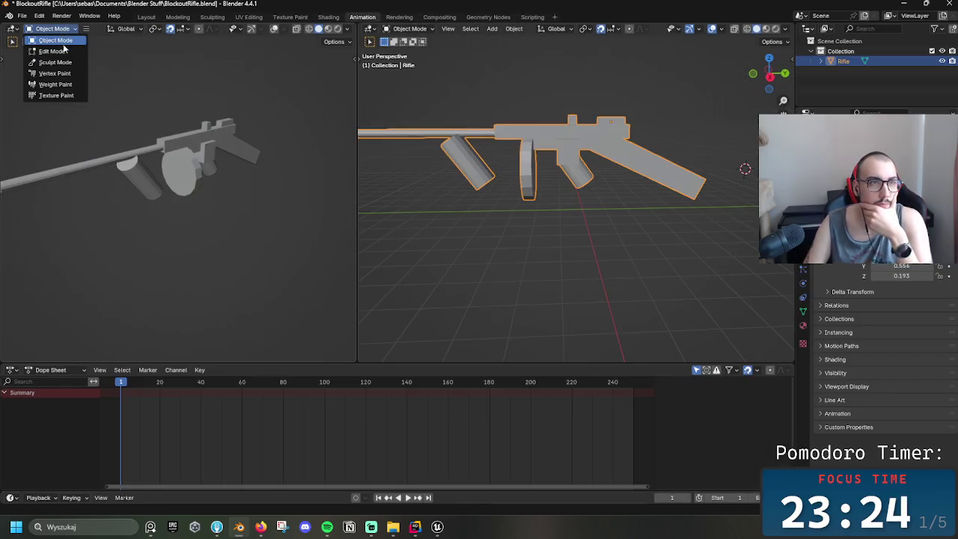
left_click(13, 30)
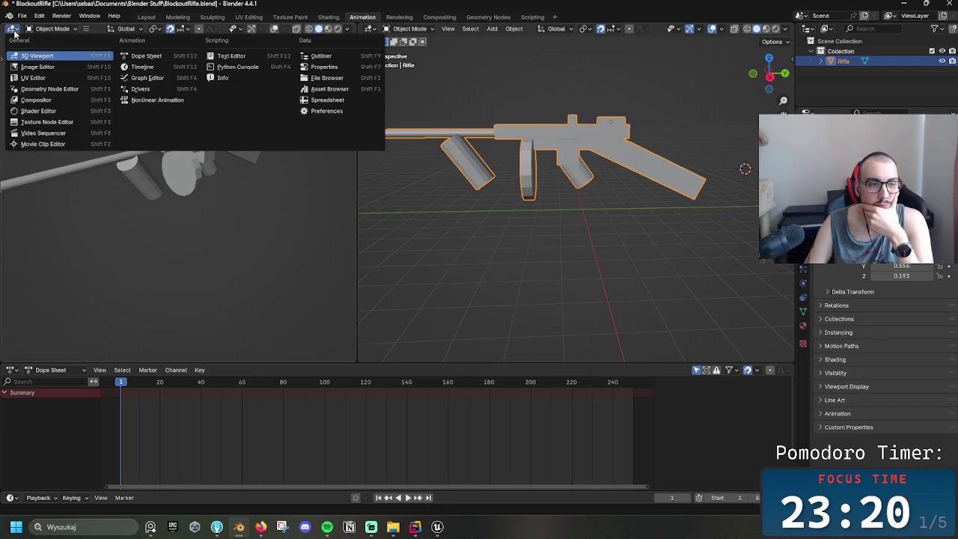
left_click(198, 234)
left_click(527, 176)
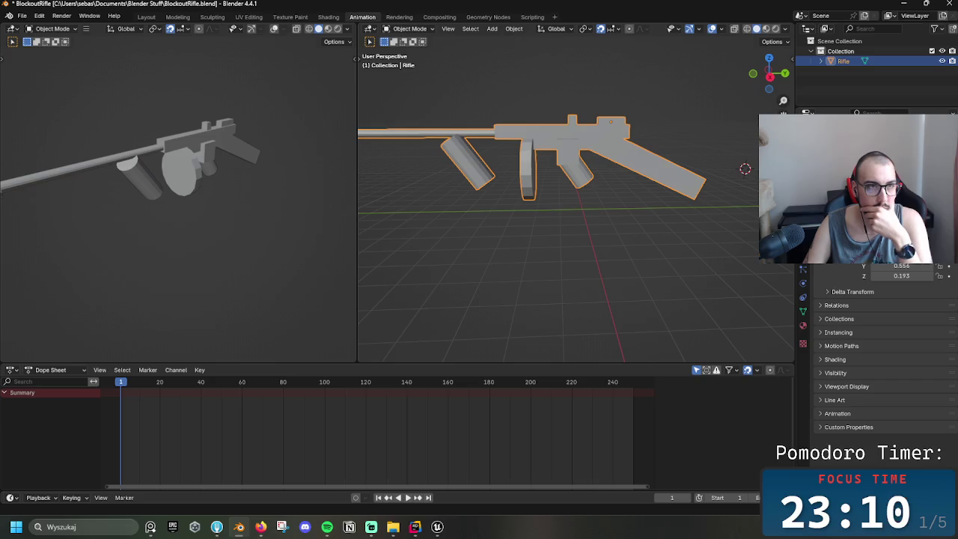
key("alt+Tab")
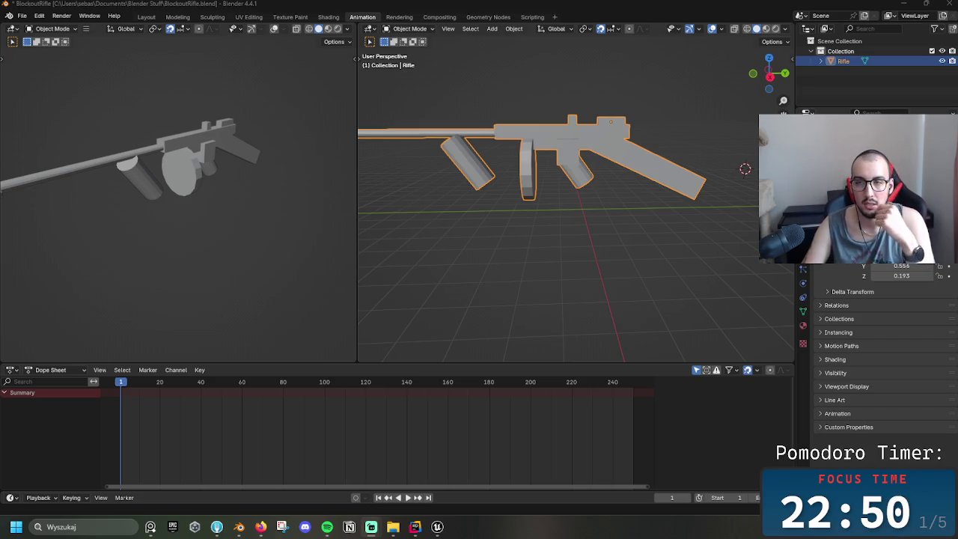
- Check the rifle mesh's object and data properties in Blender, then bring Unreal Engine forward
left_click(804, 299)
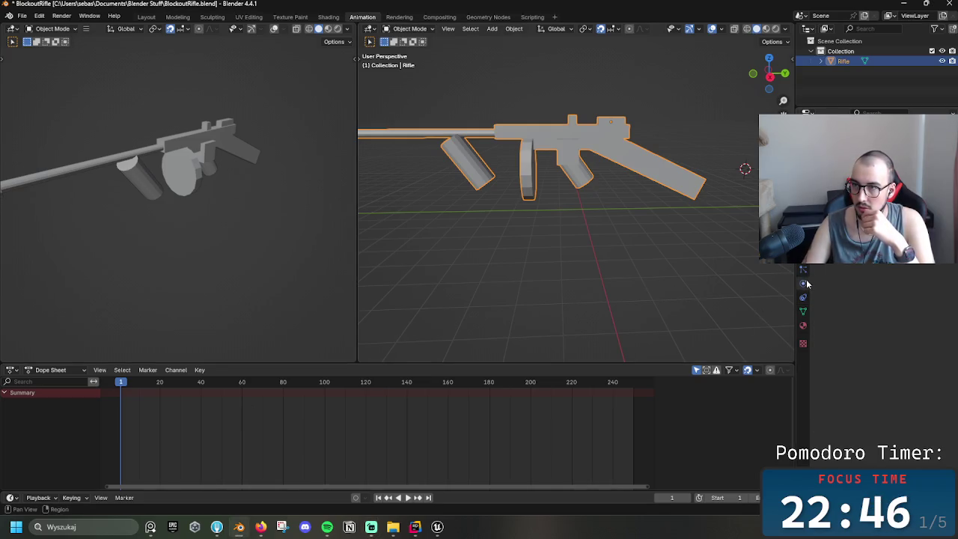
left_click(801, 309)
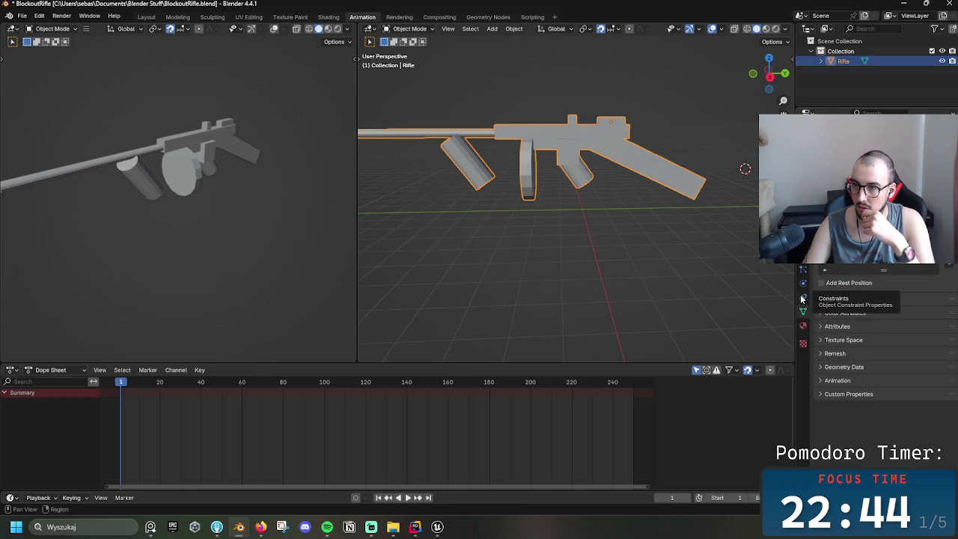
left_click(804, 311)
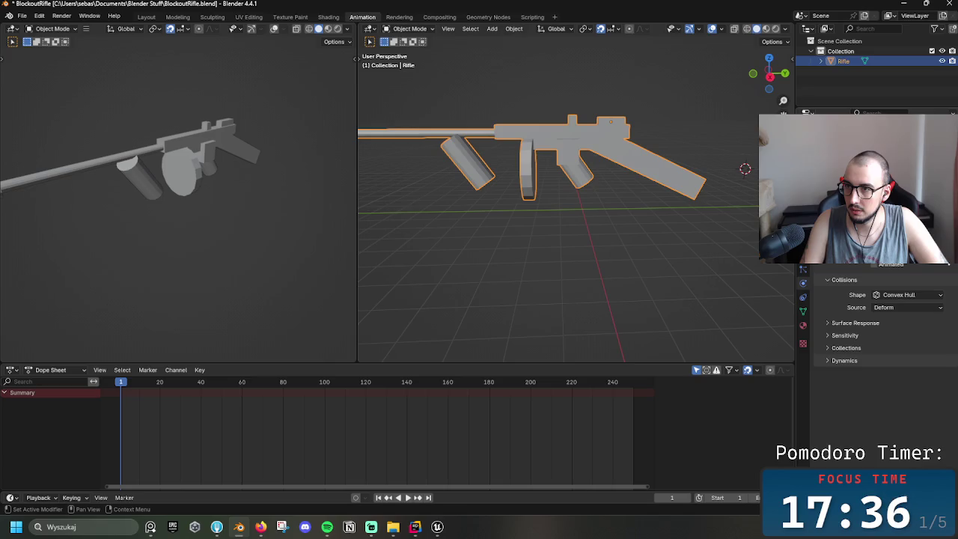
left_click(802, 311)
middle_click_drag(667, 209, 700, 259, "shift")
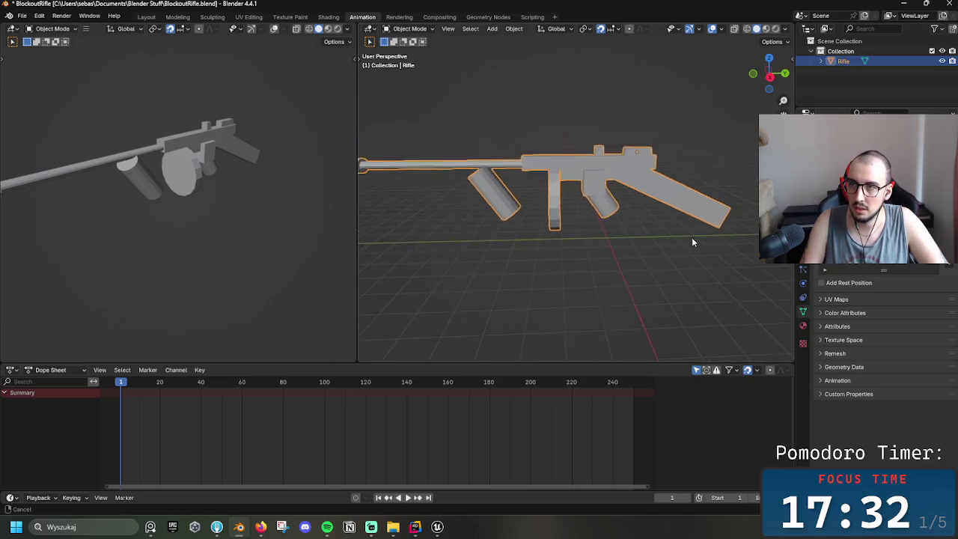
left_click(437, 527)
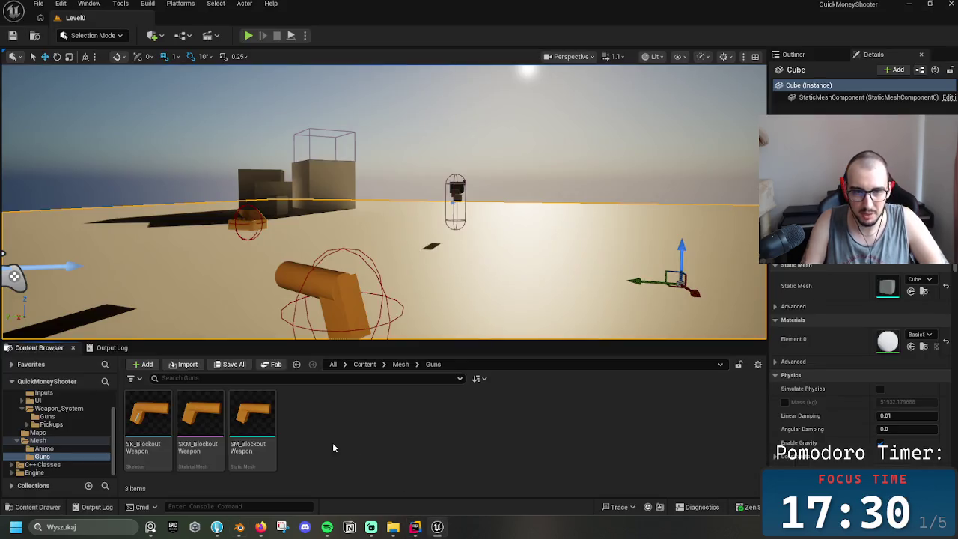
- Dismiss the Guns add-content menu, get past Blender, and drag the exported rifle FBX into Guns
right_click(371, 427)
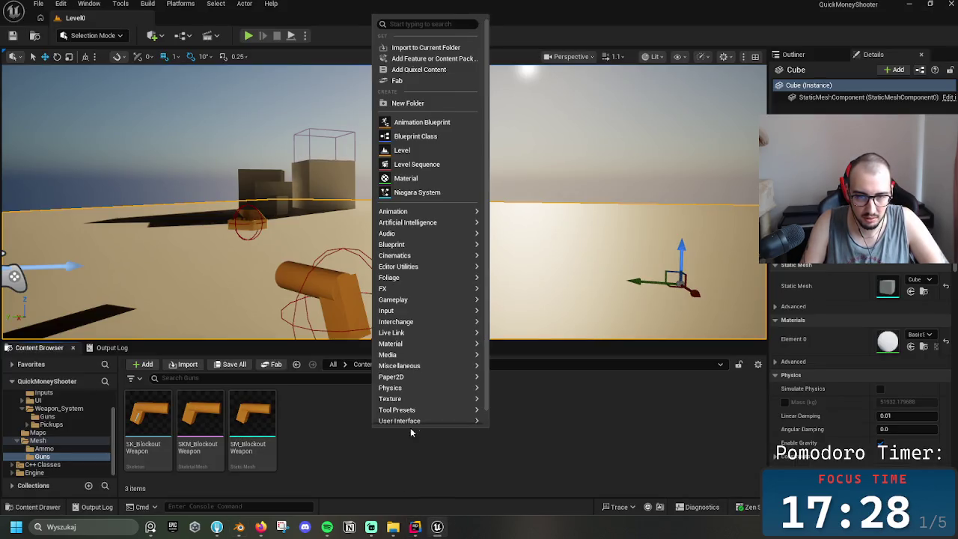
left_click(392, 429)
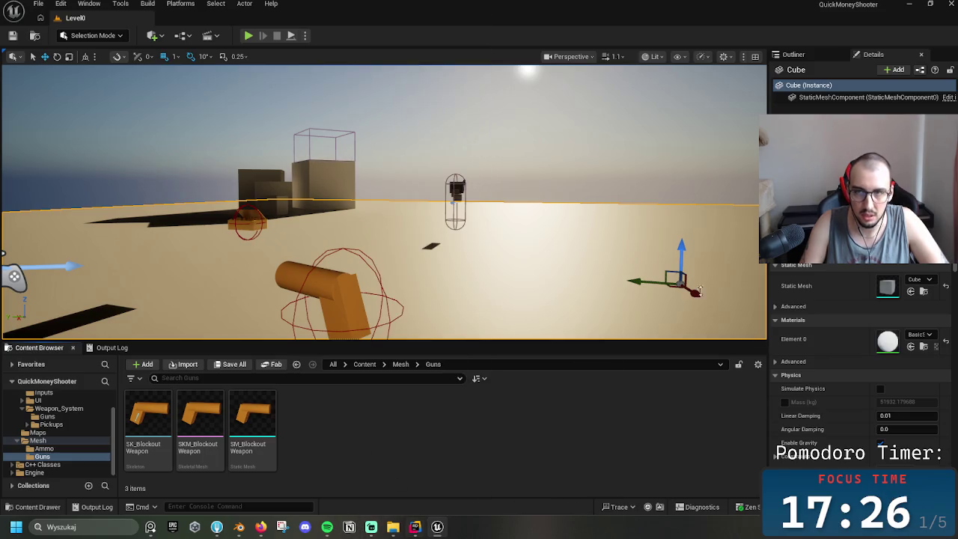
left_click(908, 4)
left_click(907, 5)
mouse_move(437, 526)
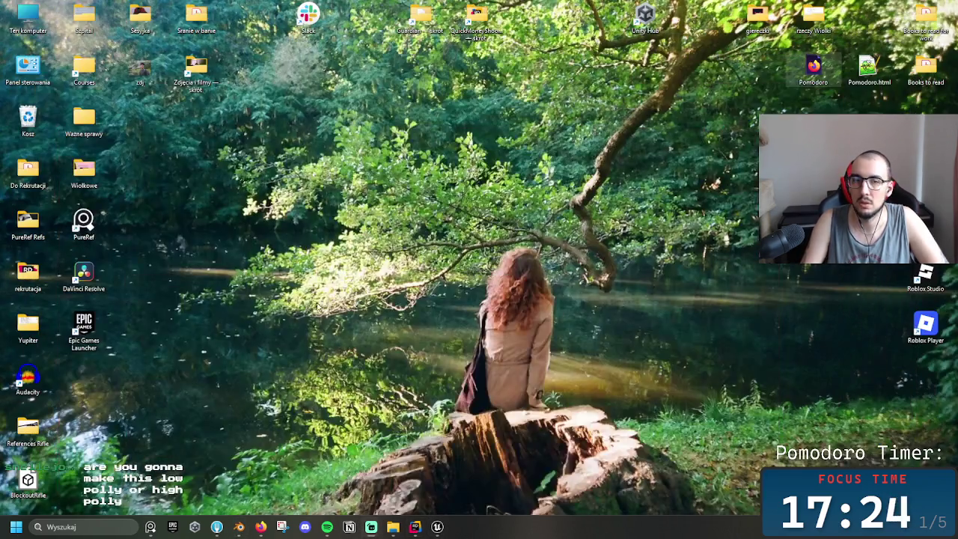
left_click(435, 528)
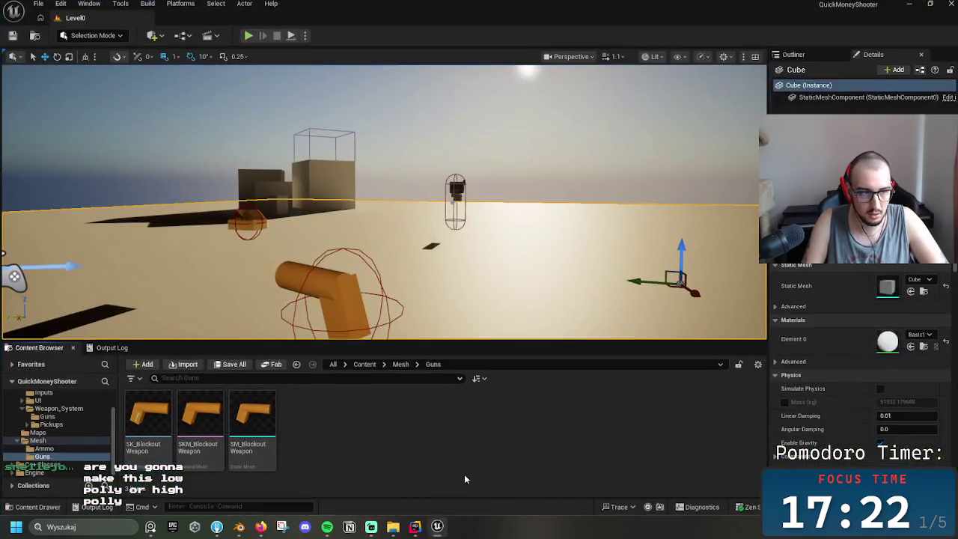
left_click_drag(457, 437, 457, 439)
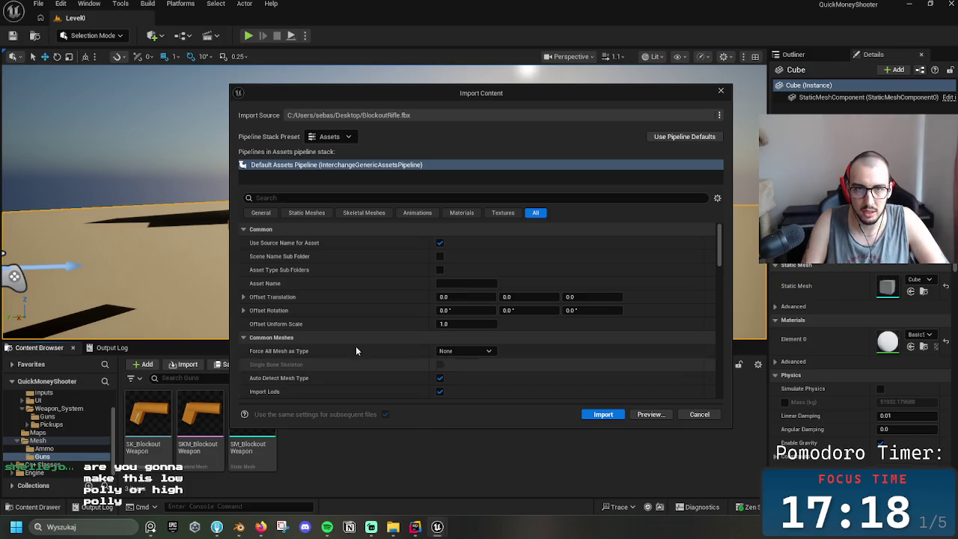
- Set the import's Force All Mesh as Type option to Skeletal Mesh
left_click(261, 213)
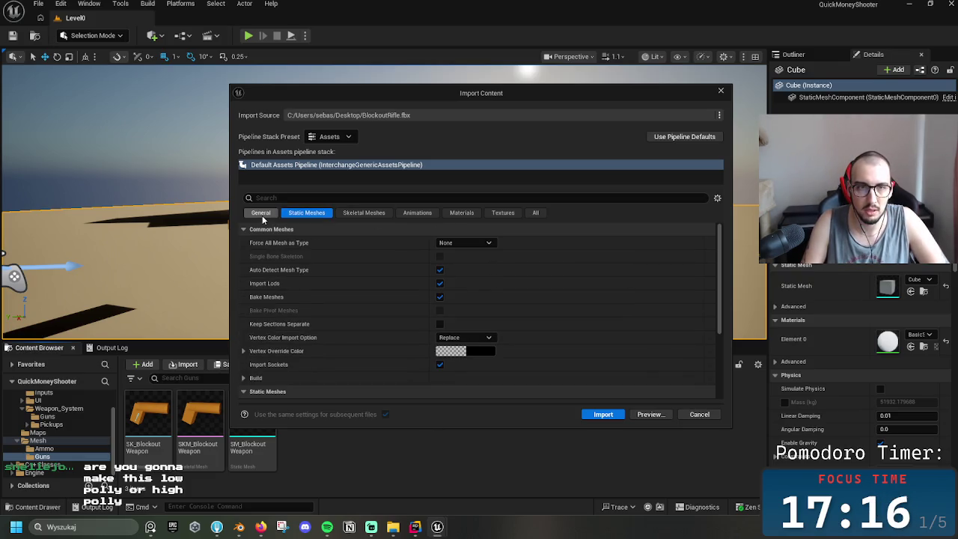
left_click(359, 214)
left_click(464, 243)
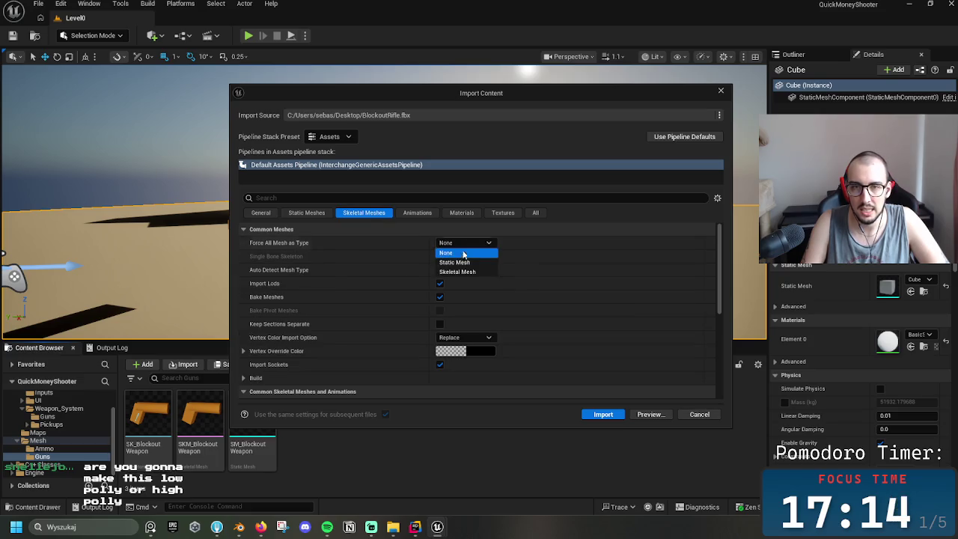
left_click(471, 273)
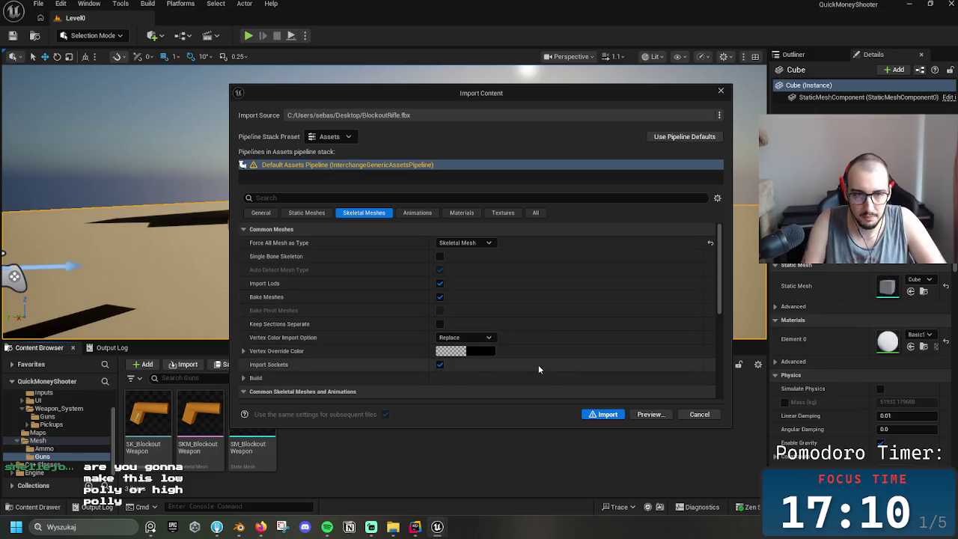
scroll(535, 368, "down", 1)
scroll(529, 378, "down", 2)
left_click_drag(719, 292, 711, 375)
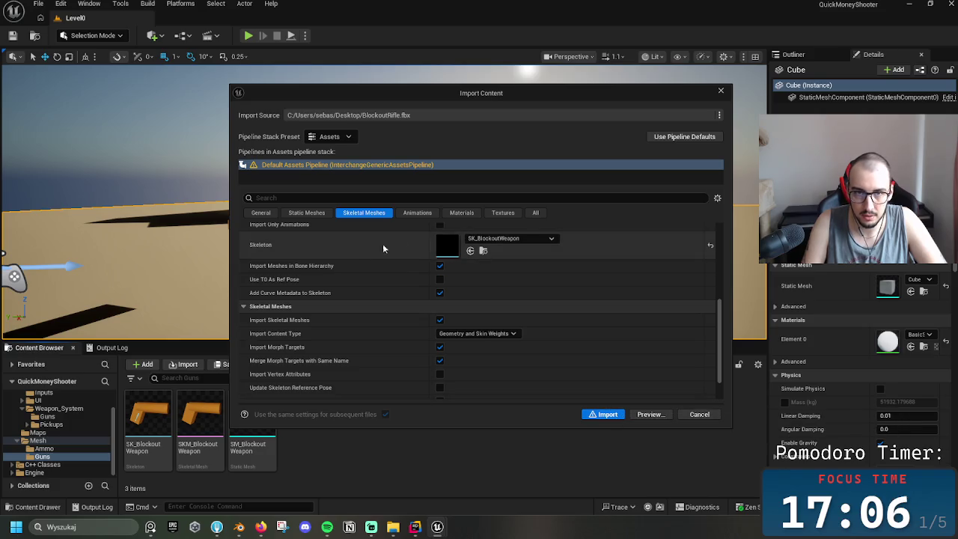
- Review the Animation, Skeletal Mesh, Static Mesh and General import settings, including the skeleton conflict
left_click(416, 213)
left_click(385, 216)
left_click(408, 215)
left_click(366, 214)
left_click(303, 213)
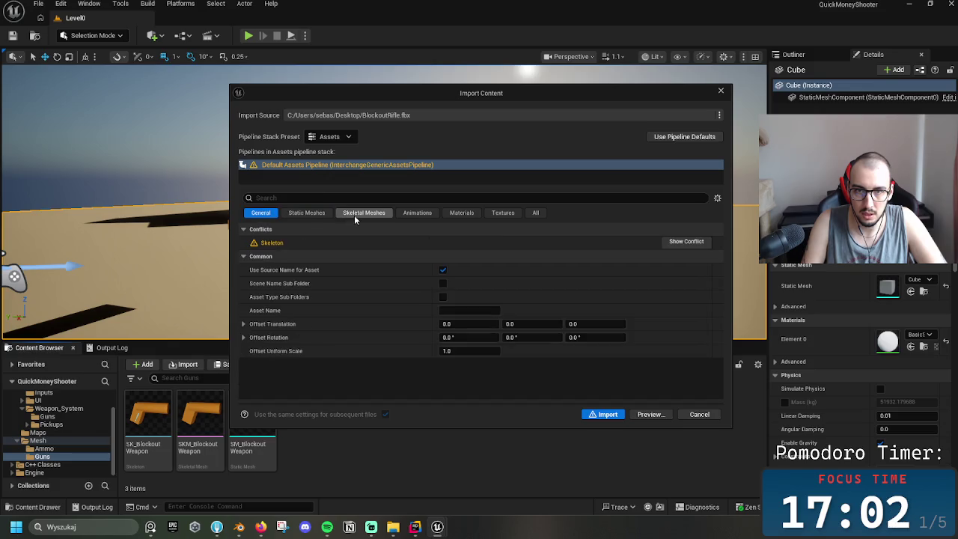
left_click(352, 214)
left_click(260, 213)
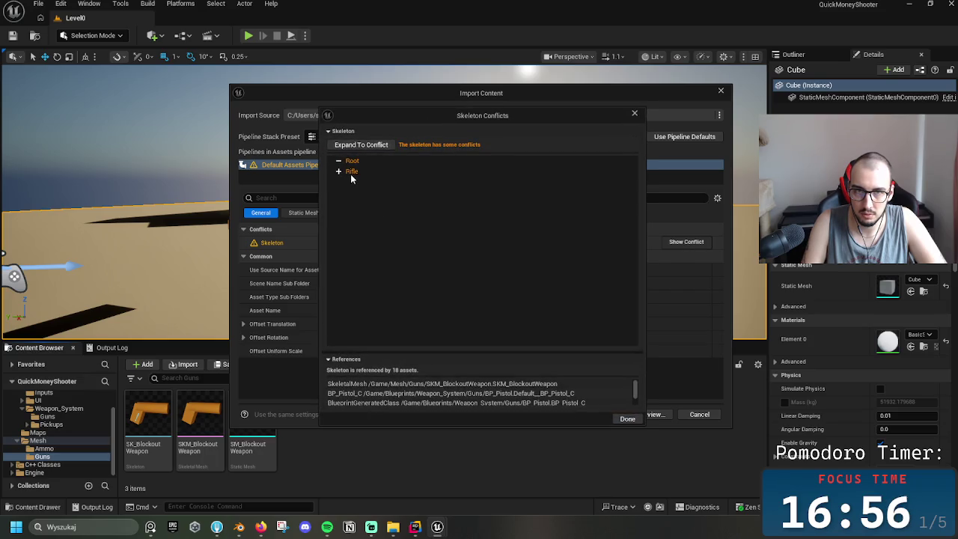
- Import the rifle without regenerating the skeleton, then open BlockoutRifle in its editor
left_click(627, 419)
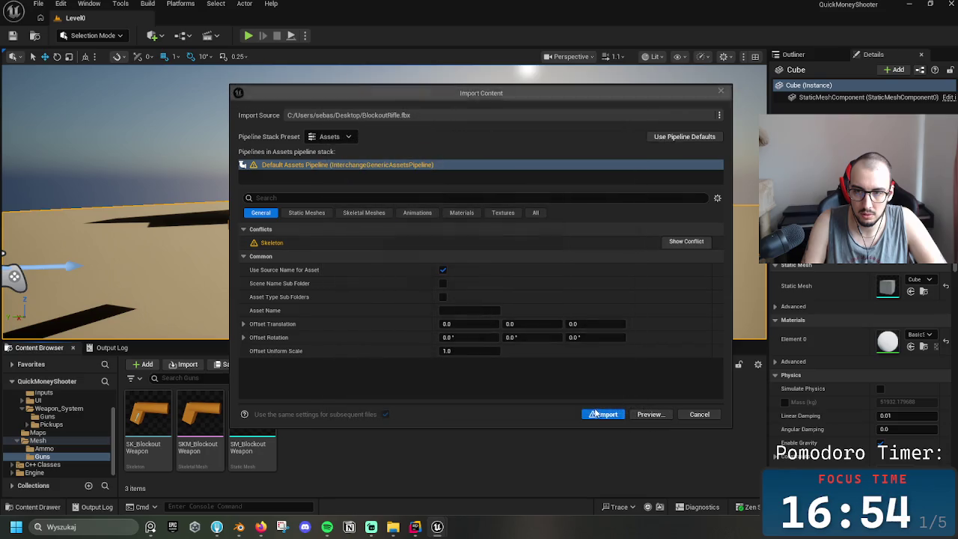
left_click(600, 413)
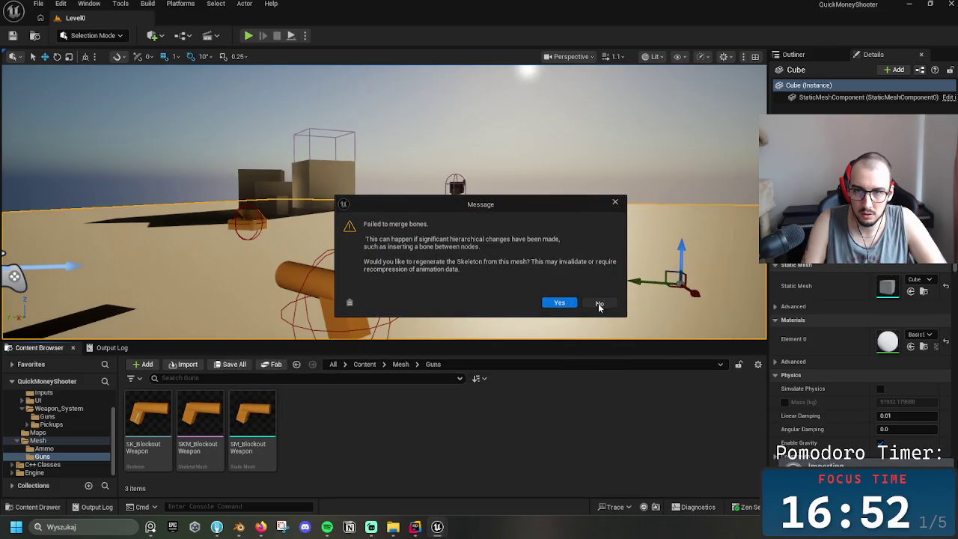
left_click(599, 302)
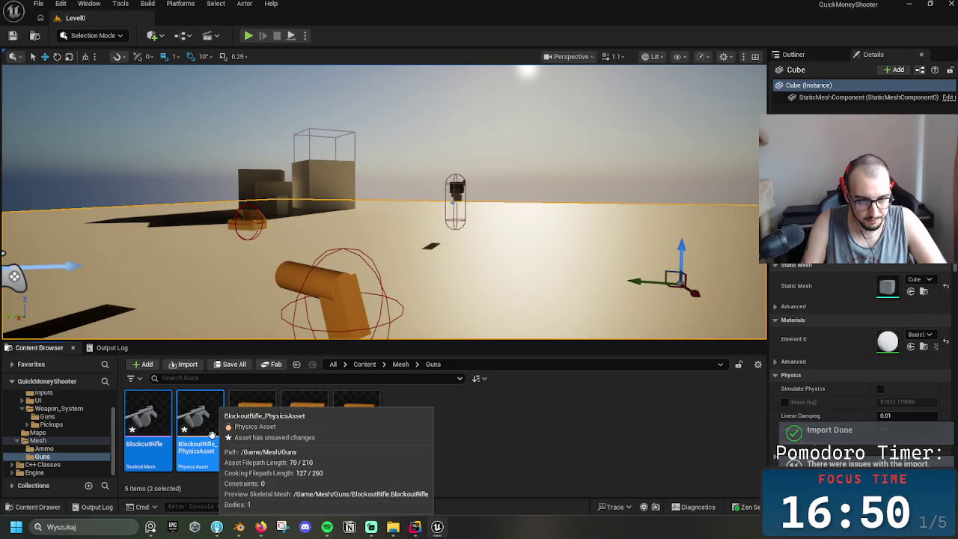
left_click(146, 419)
double_click(146, 419)
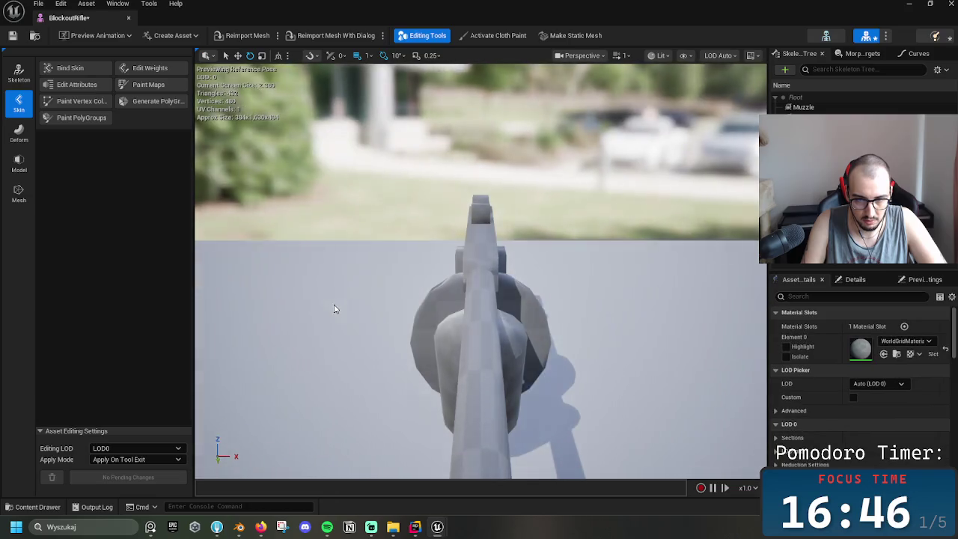
- In Skeleton mode, orbit, zoom and frame the rifle to inspect it from every side
left_click_drag(551, 305, 552, 303)
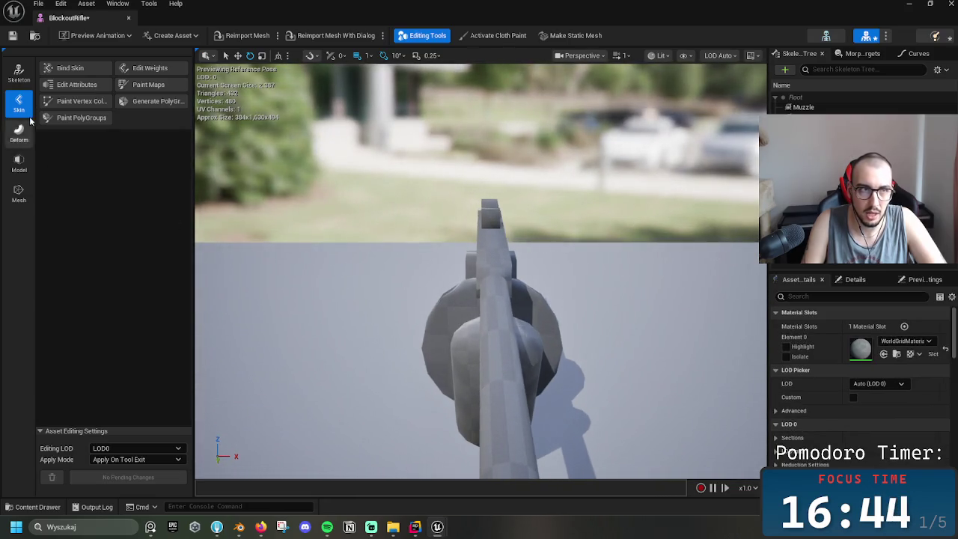
left_click(19, 72)
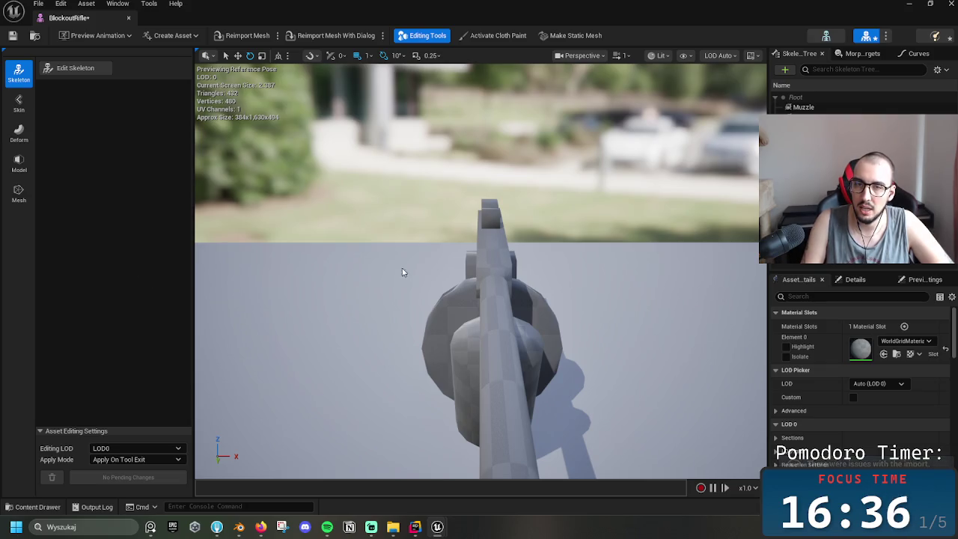
mouse_move(630, 320)
left_mouse_down()
mouse_move(678, 324)
mouse_move(396, 329)
mouse_move(581, 307)
left_mouse_up()
scroll(464, 288, "down", 5)
mouse_move(463, 287)
left_mouse_down()
mouse_move(478, 265)
mouse_move(445, 265)
left_mouse_up()
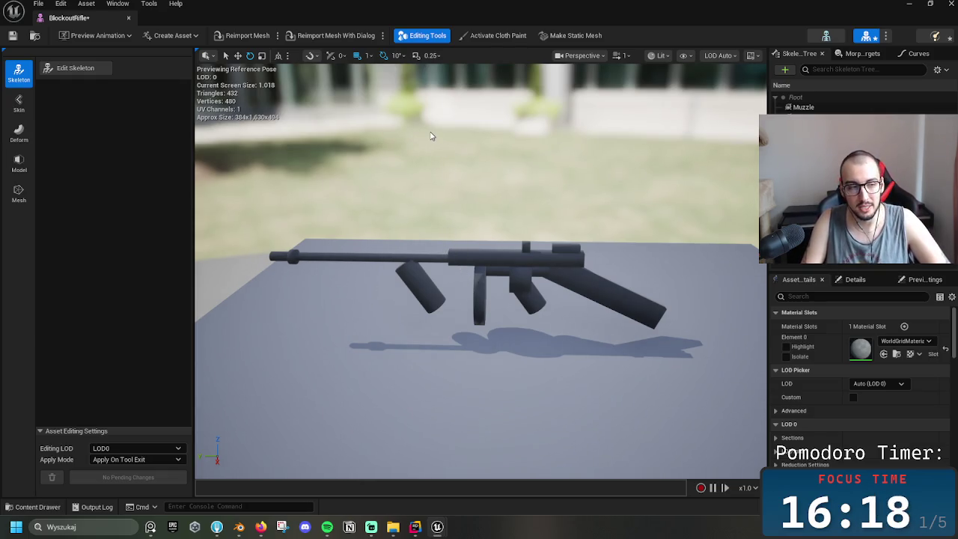
left_click_drag(444, 179, 445, 150)
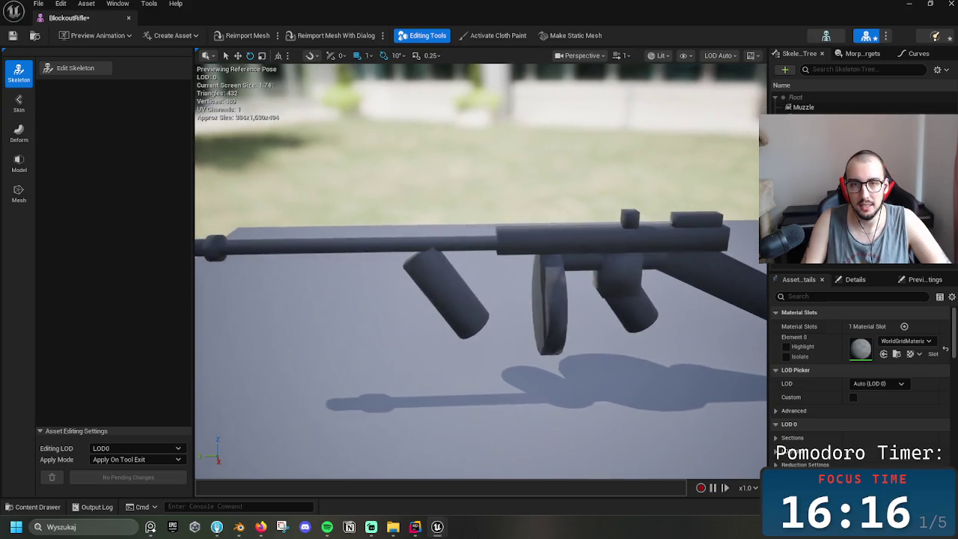
mouse_move(485, 265)
left_mouse_down()
mouse_move(464, 299)
mouse_move(449, 255)
left_mouse_up()
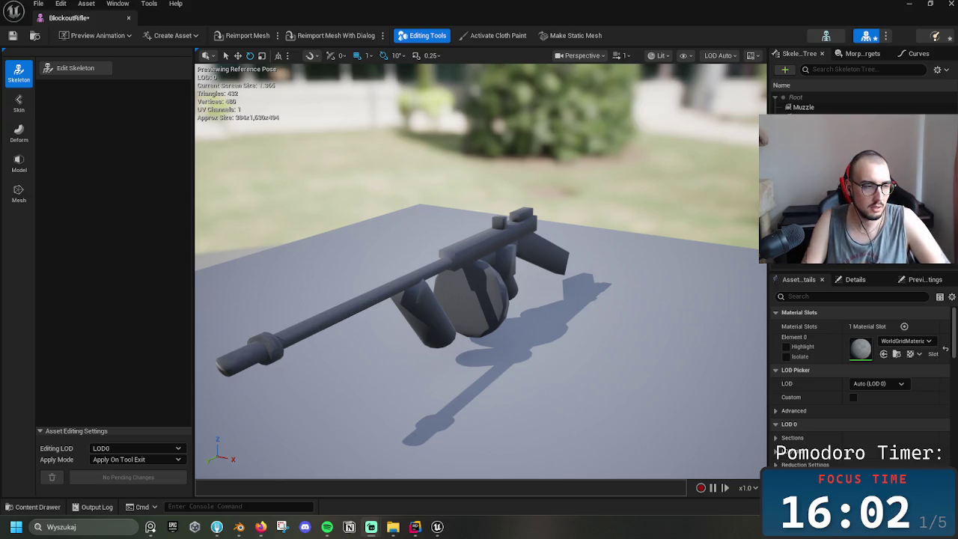
left_click_drag(488, 315, 598, 318)
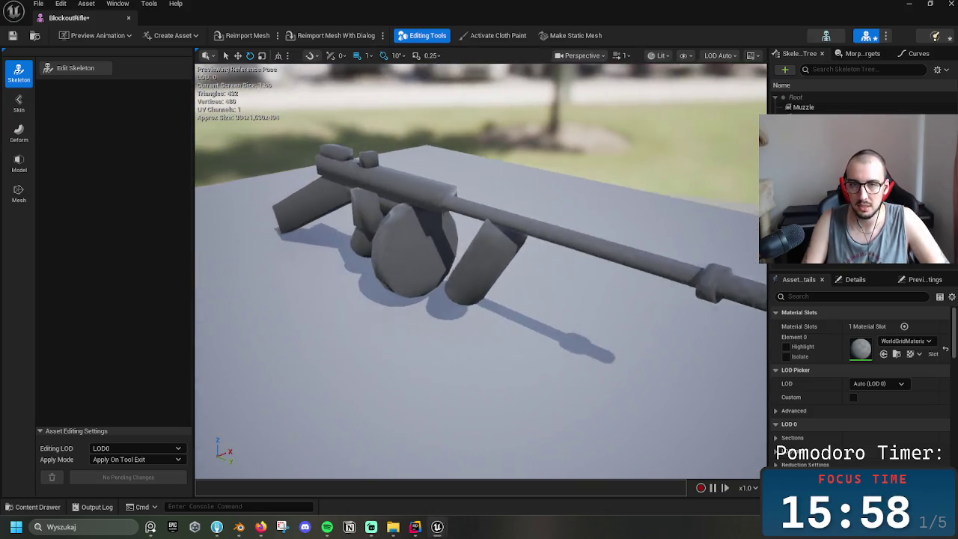
left_click_drag(599, 318, 606, 225)
key("f")
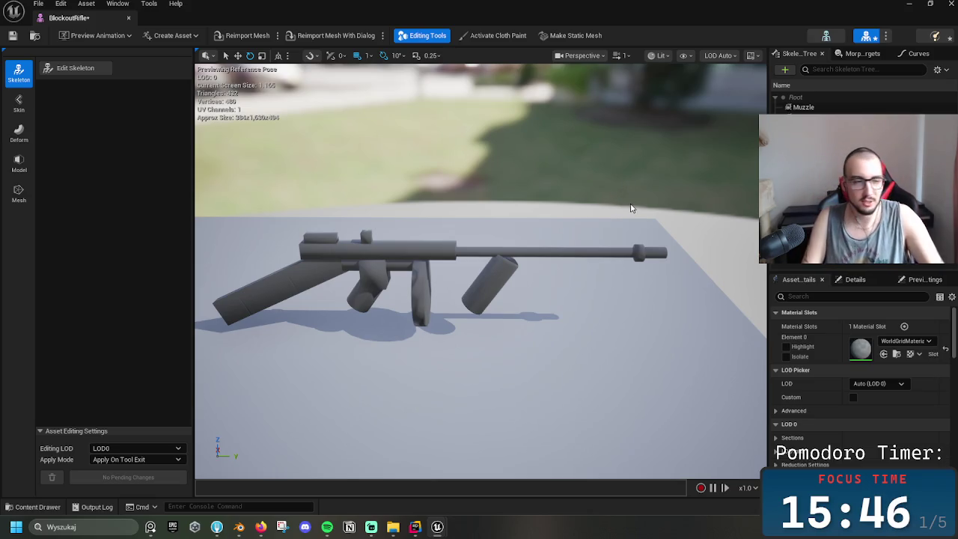
left_click_drag(485, 256, 482, 264)
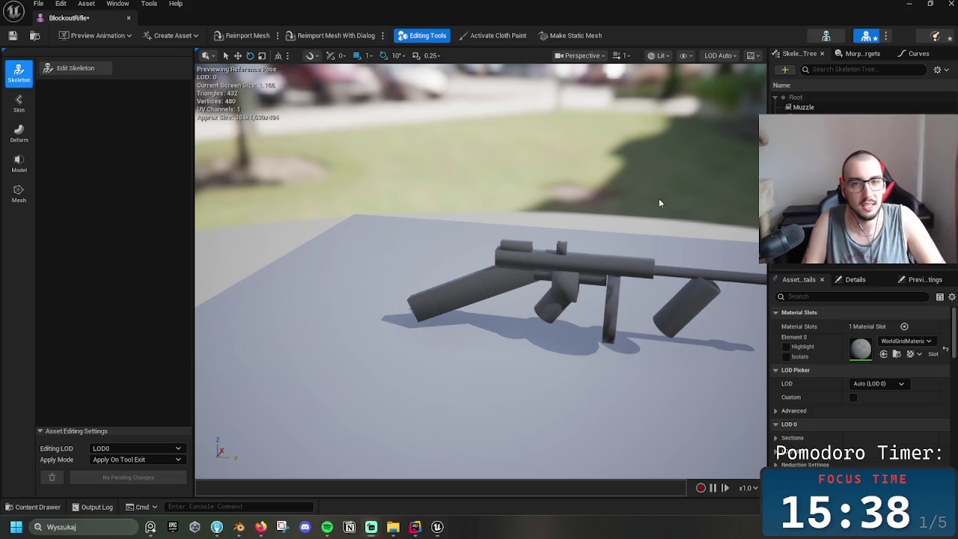
left_click_drag(659, 198, 569, 202)
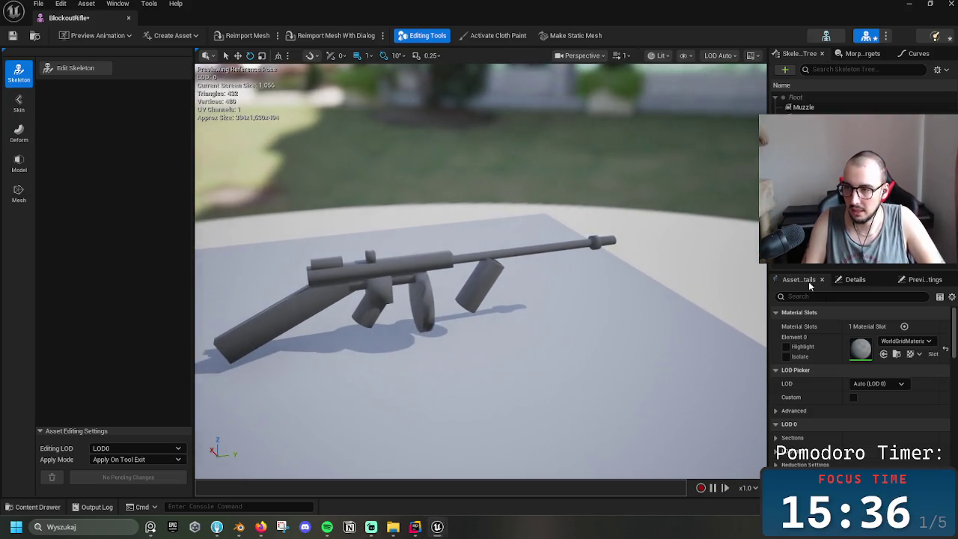
- Browse the material slot's options, leaving WorldGridMaterial, then select the rifle and switch to Skin mode
left_click(904, 340)
scroll(879, 319, "down", 1)
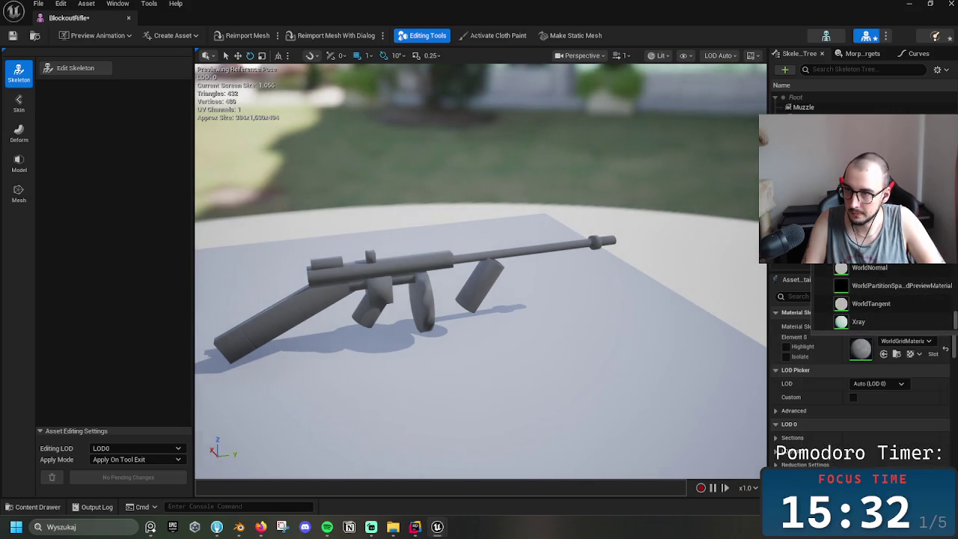
mouse_move(564, 204)
left_mouse_down()
mouse_move(464, 224)
mouse_move(567, 196)
mouse_move(501, 193)
left_mouse_up()
left_click(479, 224)
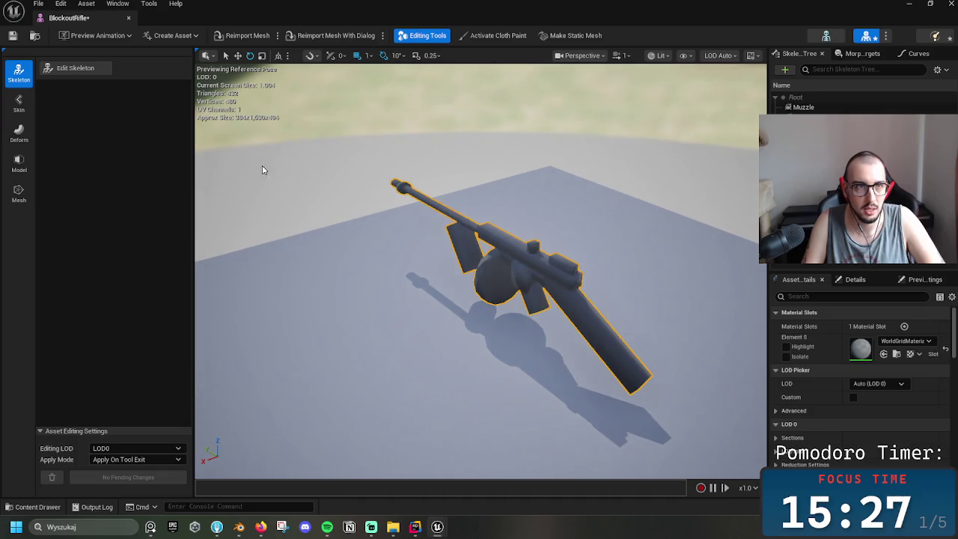
left_click(19, 103)
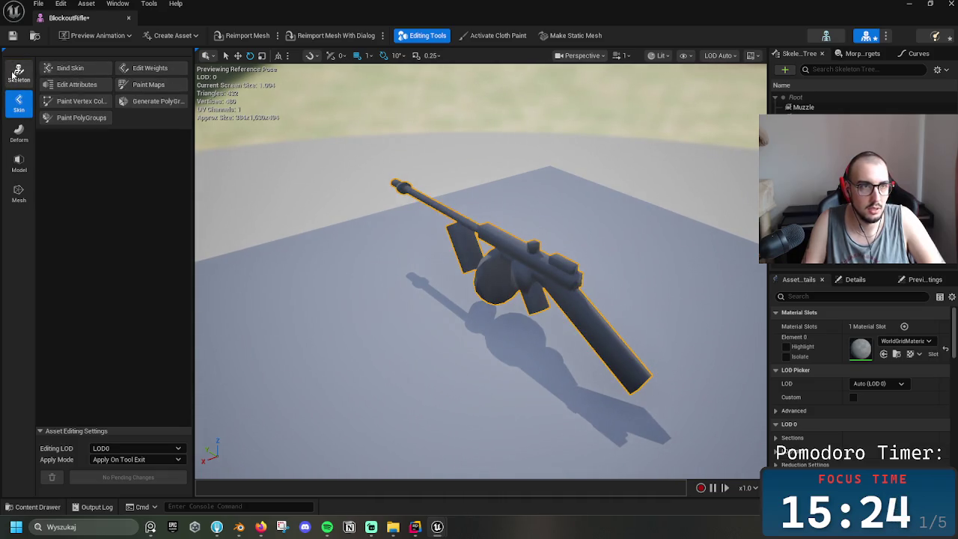
- Select the Rifle bone in skeleton editing, then switch over to Blender
left_click(18, 72)
left_click(73, 72)
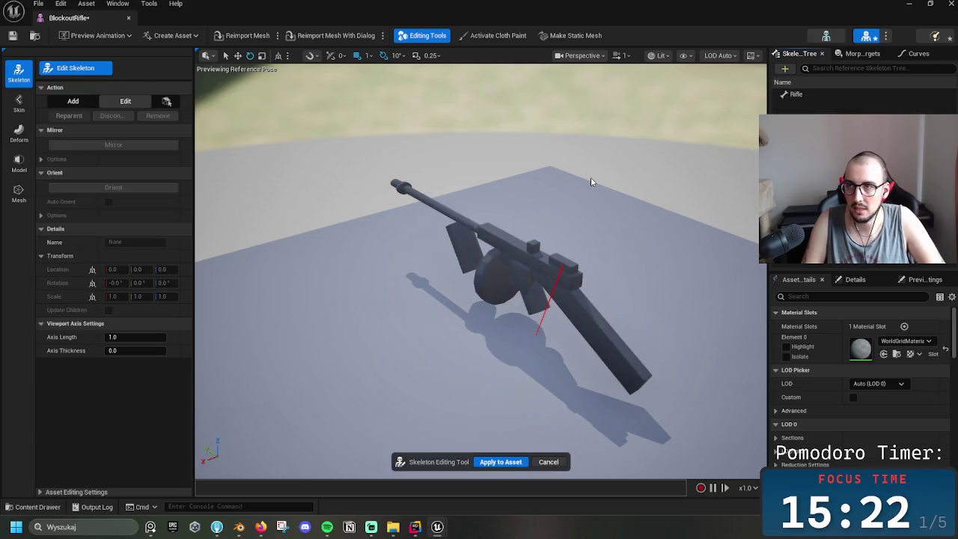
left_click(796, 95)
right_click_drag(710, 132, 710, 132)
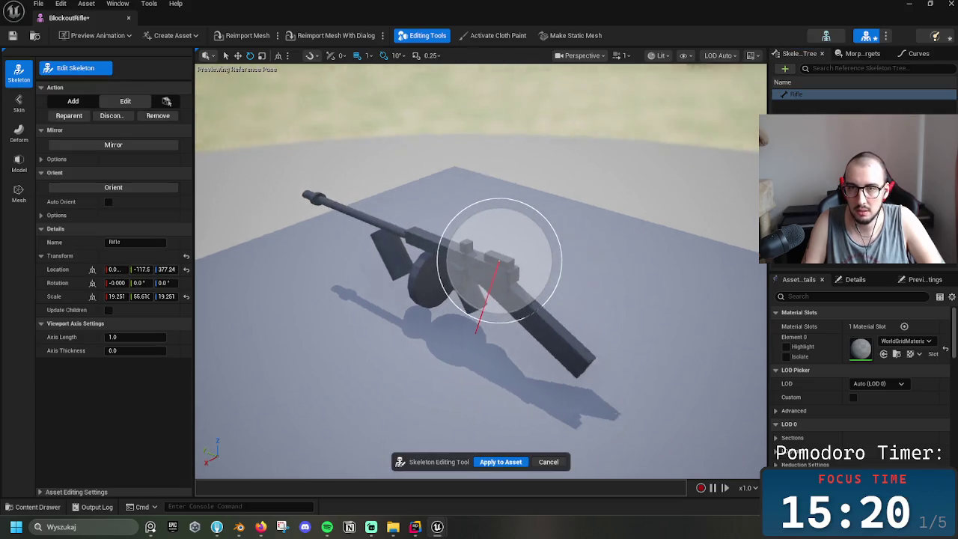
right_click_drag(551, 331, 552, 331)
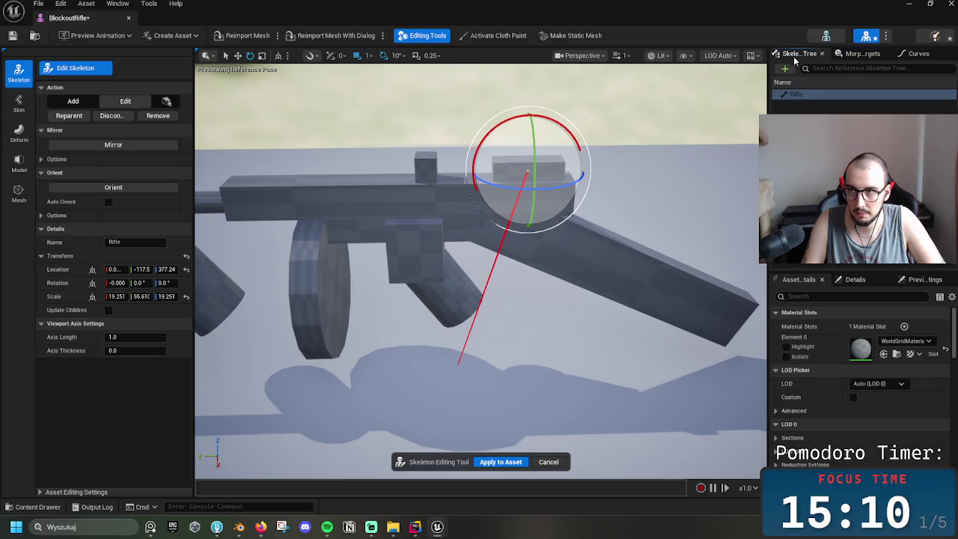
left_click(239, 527)
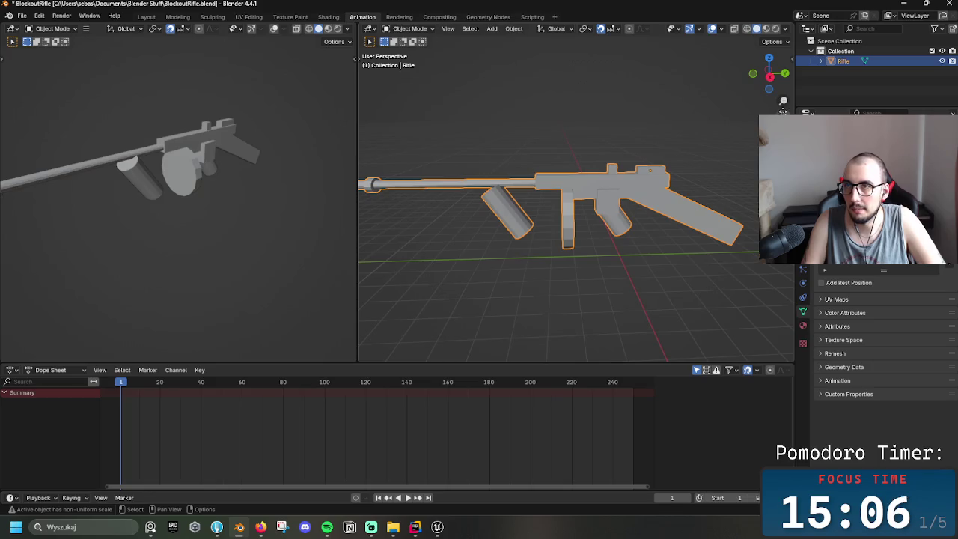
- Browse the Rendering, Compositing, Geometry Nodes, Shading, UV Editing and Sculpting workspaces, ending in Modeling
right_click(656, 187)
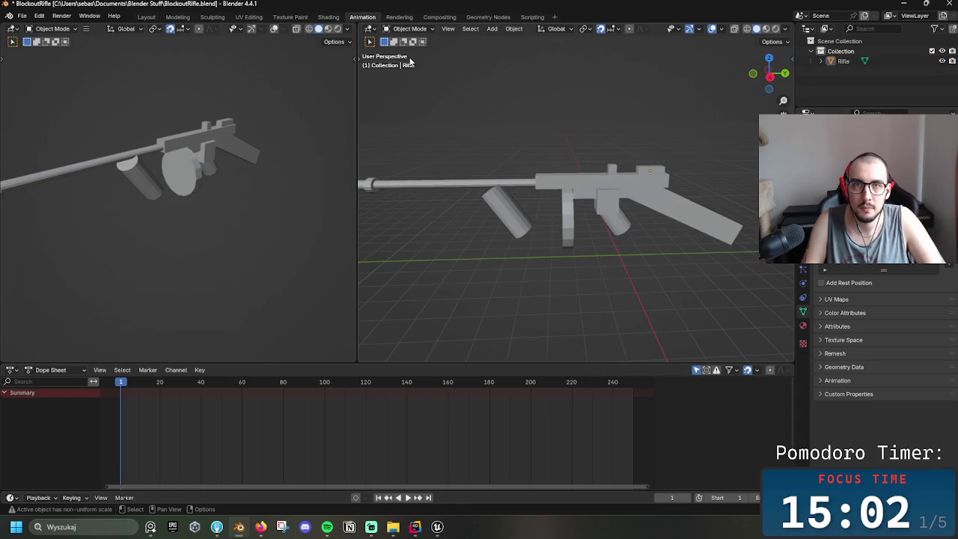
left_click(404, 17)
left_click(438, 18)
key("ctrl+Page_Down")
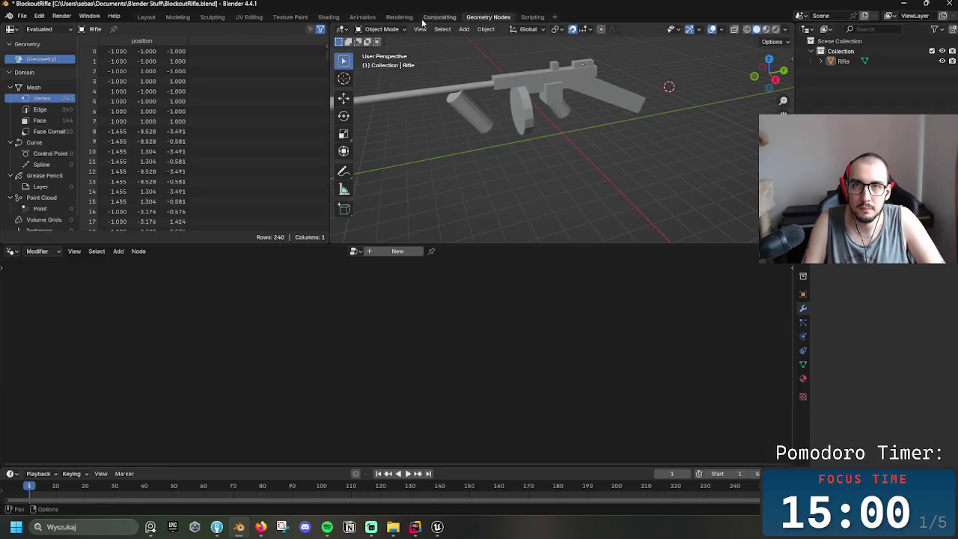
left_click(339, 17)
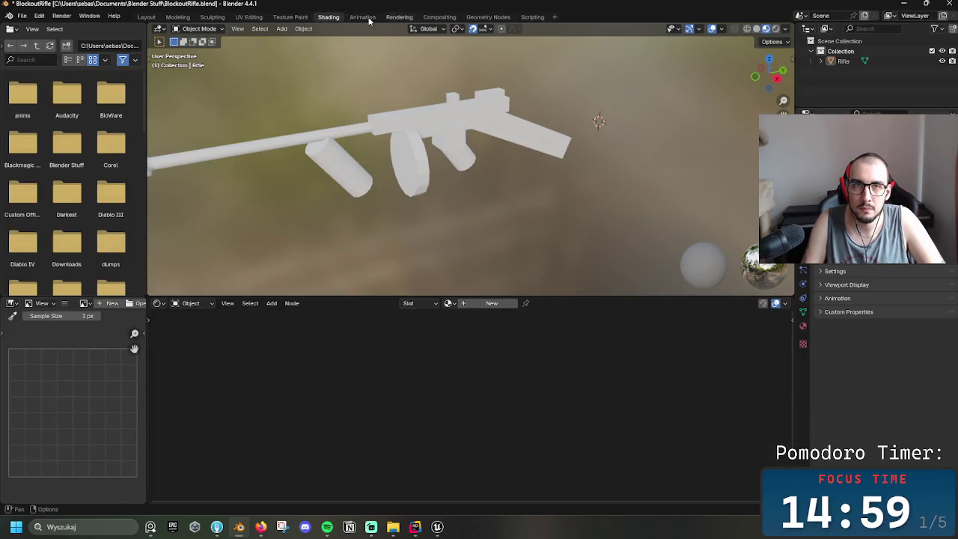
left_click(556, 17)
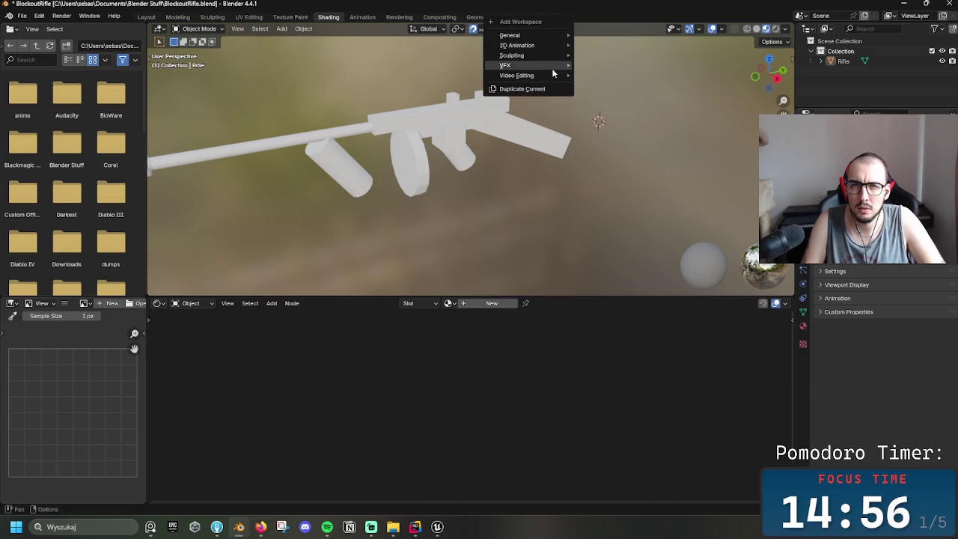
mouse_move(516, 36)
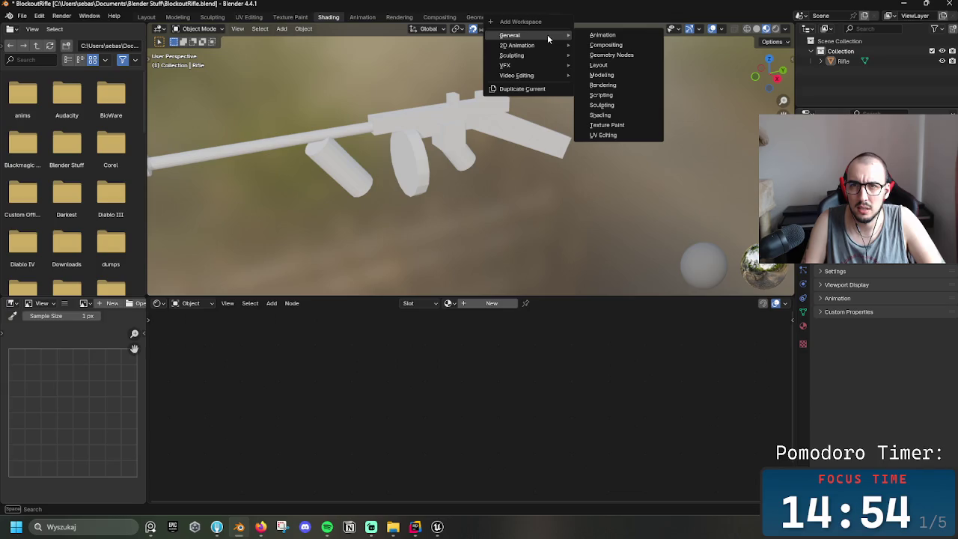
left_click(289, 17)
left_click(328, 17)
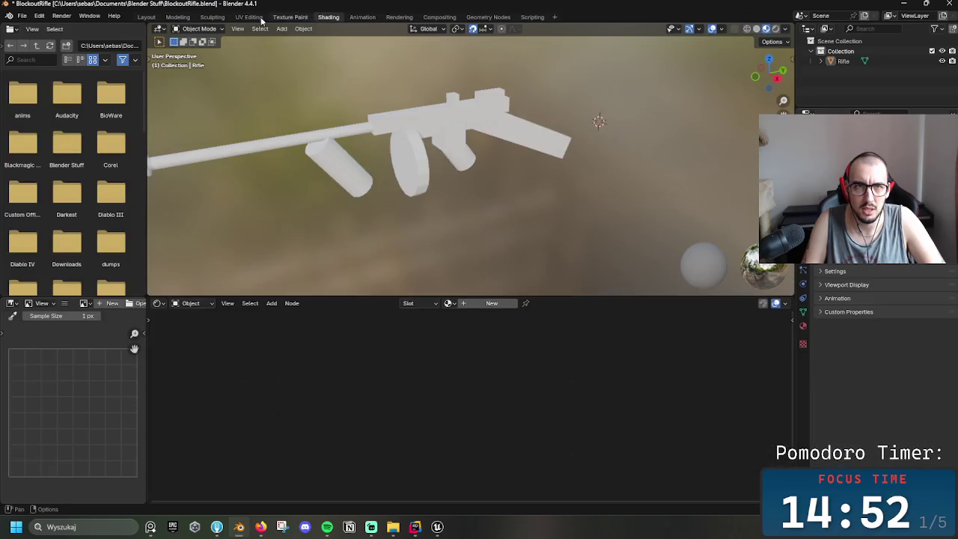
left_click(249, 17)
left_click(209, 18)
left_click(187, 17)
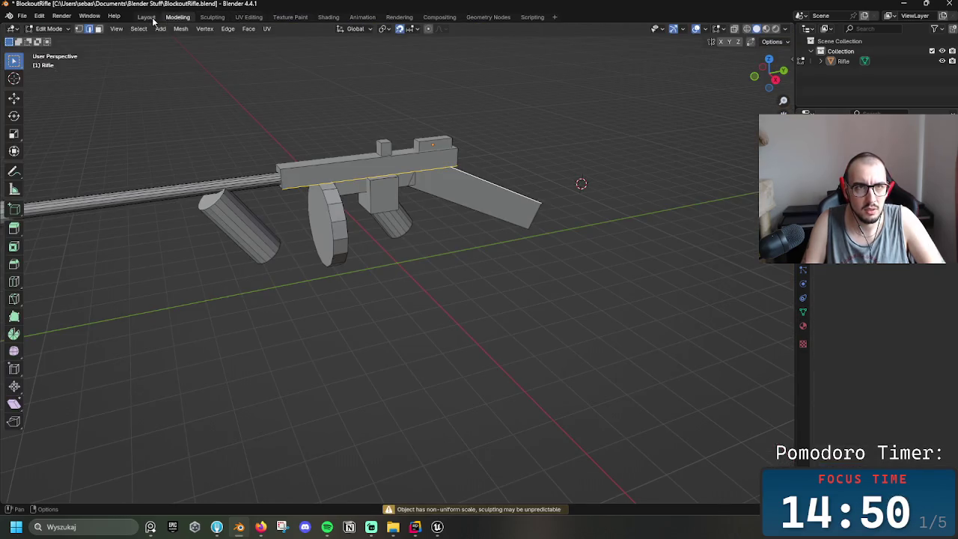
- Put the rifle into Object Mode and zoom around it in the Modeling workspace
left_click(63, 29)
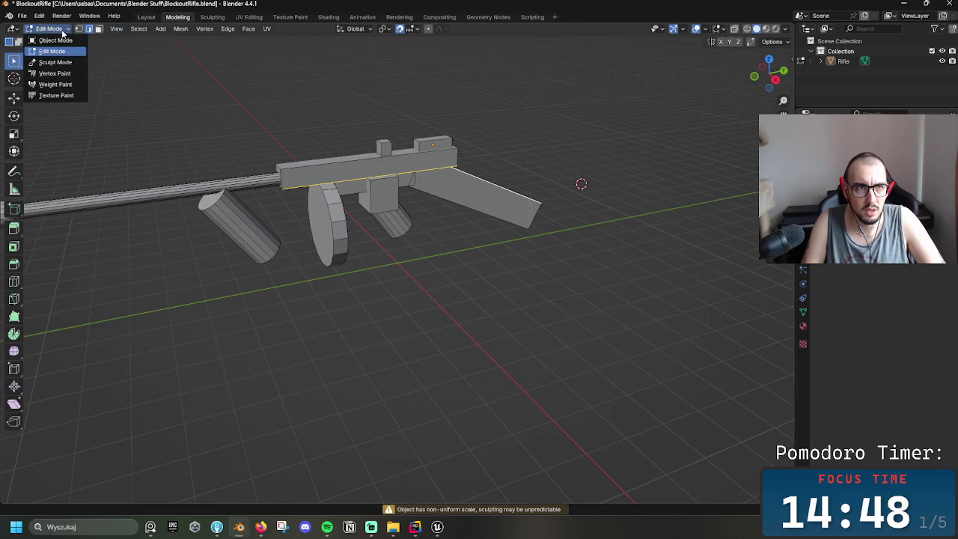
left_click(56, 40)
left_click(143, 17)
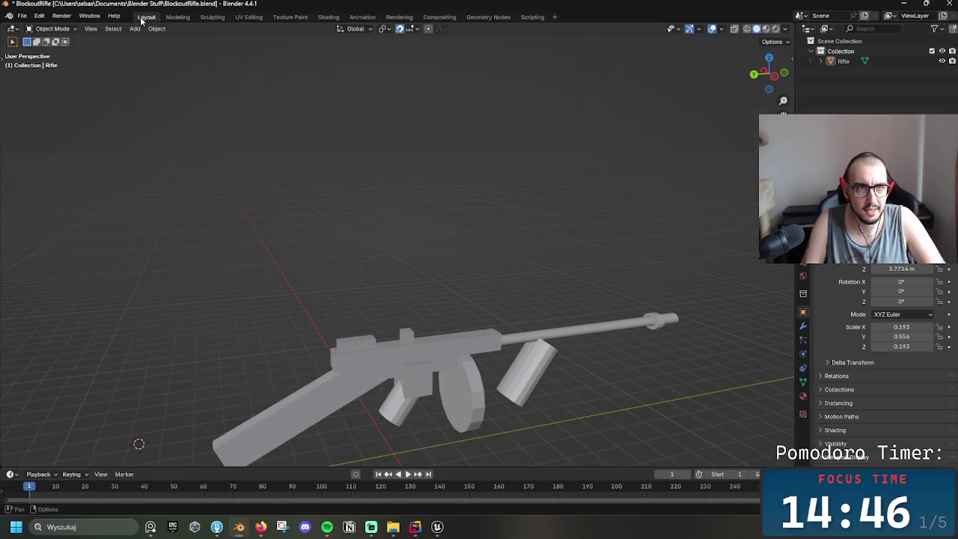
left_click(178, 17)
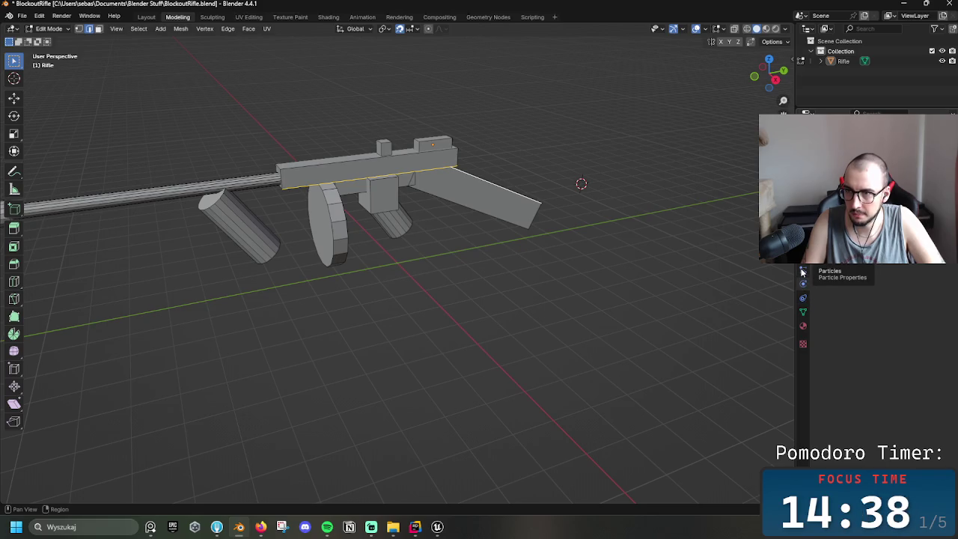
scroll(868, 314, "up", 5)
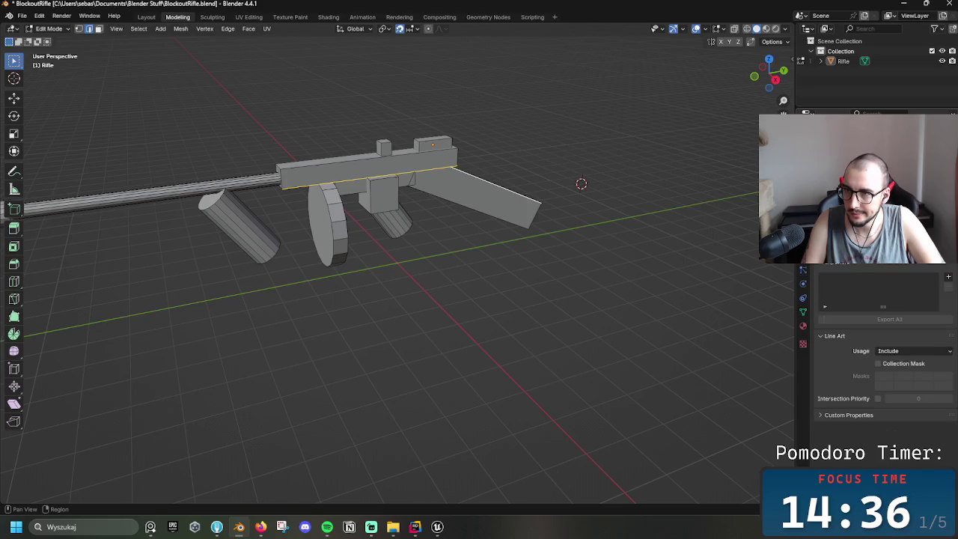
scroll(803, 224, "up", 1)
scroll(803, 225, "up", 1)
scroll(803, 225, "up", 1)
scroll(803, 247, "up", 1)
scroll(802, 247, "down", 1)
scroll(803, 247, "up", 1)
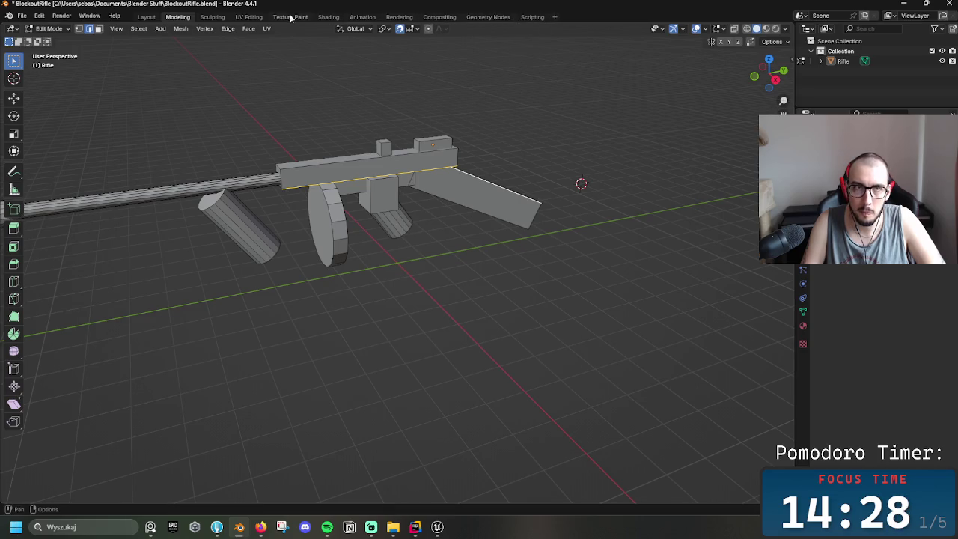
- Cycle through UV Editing, Sculpting and Modeling, check the Add Mesh menu, and return to Layout
left_click(249, 17)
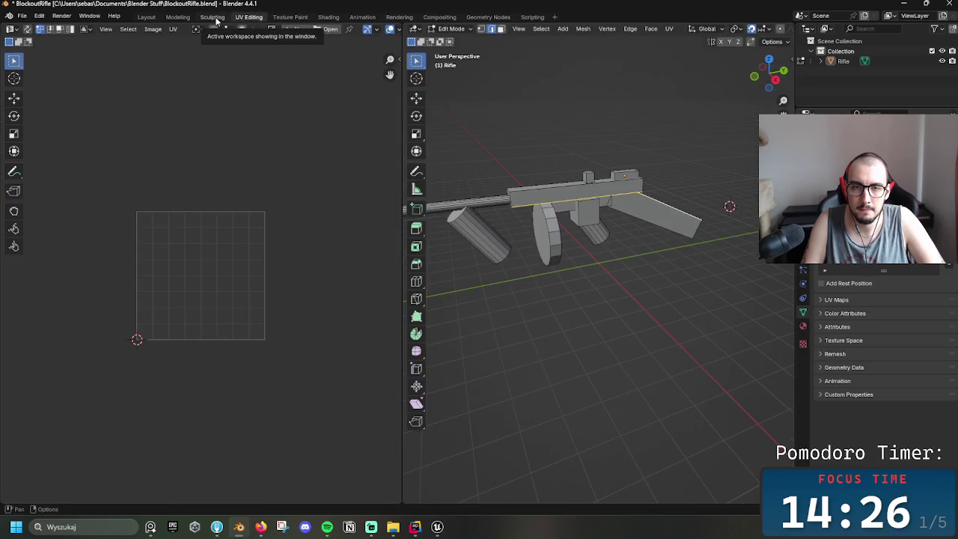
left_click(212, 18)
left_click(179, 17)
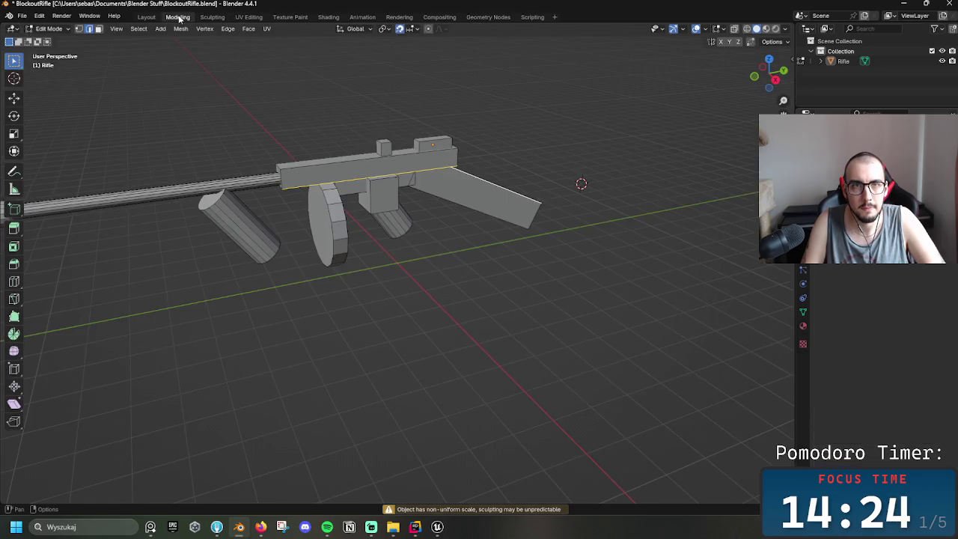
left_click(161, 29)
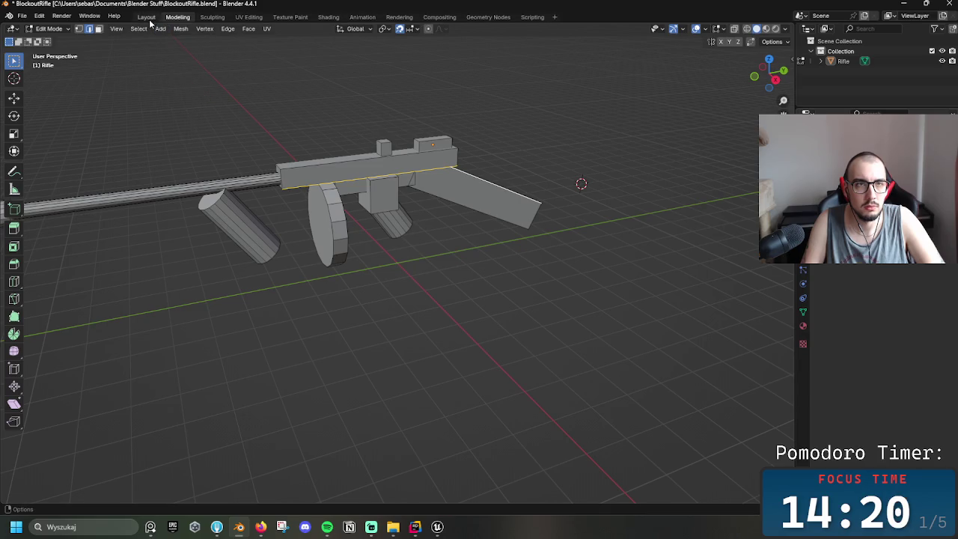
left_click(146, 17)
left_click(114, 17)
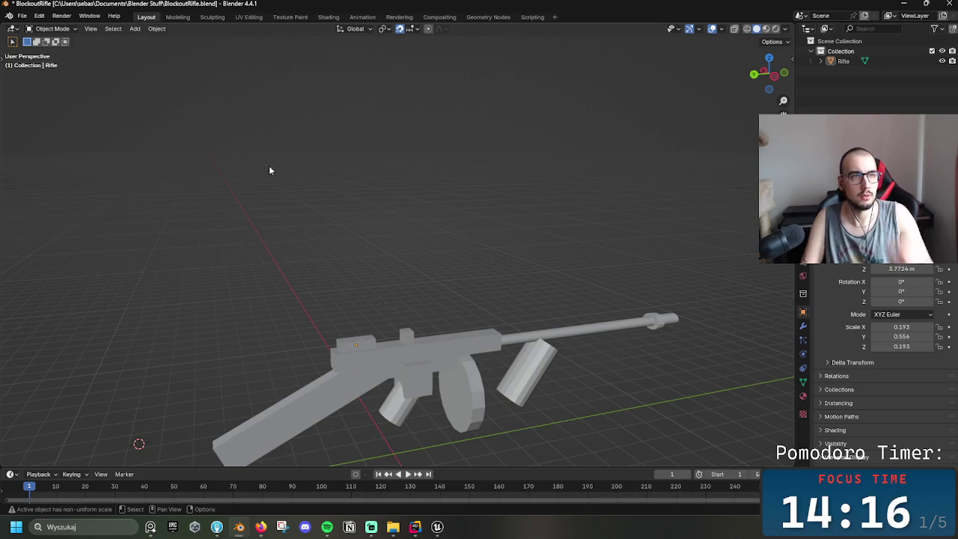
- Use the Ctrl+Tab mode pie to put the rifle into Weight Paint, then Texture Paint
key("ctrl+Tab")
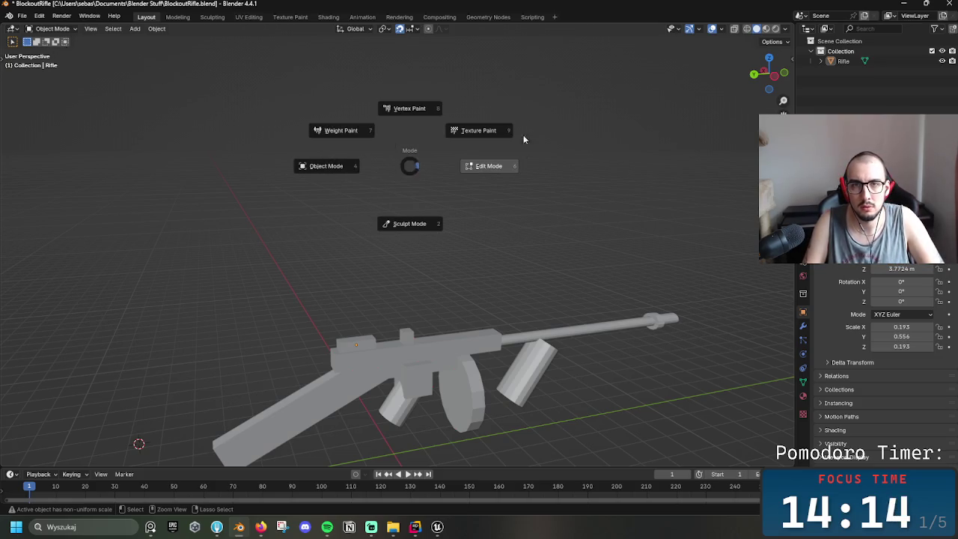
left_click(316, 109)
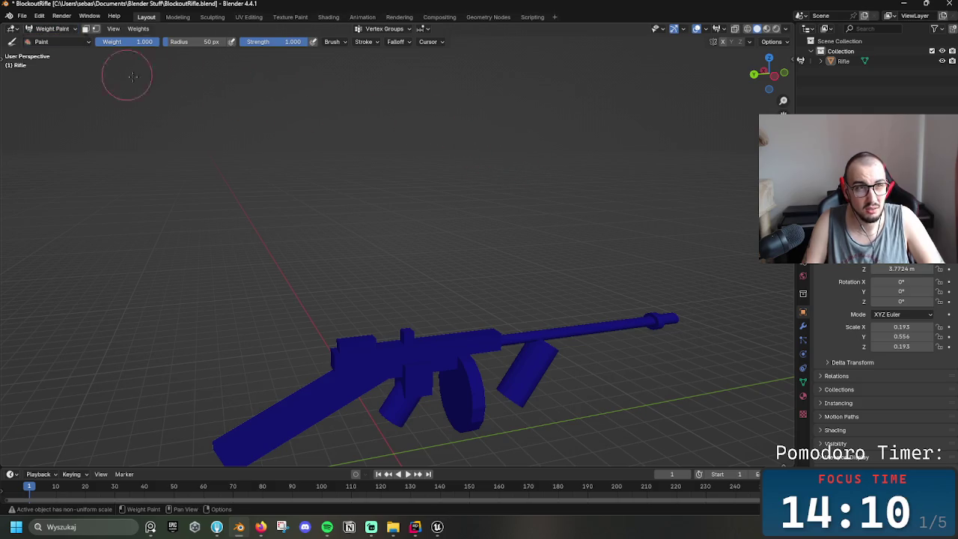
key("ctrl+Tab")
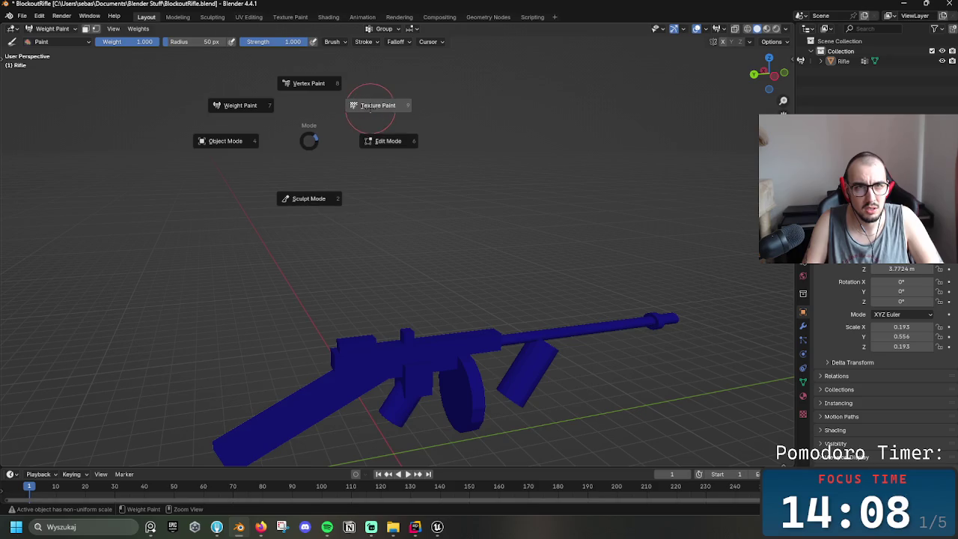
left_click(378, 104)
- Repeat the paint-mode switches in Sculpting and Modeling, ending in the Animation workspace in Texture Paint
left_click(212, 17)
key("ctrl+Tab")
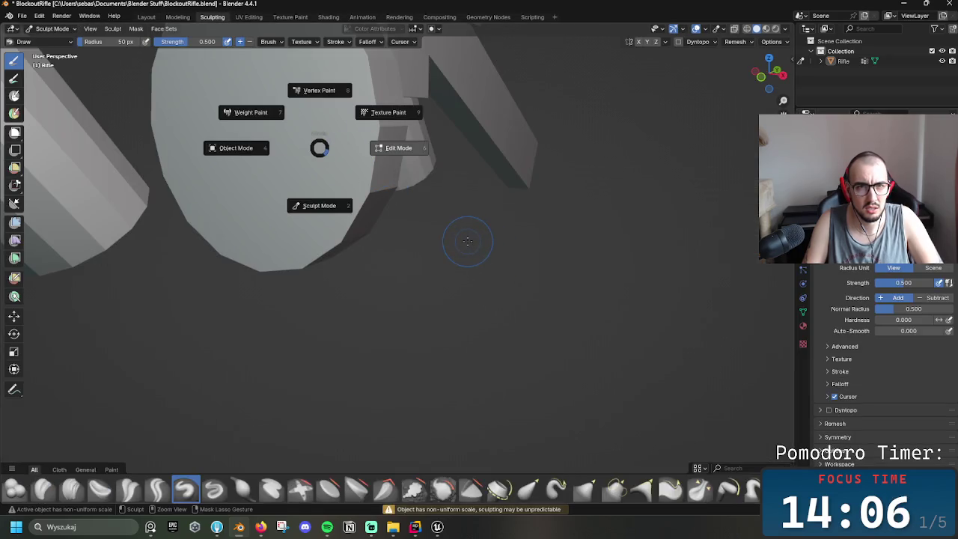
left_click(380, 132)
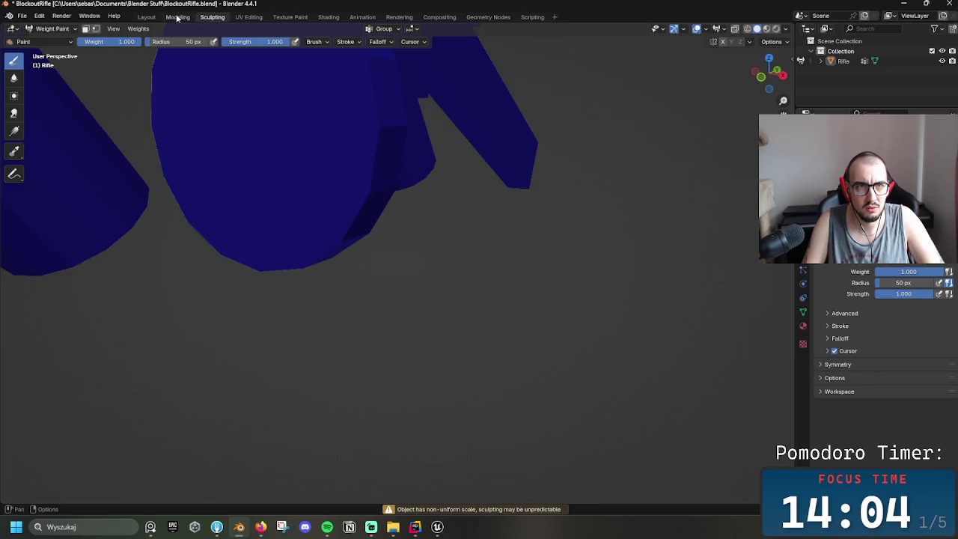
left_click(178, 16)
key("ctrl+Tab")
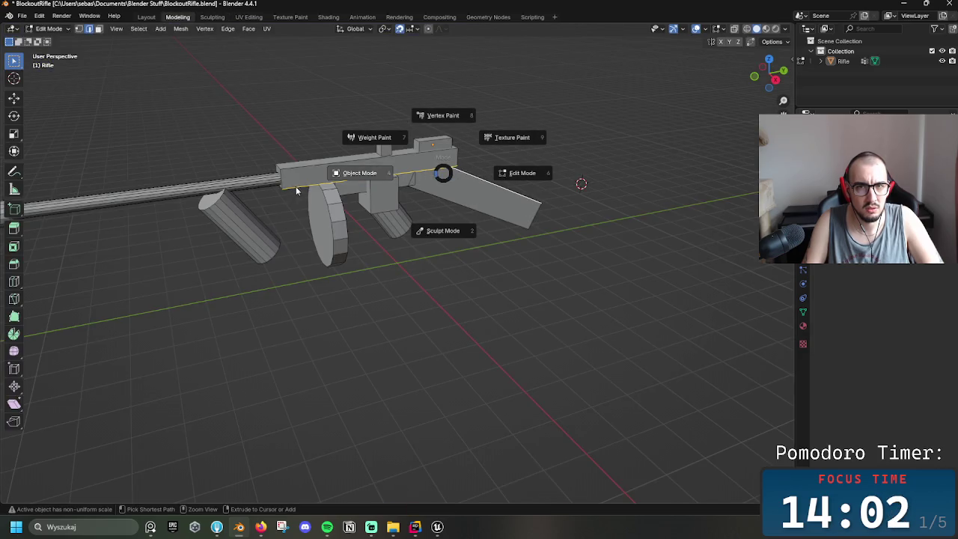
left_click(512, 137)
left_click(289, 17)
left_click(362, 16)
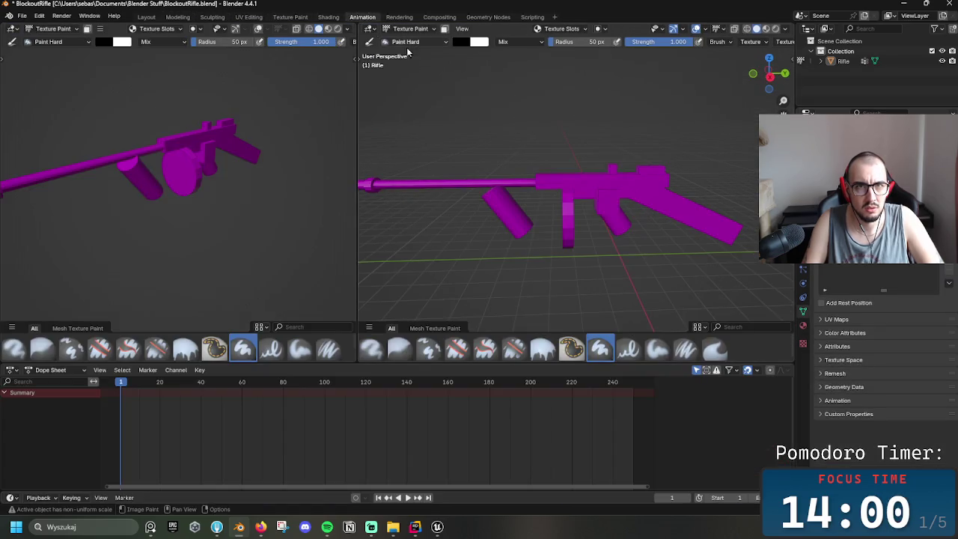
- Cancel the mode pie, orbit the rifle side-on, and browse editor types in Rendering and Compositing
key("ctrl+Tab")
key("Escape")
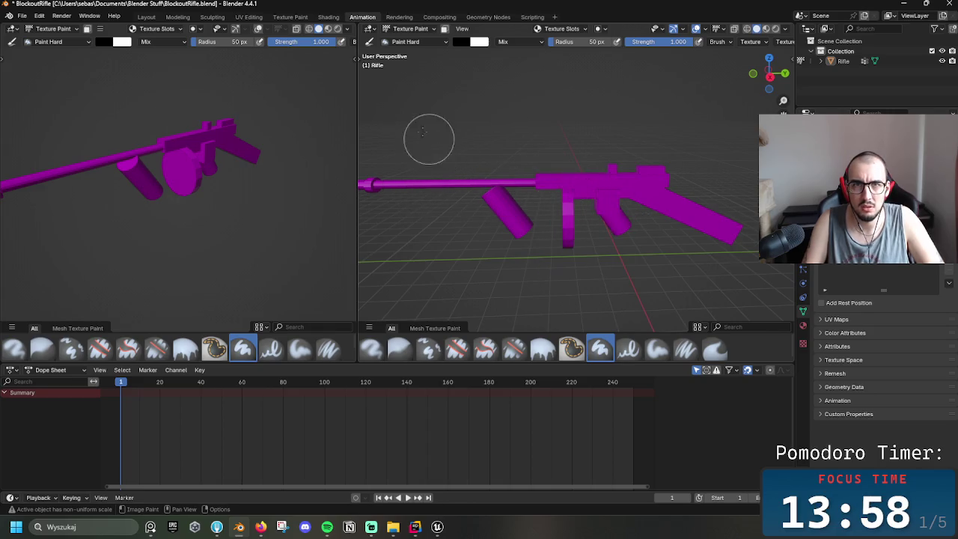
middle_click_drag(427, 139, 671, 132)
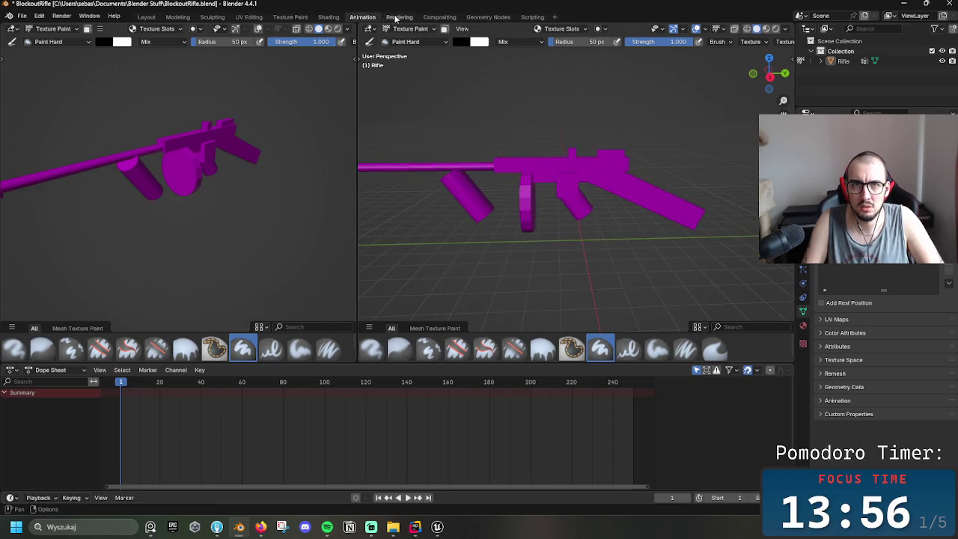
left_click(399, 17)
left_click(434, 18)
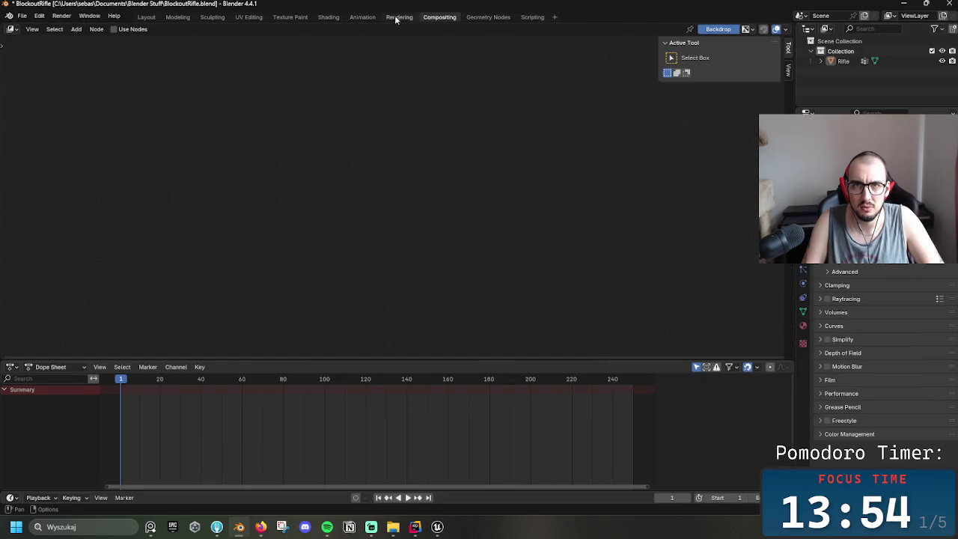
left_click(13, 29)
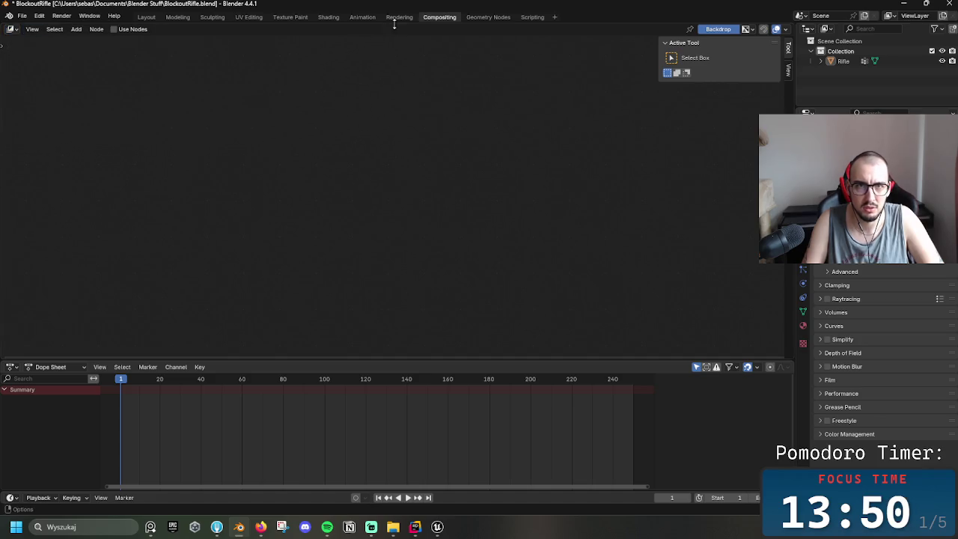
left_click(398, 17)
left_click(13, 29)
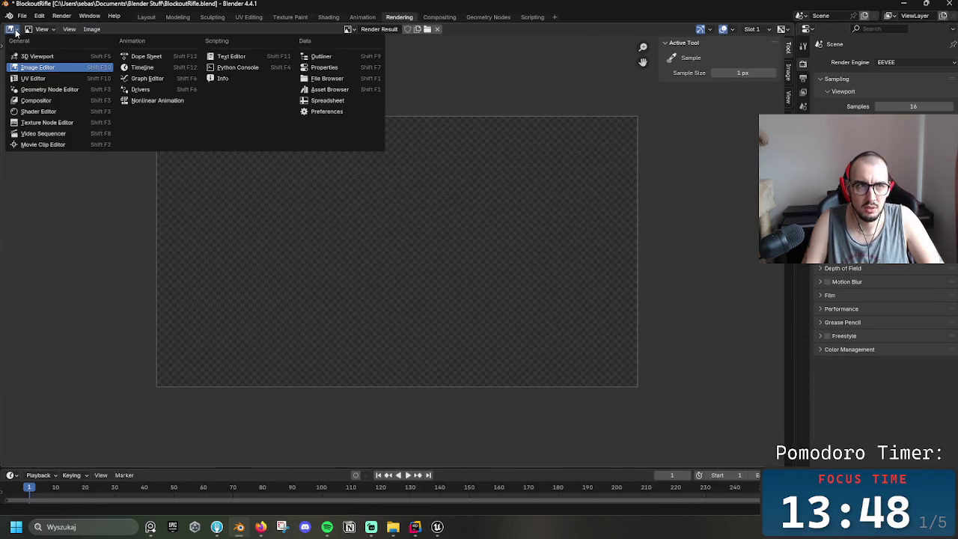
key("Escape")
- Step through Animation, Compositing, Rendering, Shading and Texture Paint workspaces to reach UV Editing
key("ctrl+Page_Up")
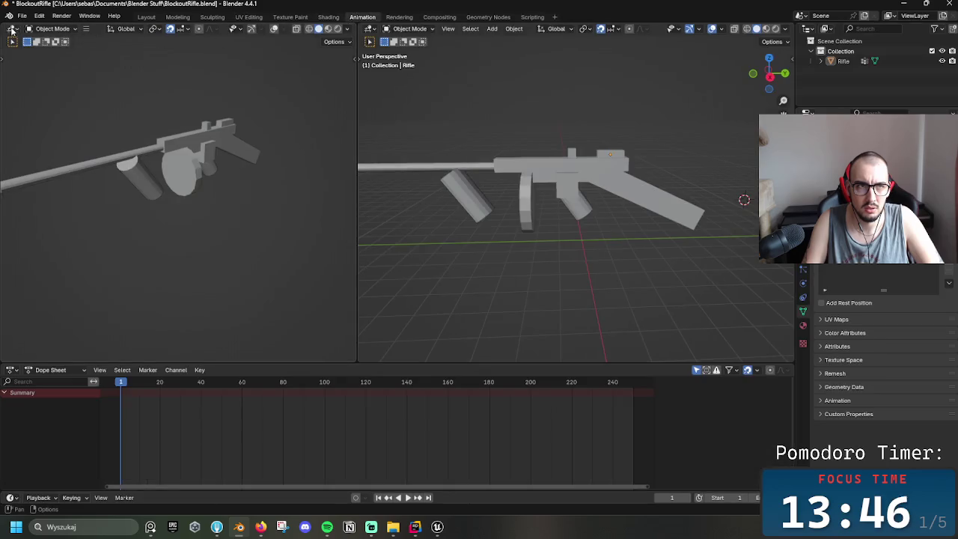
left_click(13, 30)
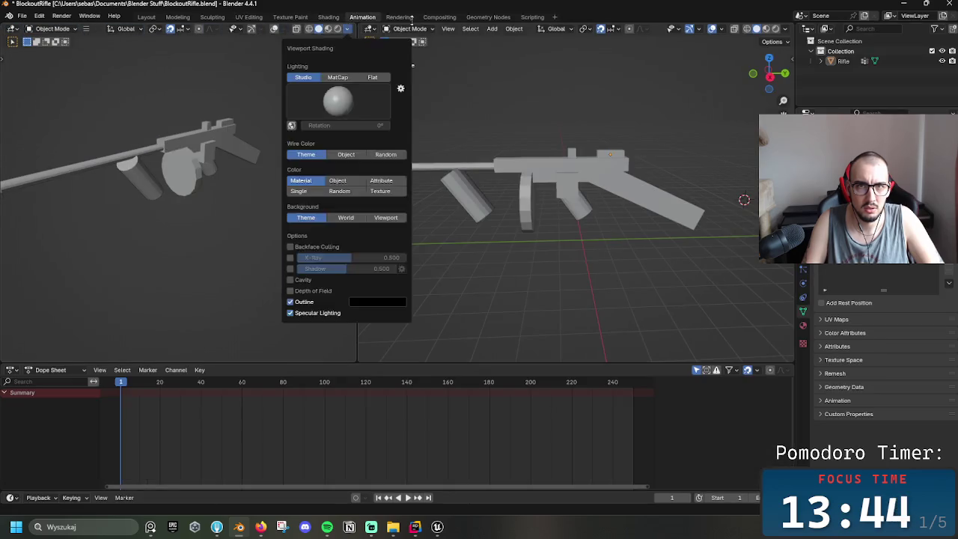
left_click(479, 18)
left_click(442, 20)
left_click(384, 19)
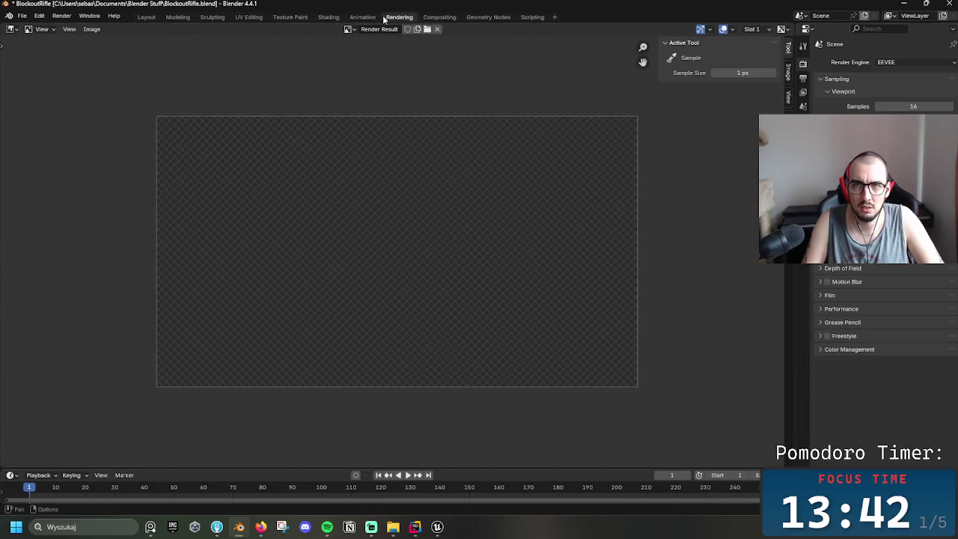
left_click(334, 18)
left_click(291, 17)
left_click(249, 17)
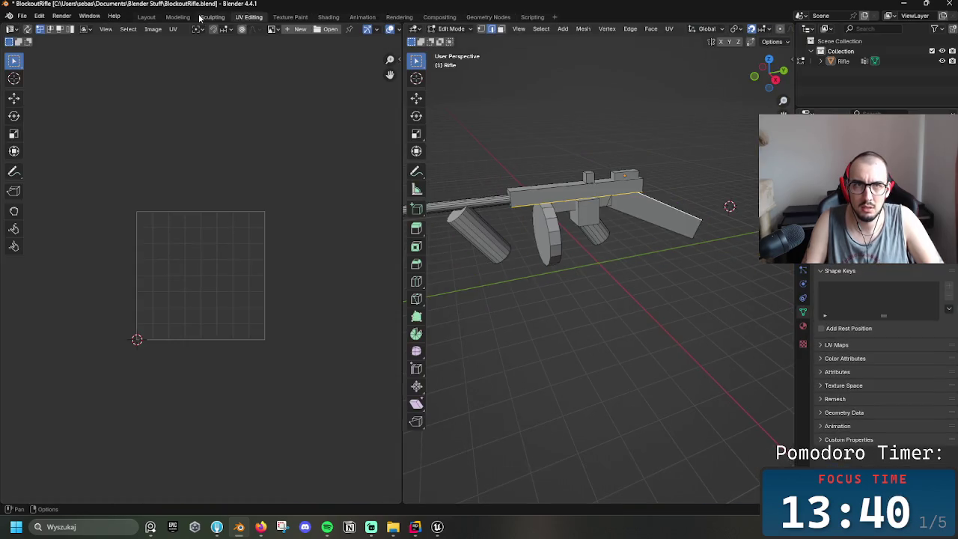
- Check the editor-type list and flip between Sculpting, Modeling and Layout, settling on Modeling
left_click(14, 31)
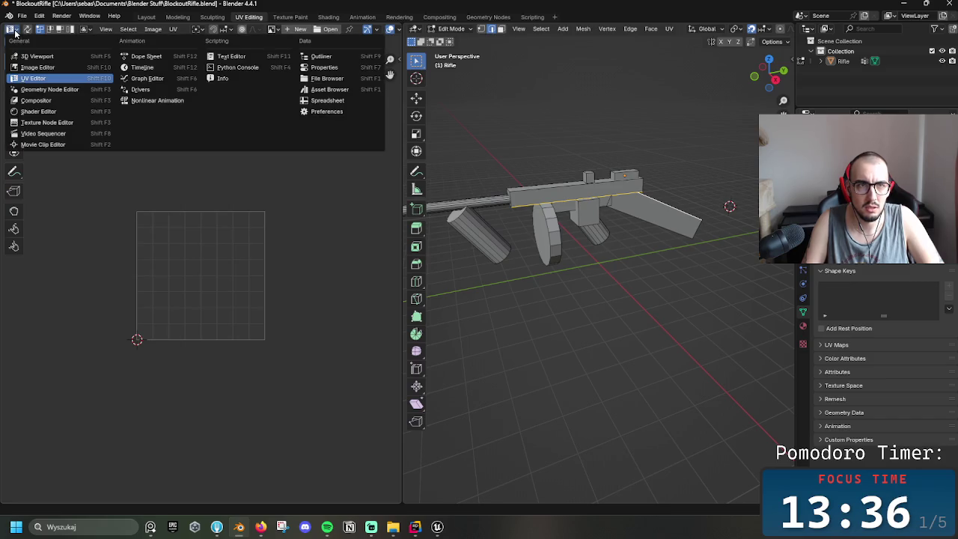
left_click(212, 18)
left_click(167, 18)
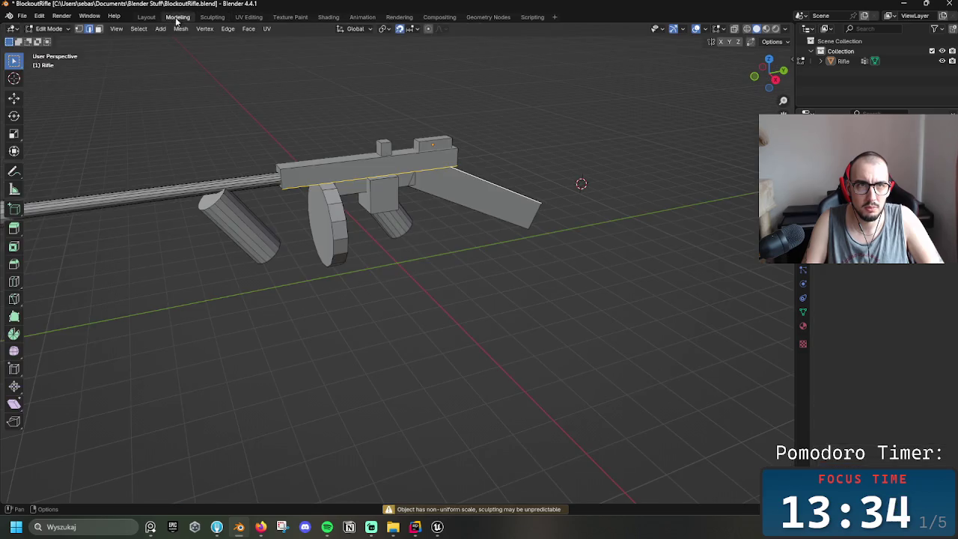
left_click(146, 17)
left_click(176, 17)
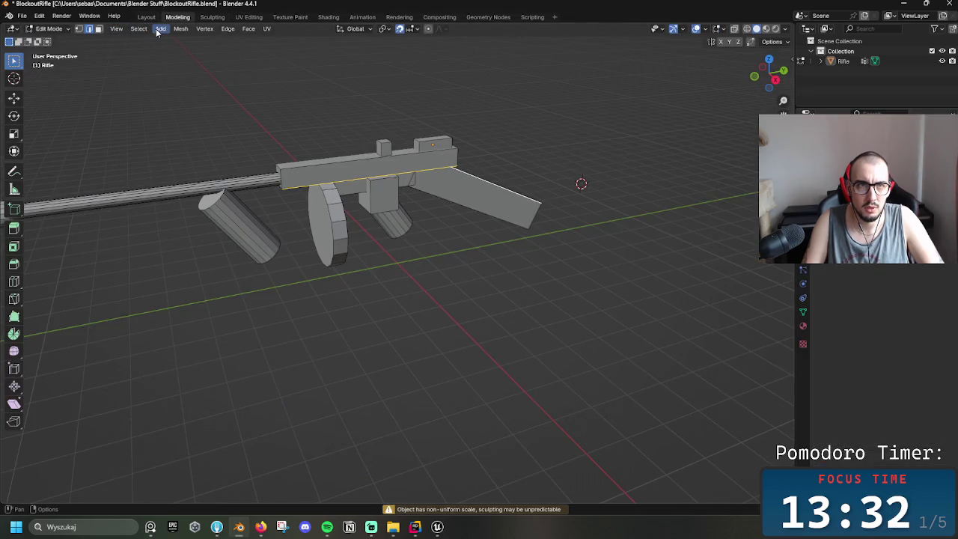
- Browse the Mesh and Face menus without applying anything, then minimize Blender to reveal Unreal Engine
left_click(178, 30)
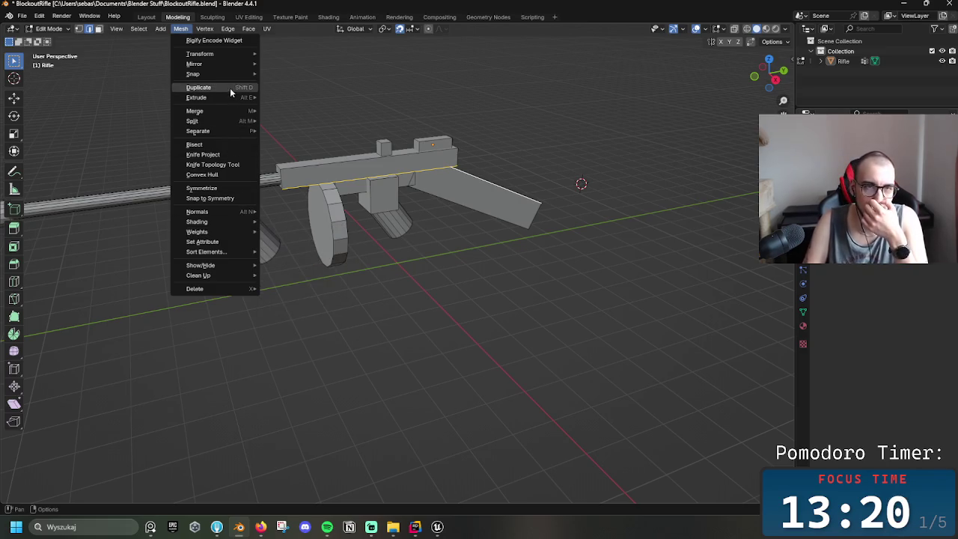
key("Escape")
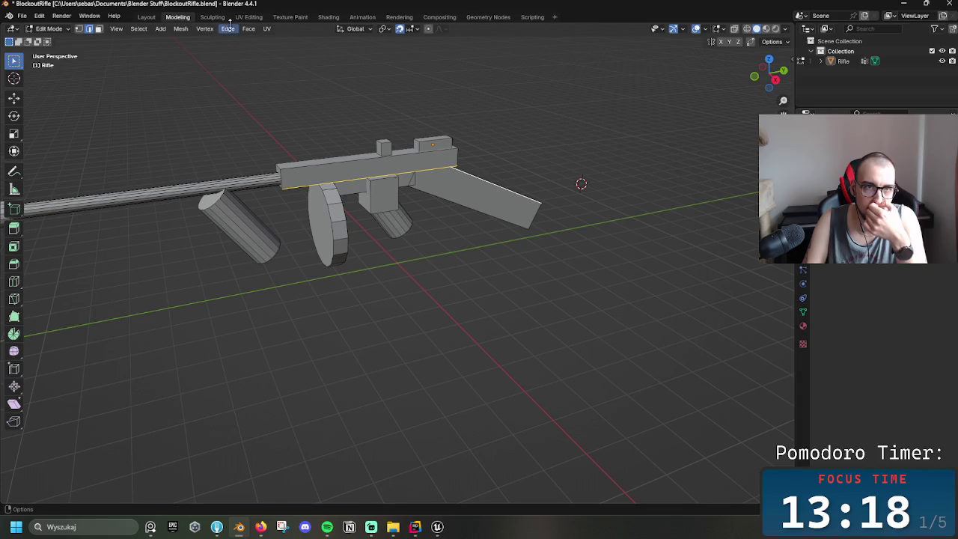
left_click(227, 28)
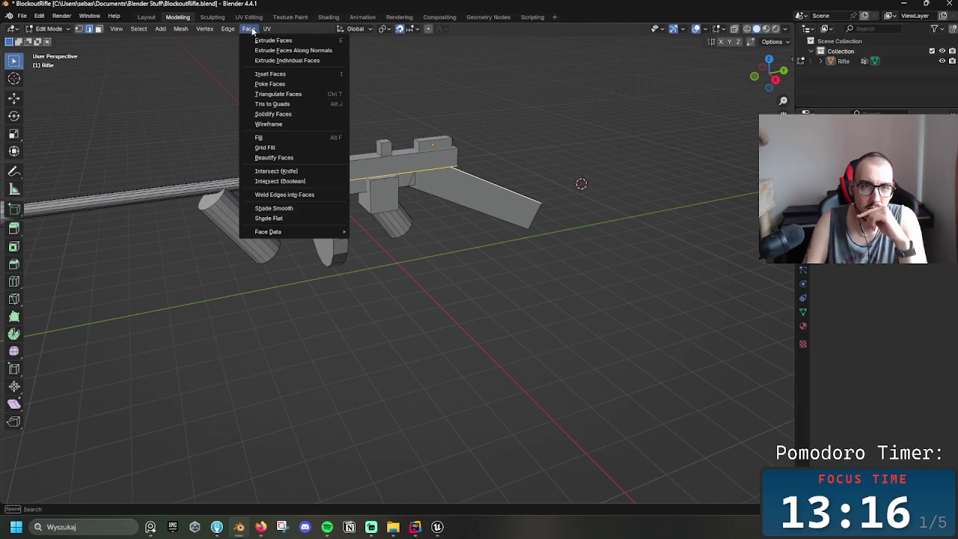
key("Escape")
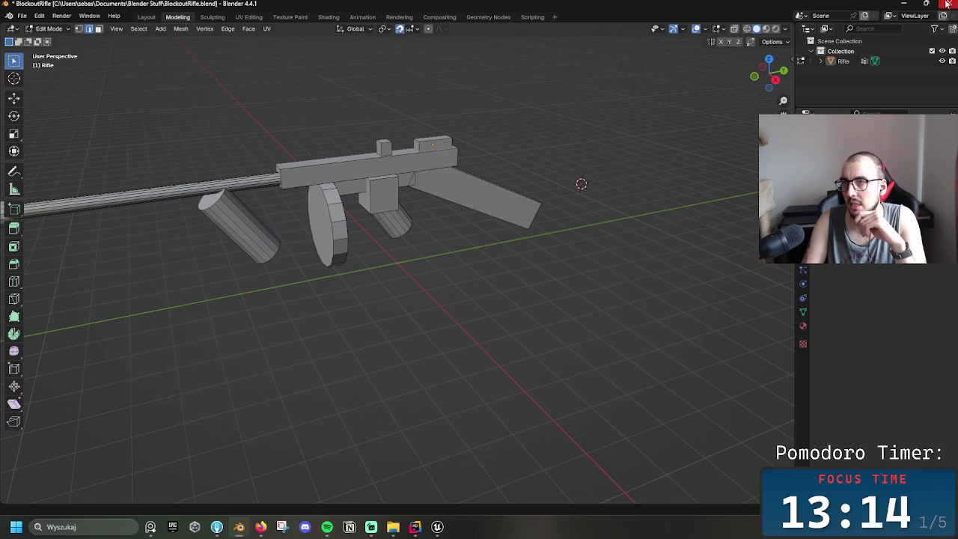
left_click(903, 4)
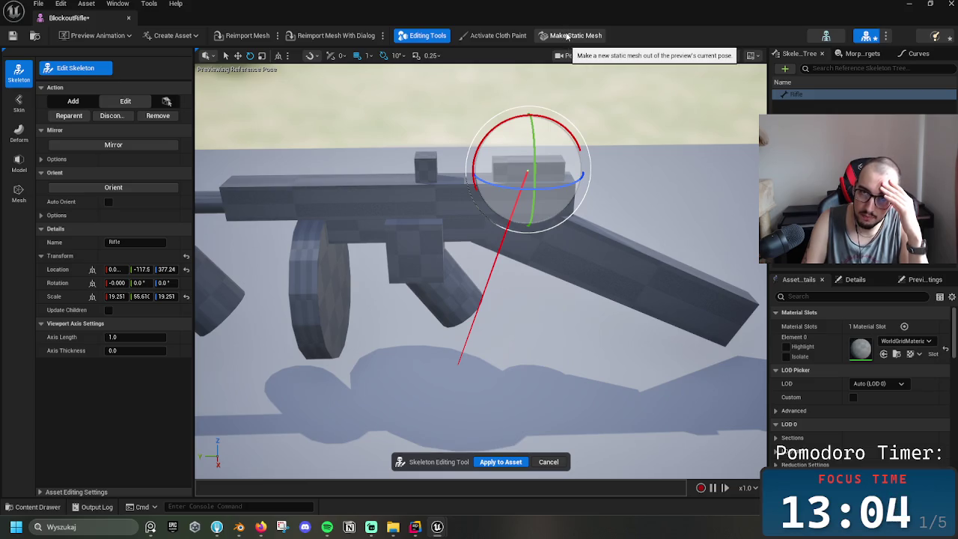
- Cancel Make Static Mesh and apply the skeleton edits to the BlockoutRifle asset
left_click(567, 36)
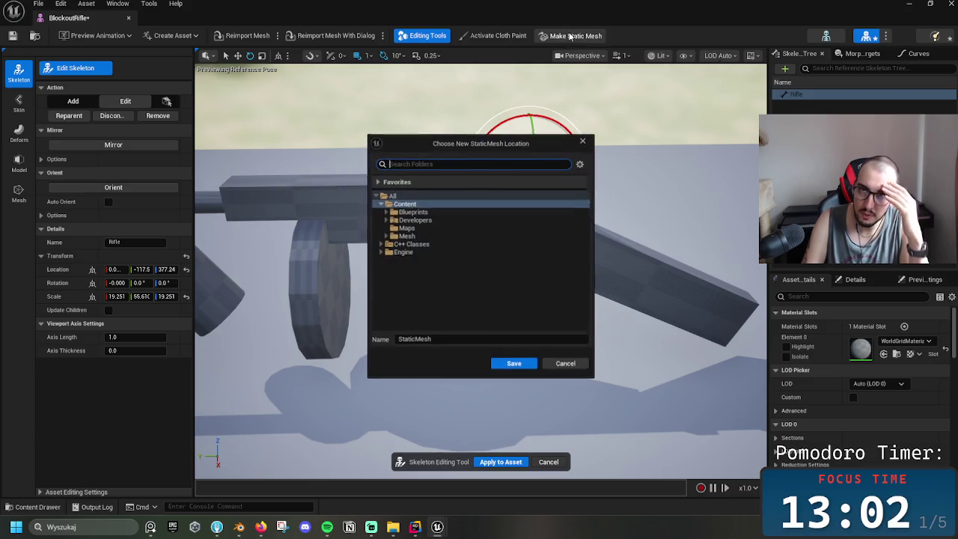
left_click(569, 367)
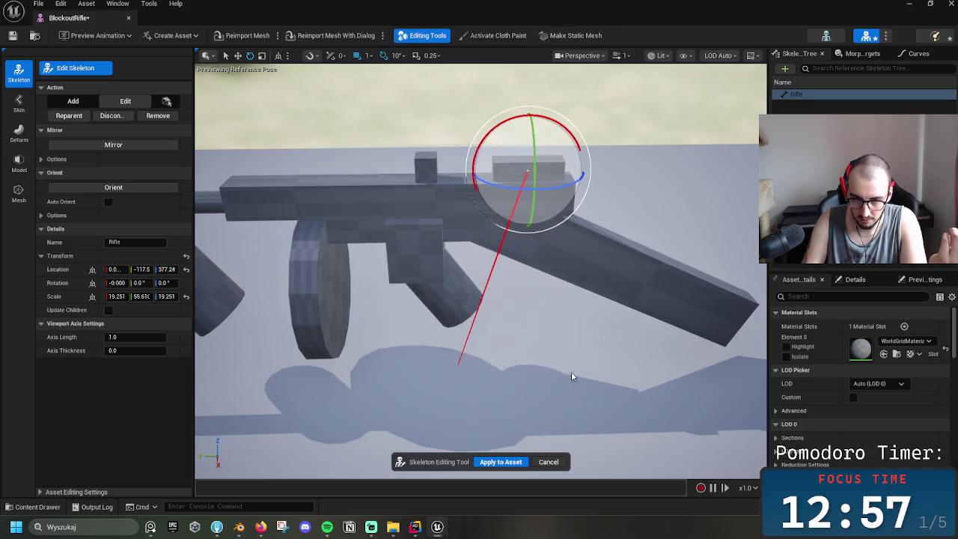
left_click(499, 462)
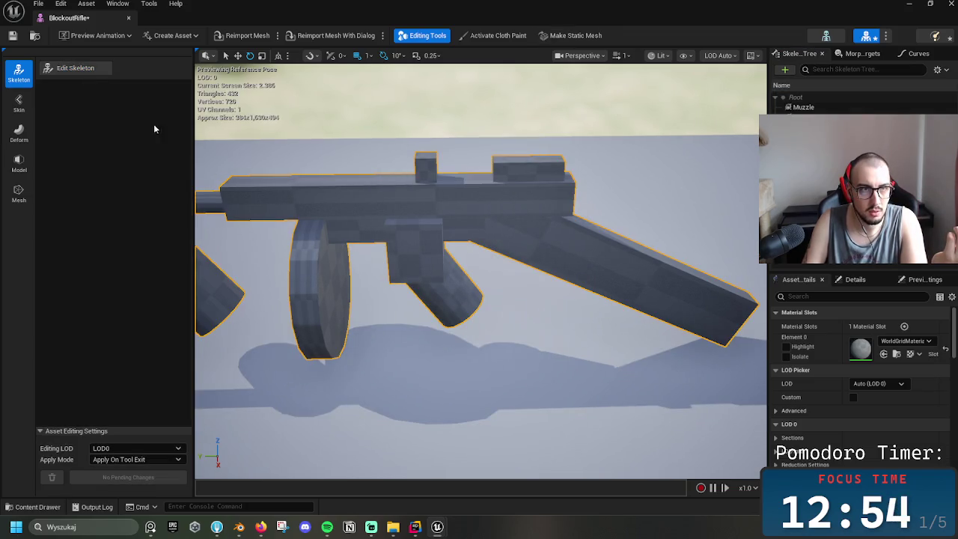
- In Skin mode, inspect the Muzzle and Grip bones and morph targets, then return to the level
left_click(19, 104)
left_click(838, 108)
left_click(802, 120)
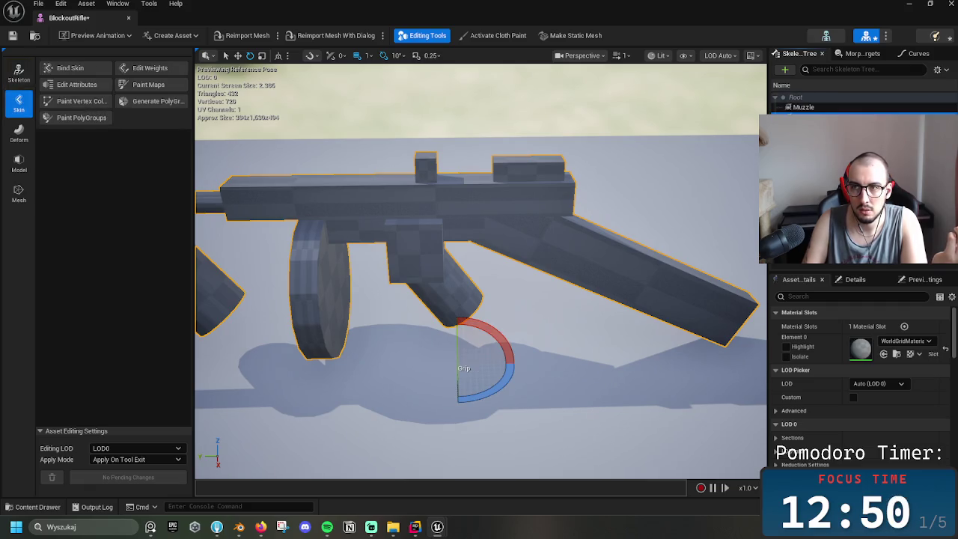
key("w")
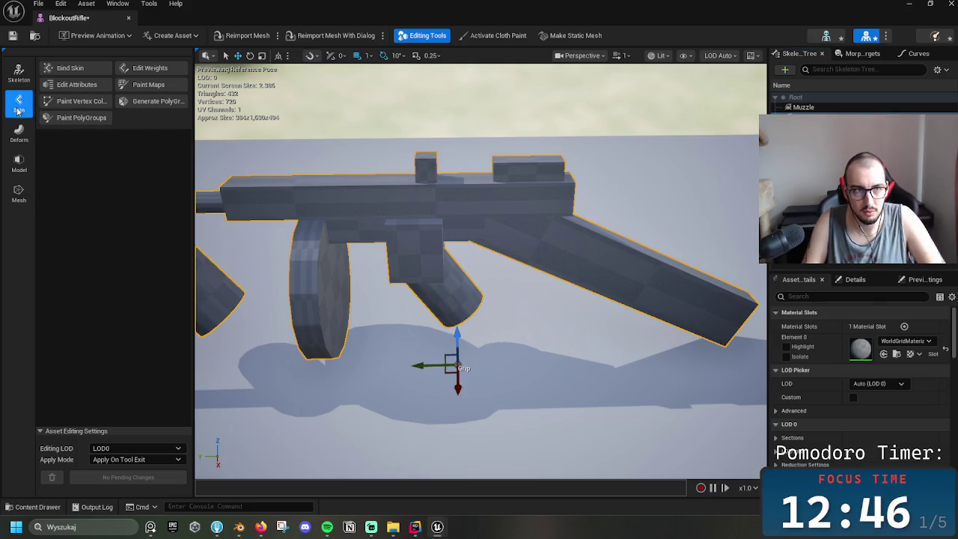
left_click(838, 110)
left_click(862, 54)
left_click(799, 54)
left_click(862, 54)
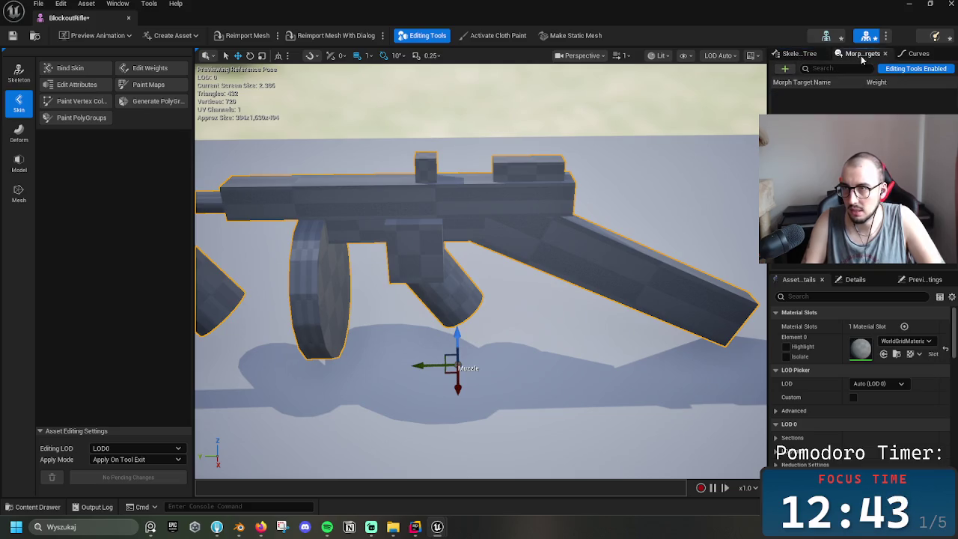
left_click(787, 53)
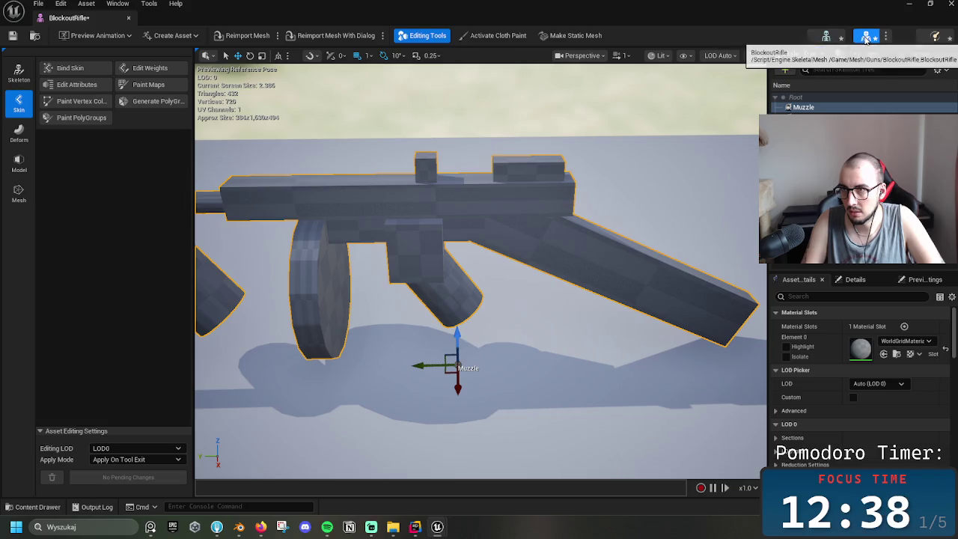
key("alt+Tab")
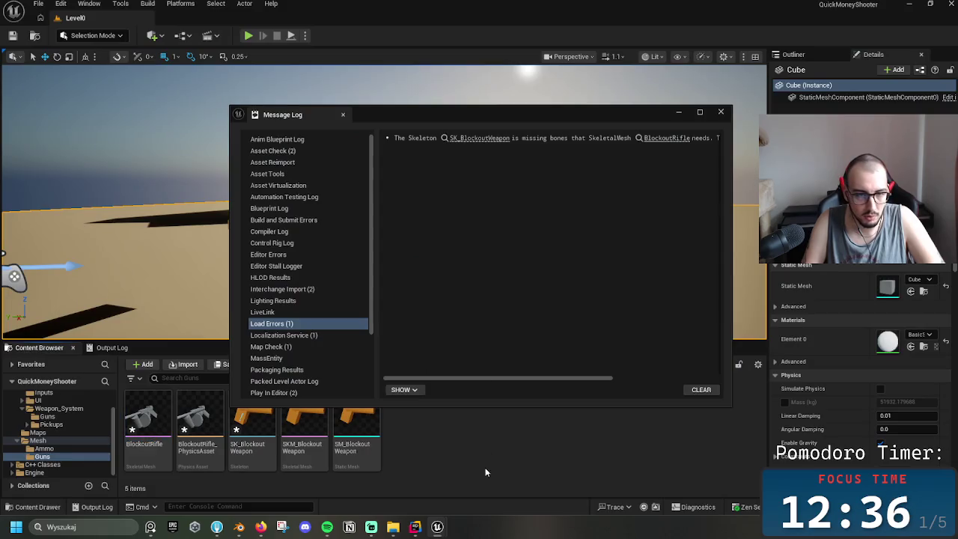
- Close the load-error log and open the SK_BlockoutWeapon skeleton
left_click(721, 112)
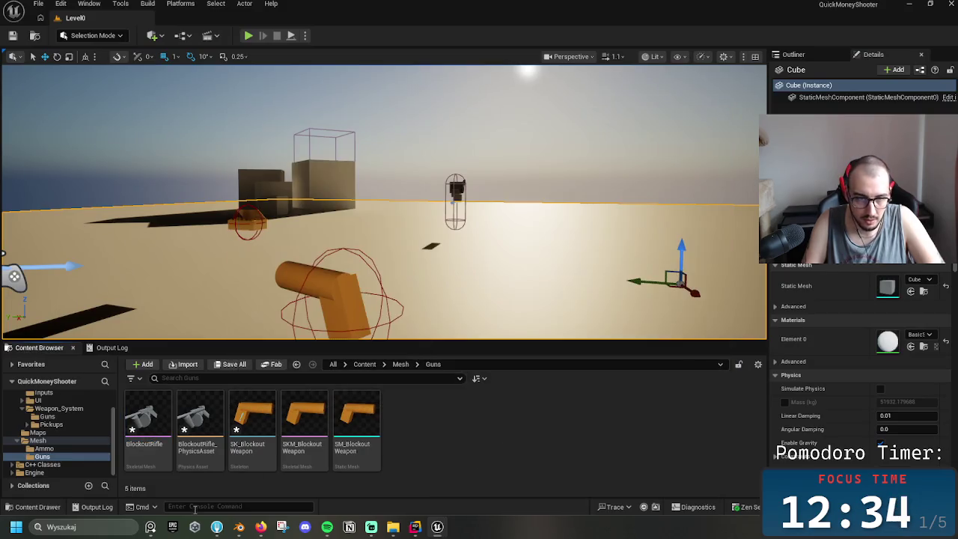
left_click(266, 448)
double_click(268, 448)
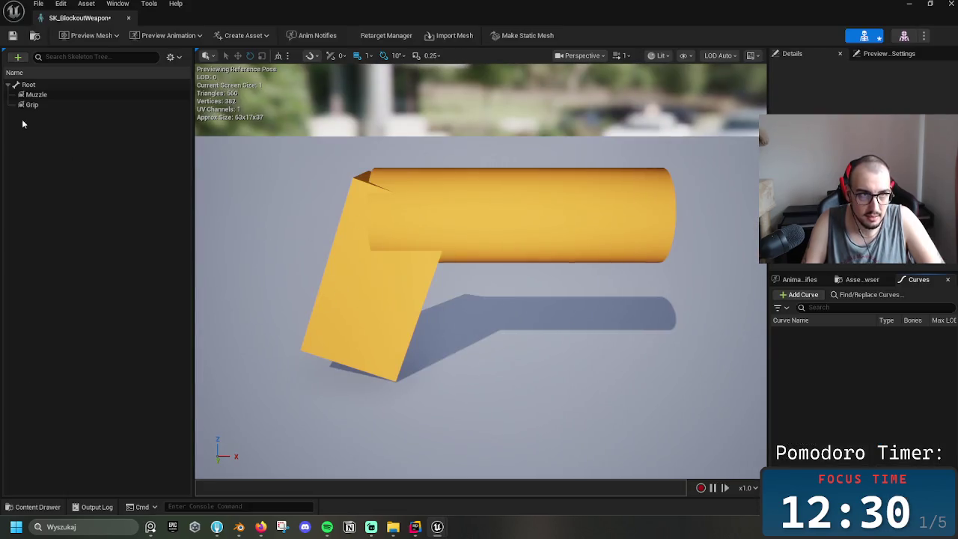
- Inspect the skeleton's Muzzle, Grip and Root bones and its add menu, then switch to Blender
left_click(41, 95)
left_click(26, 105)
left_click(47, 87)
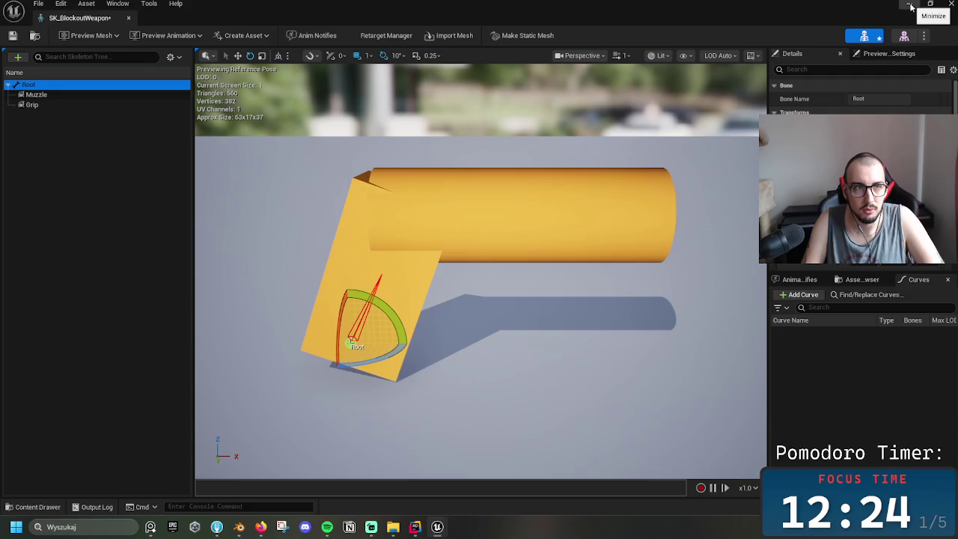
left_click(14, 58)
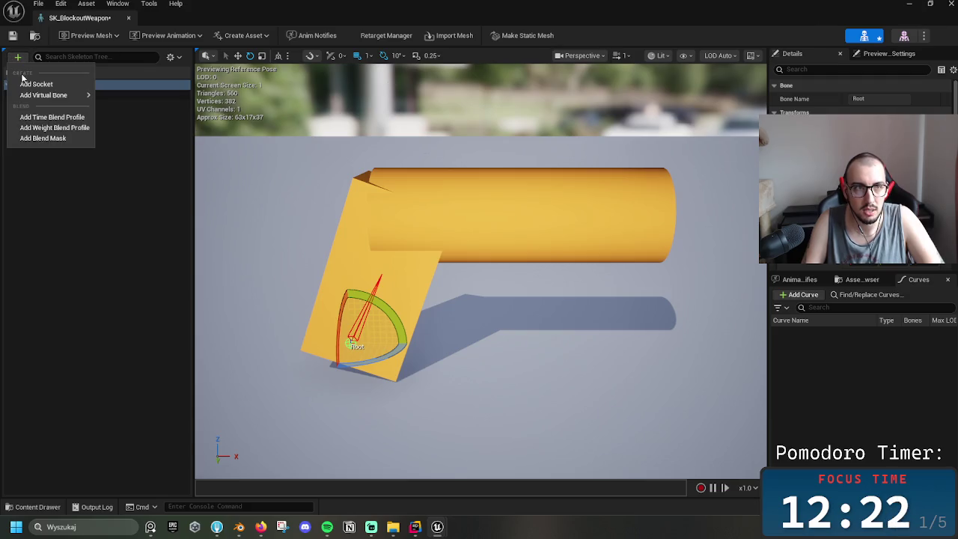
left_click(167, 170)
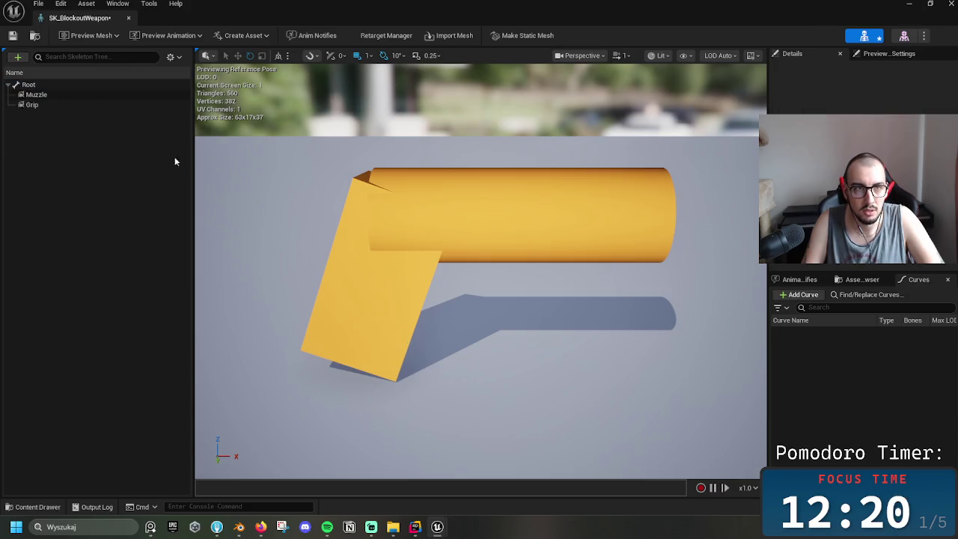
left_click(907, 4)
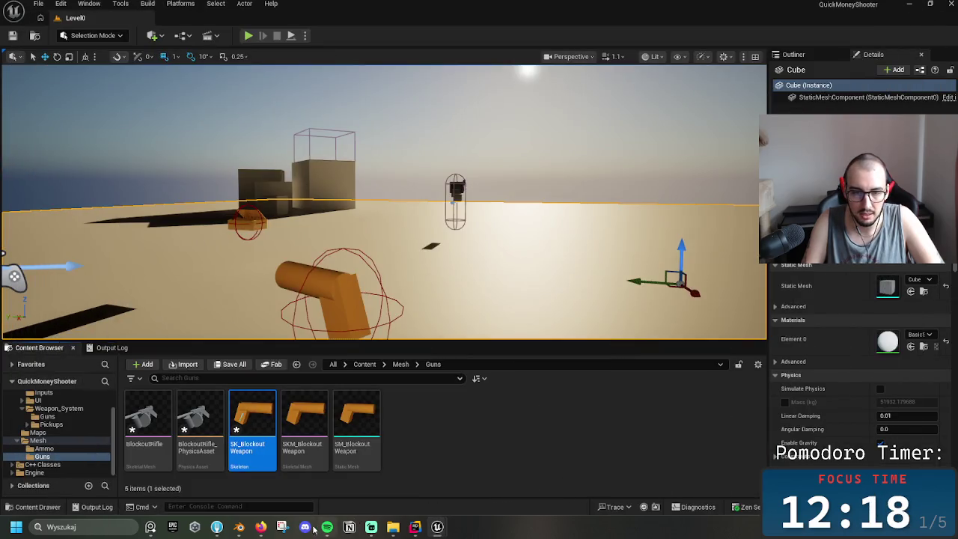
left_click(262, 527)
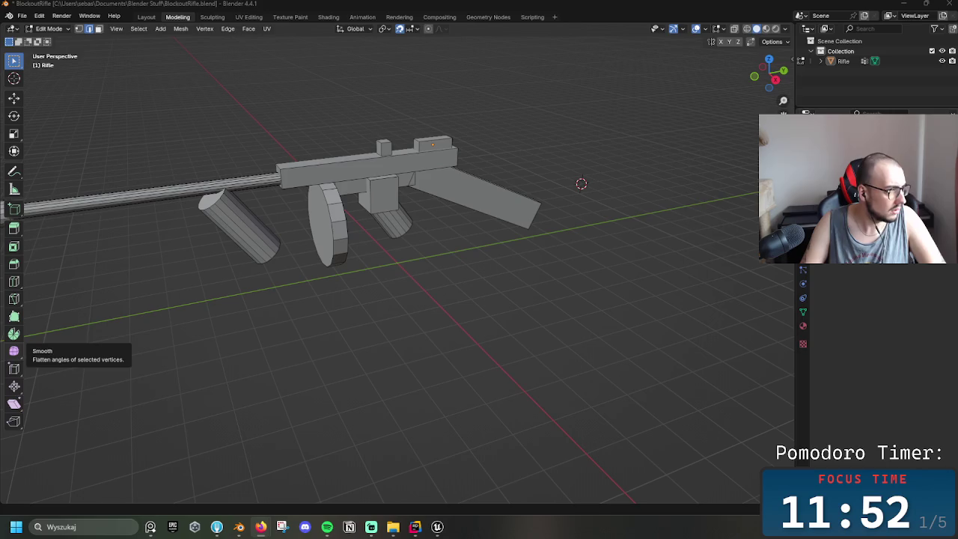
- Browse the Geometry Nodes, Compositing, UV Editing, Sculpting and Layout workspaces
left_click(485, 16)
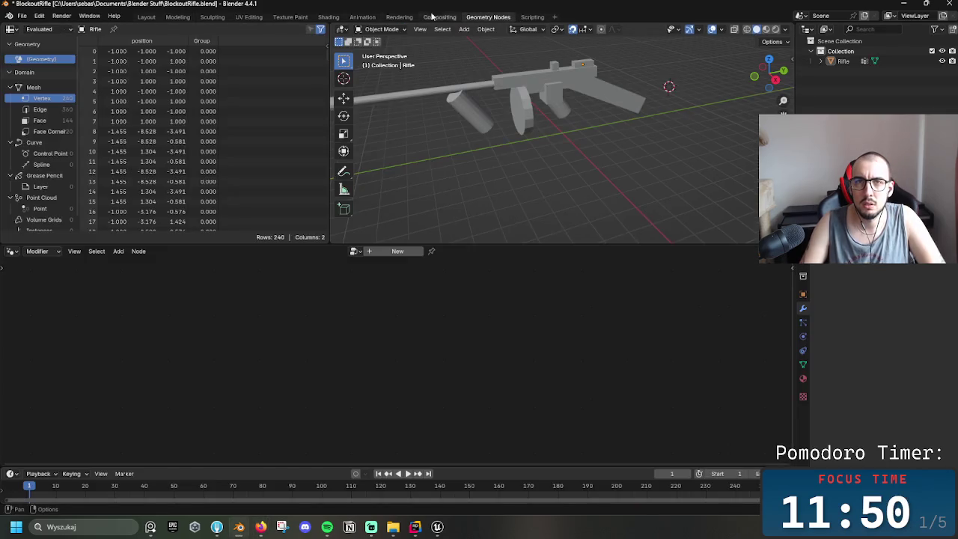
left_click(449, 16)
left_click(249, 17)
left_click(211, 16)
left_click(249, 17)
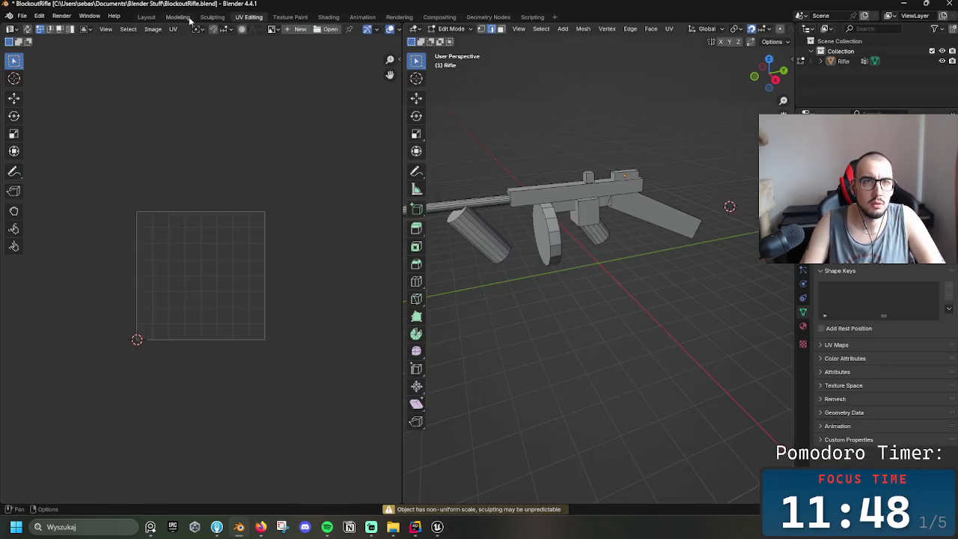
left_click(142, 18)
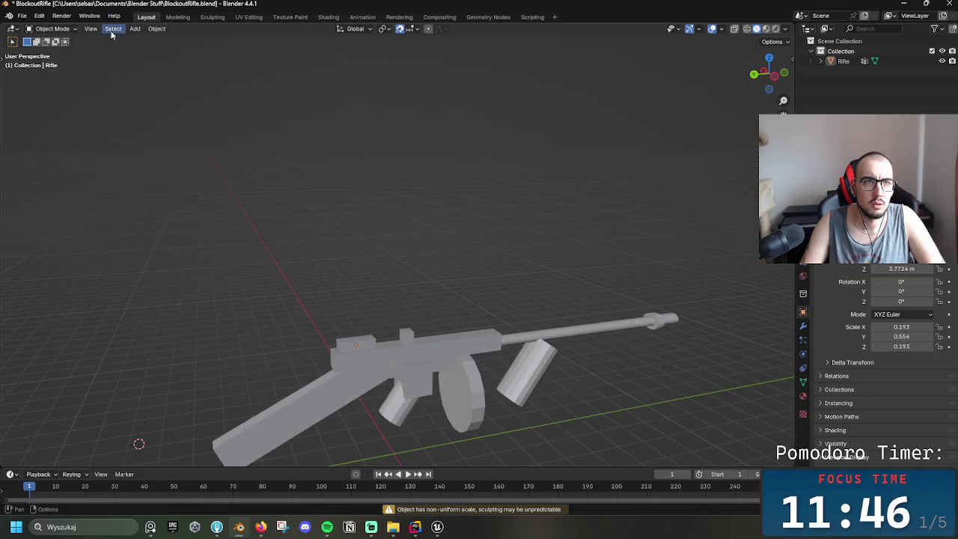
left_click(67, 29)
- Settle on the Scripting workspace, then switch to the browser showing YouTube
left_click(439, 17)
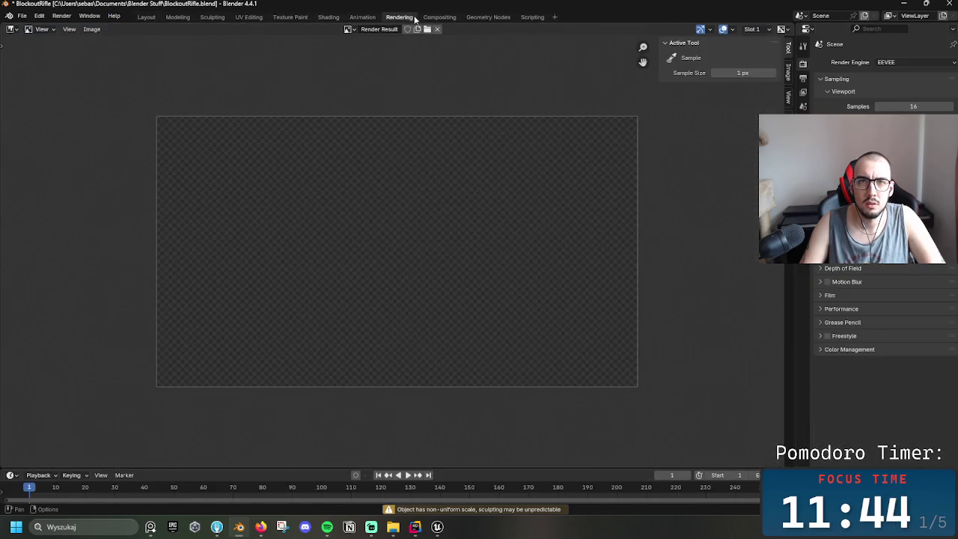
left_click(472, 18)
left_click(534, 18)
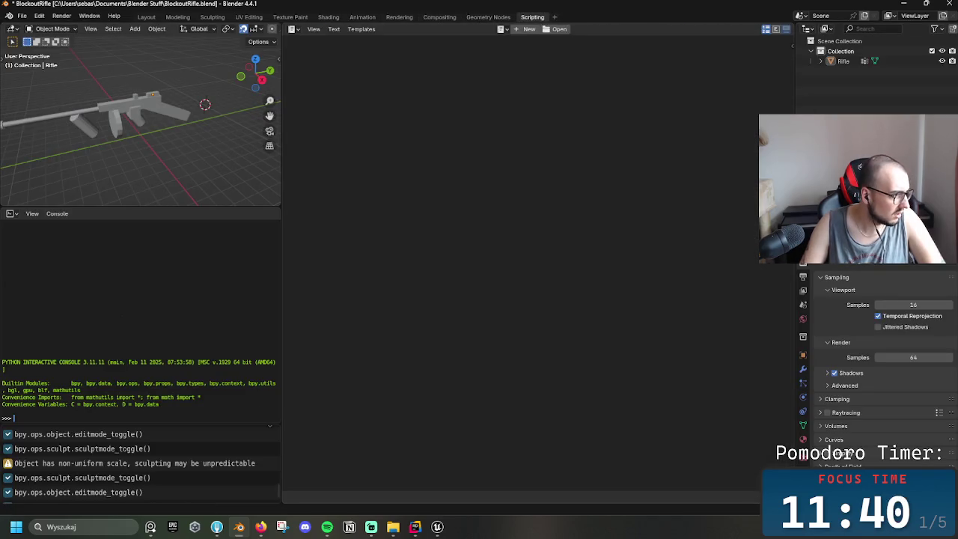
key("alt+Tab")
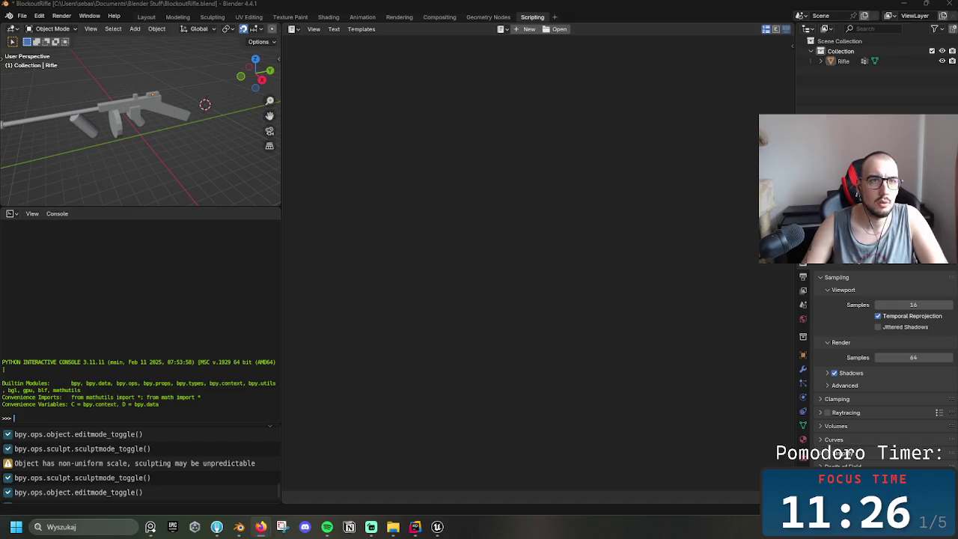
key("alt+Tab")
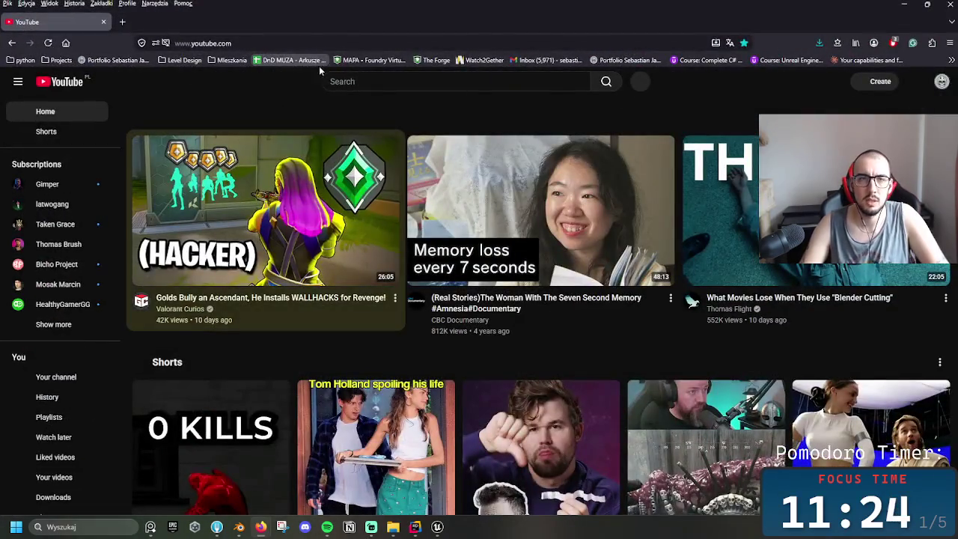
- Search YouTube for 'add a bone to the blender'
left_click(373, 80)
type("add a bone to the b")
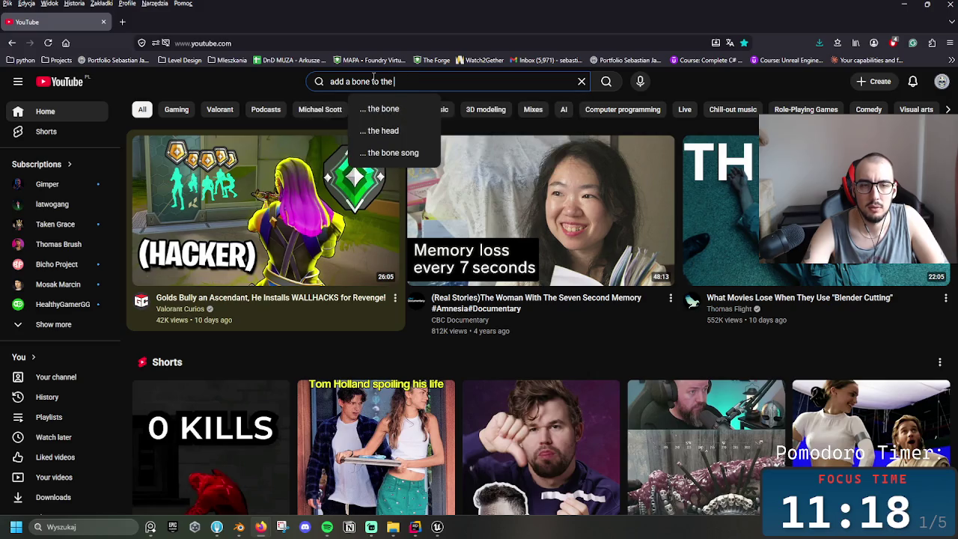
type("lender")
key("Return")
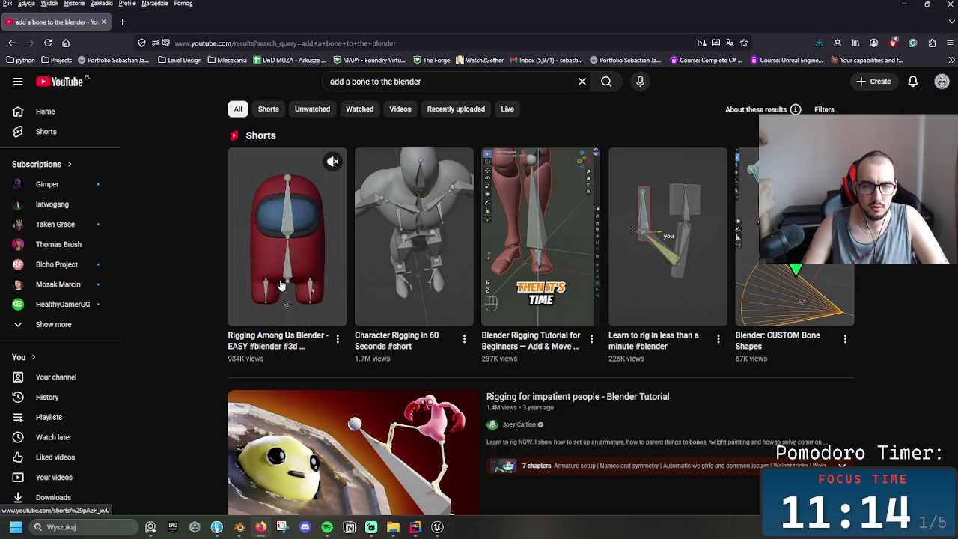
- Watch the Rigging Among Us short, pause at its single-bone step, and minimize the browser
left_click(338, 287)
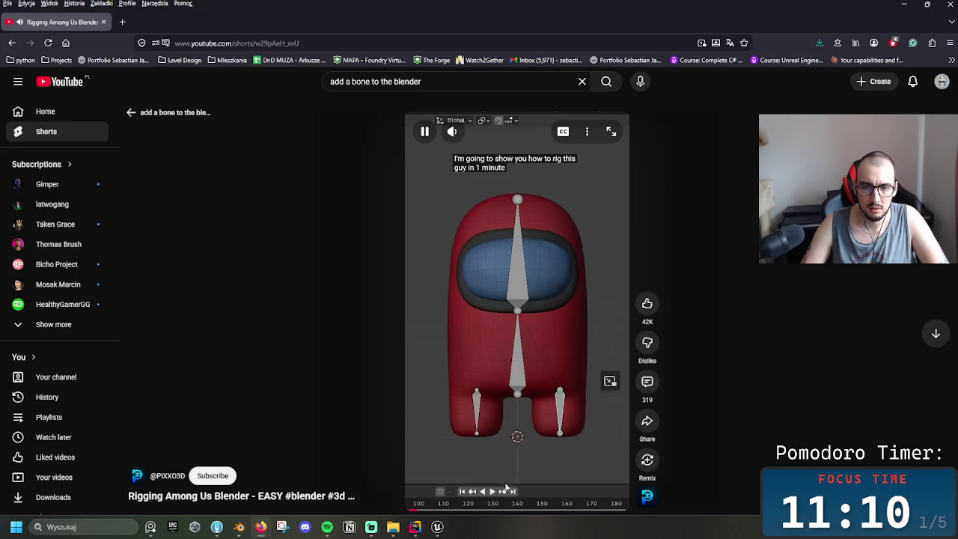
scroll(460, 421, "down", 1)
scroll(460, 421, "up", 1)
mouse_move(441, 511)
left_mouse_down()
mouse_move(468, 514)
mouse_move(459, 513)
left_mouse_up()
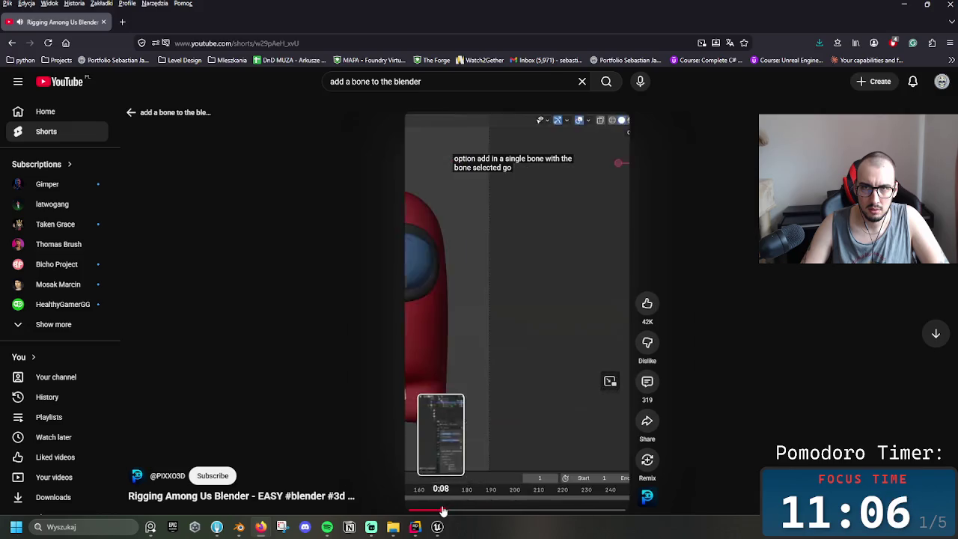
key("space")
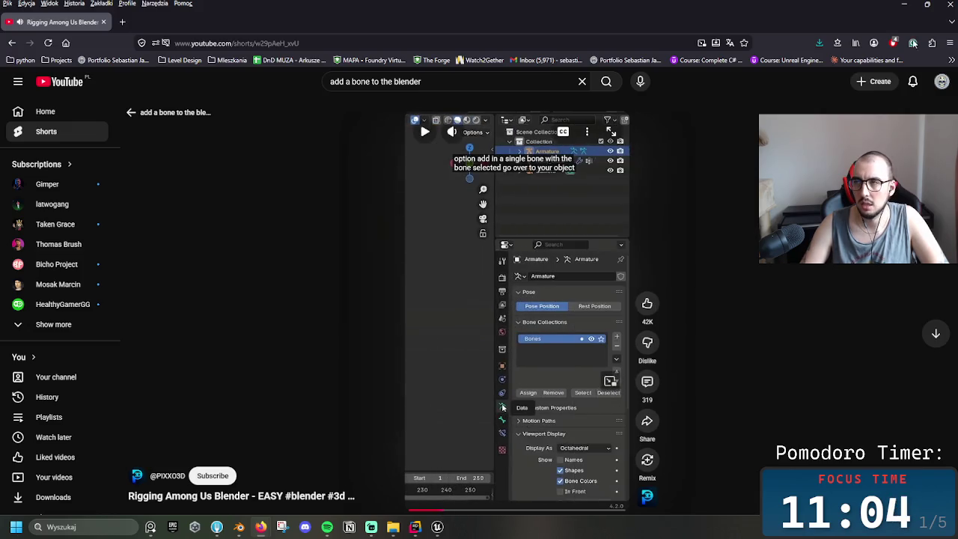
left_click(904, 4)
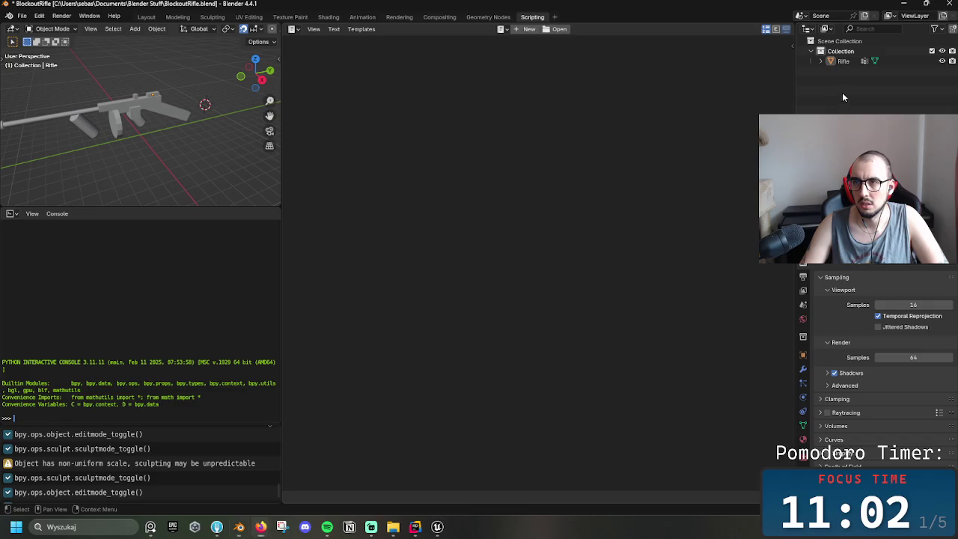
- In the Layout workspace, add a single-bone armature to the scene
right_click(833, 69)
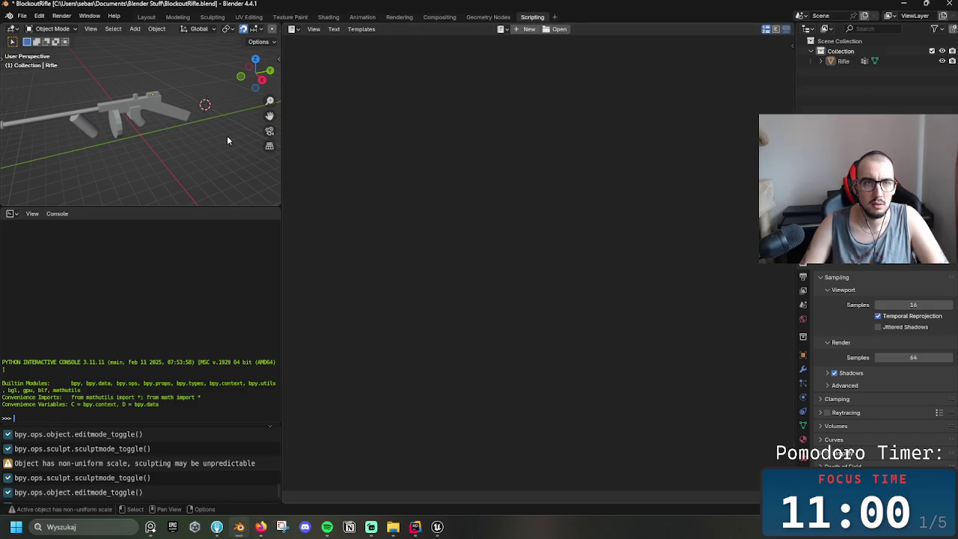
left_click(89, 15)
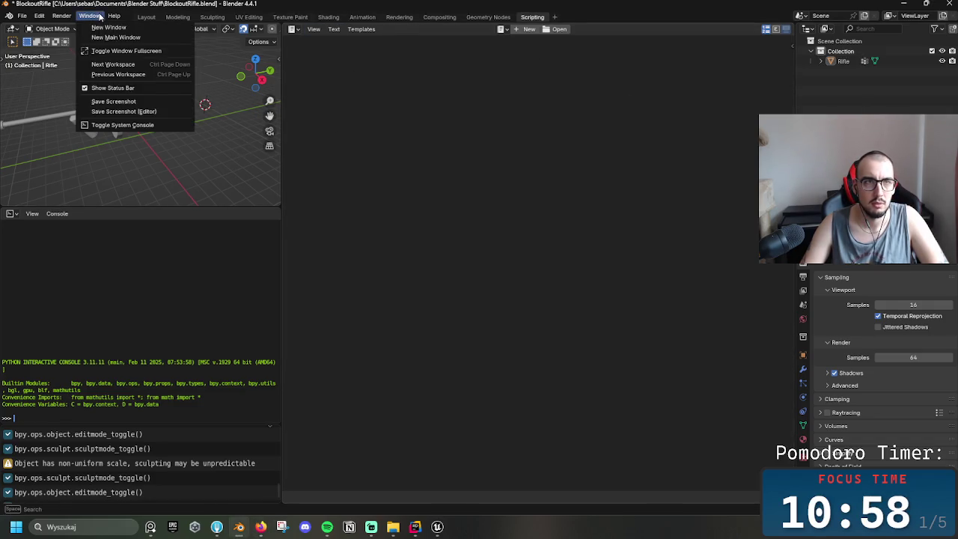
left_click(147, 17)
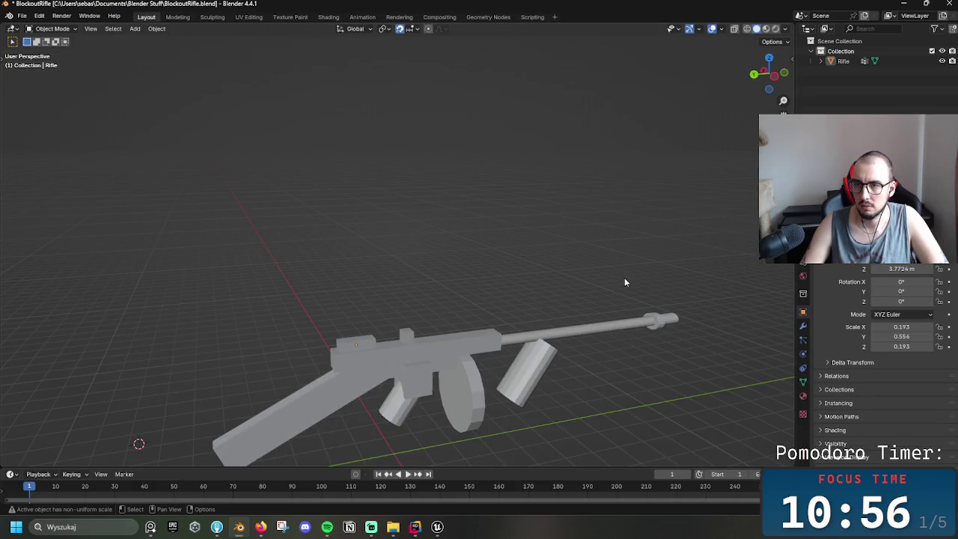
key("shift+a")
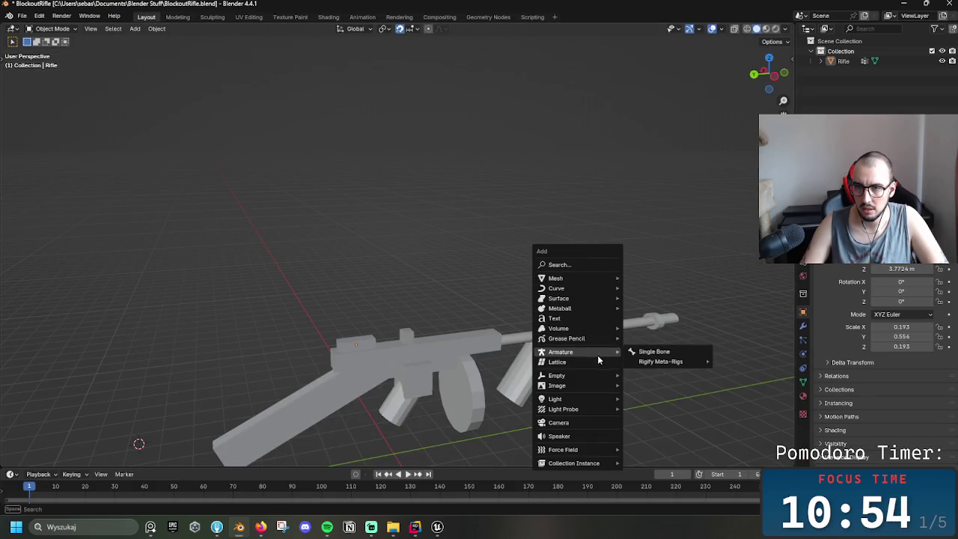
left_click(662, 352)
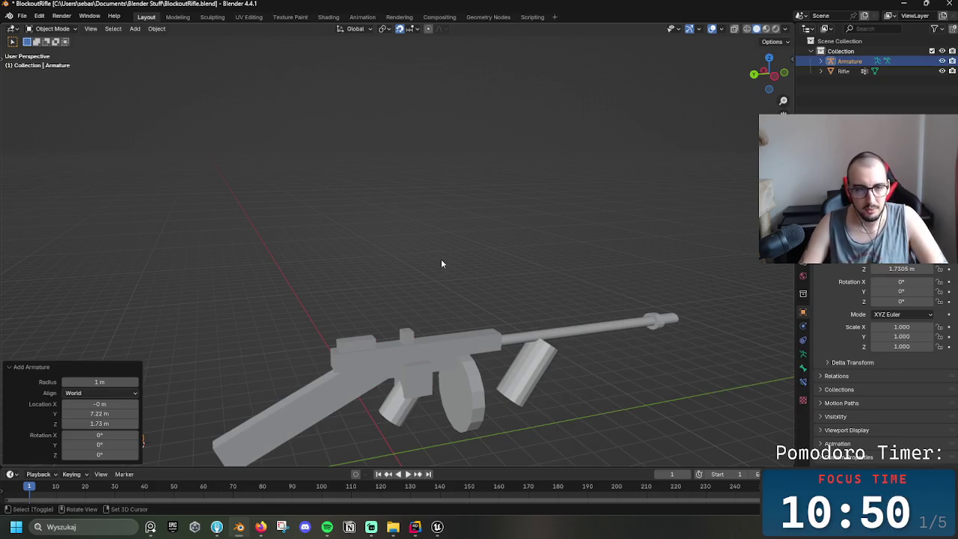
- Orbit to a low angle on the gun, trying wireframe before returning to solid shading
middle_click_drag(462, 234, 539, 267)
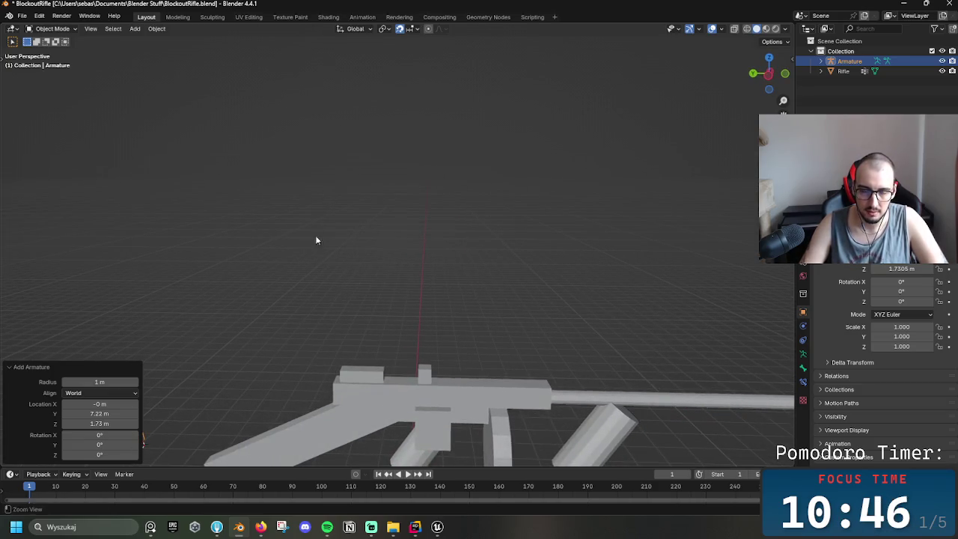
middle_click_drag(316, 229, 419, 264)
mouse_move(350, 295)
left_mouse_down()
mouse_move(285, 219)
mouse_move(308, 207)
left_mouse_up()
mouse_move(533, 231)
middle_mouse_down()
mouse_move(514, 202)
mouse_move(524, 264)
middle_mouse_up()
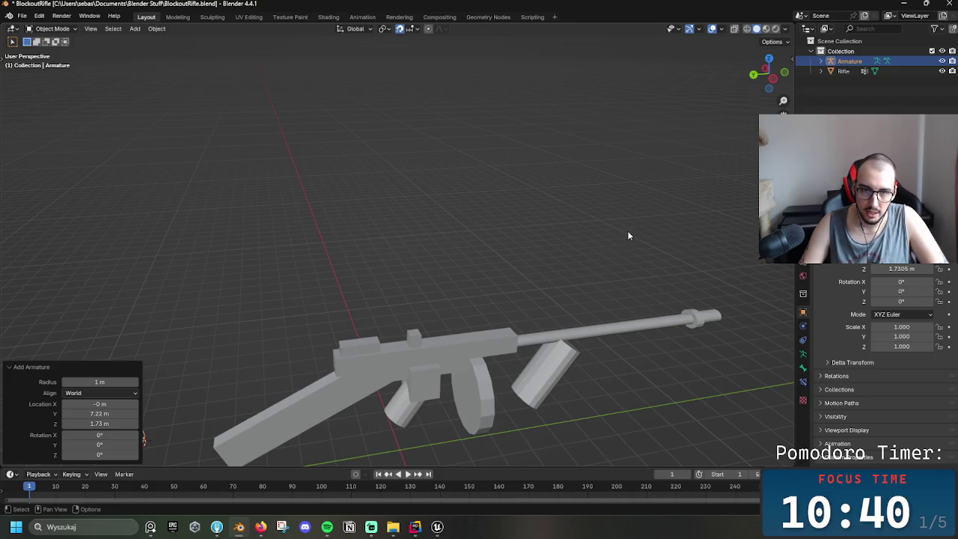
key("z")
left_click(405, 172)
key("a")
key("z")
left_click(525, 237)
- Move the armature's bone onto the rifle's pistol grip, then select the Rifle
left_click_drag(118, 381, 153, 442)
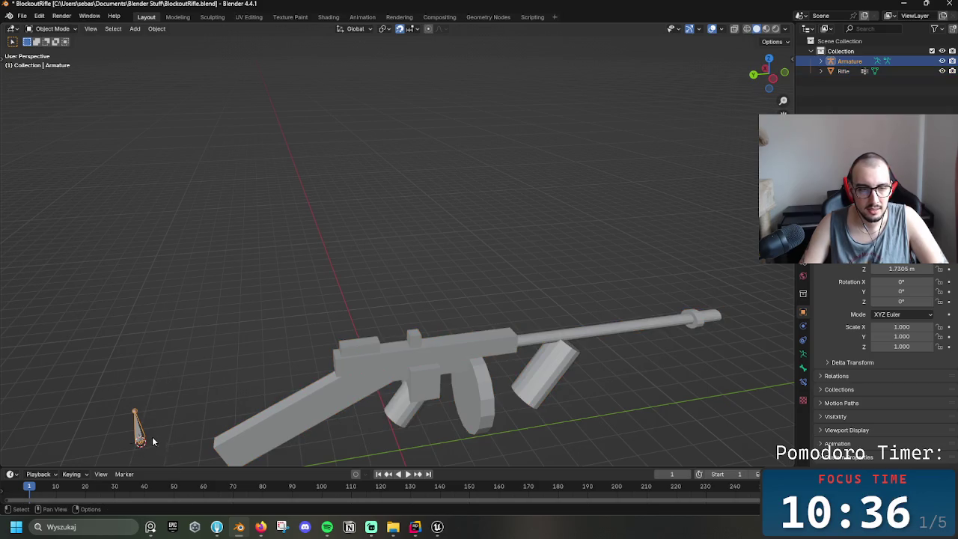
key("h")
key("alt+h")
key("g")
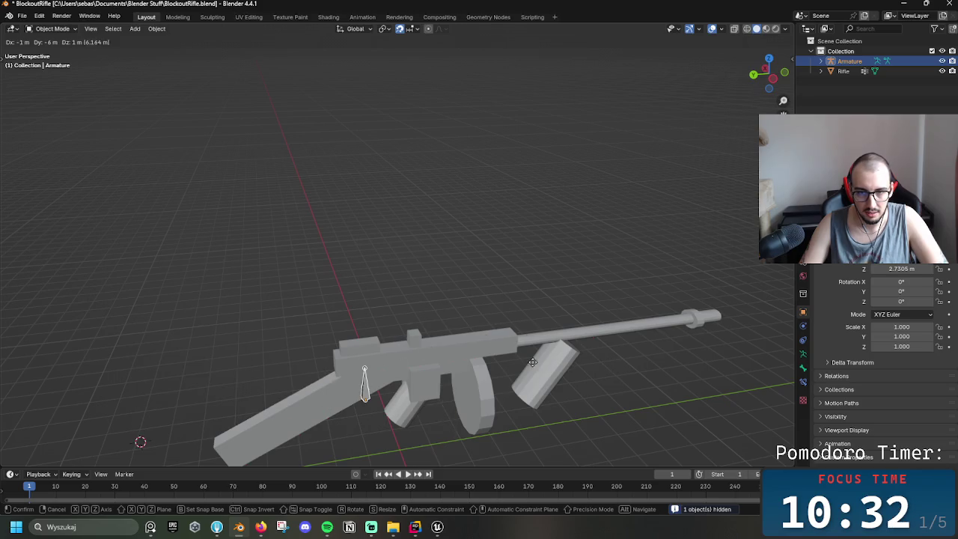
left_click(503, 396)
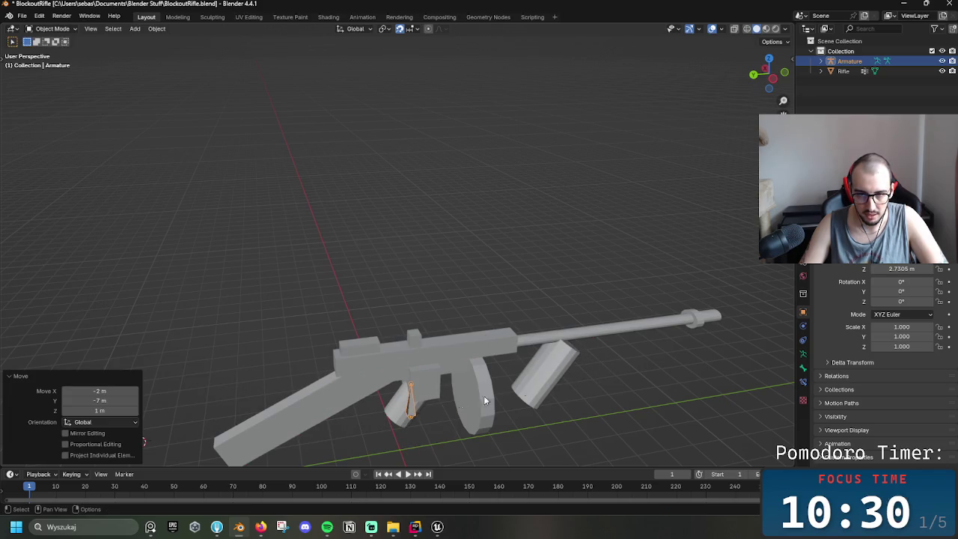
left_click(410, 389)
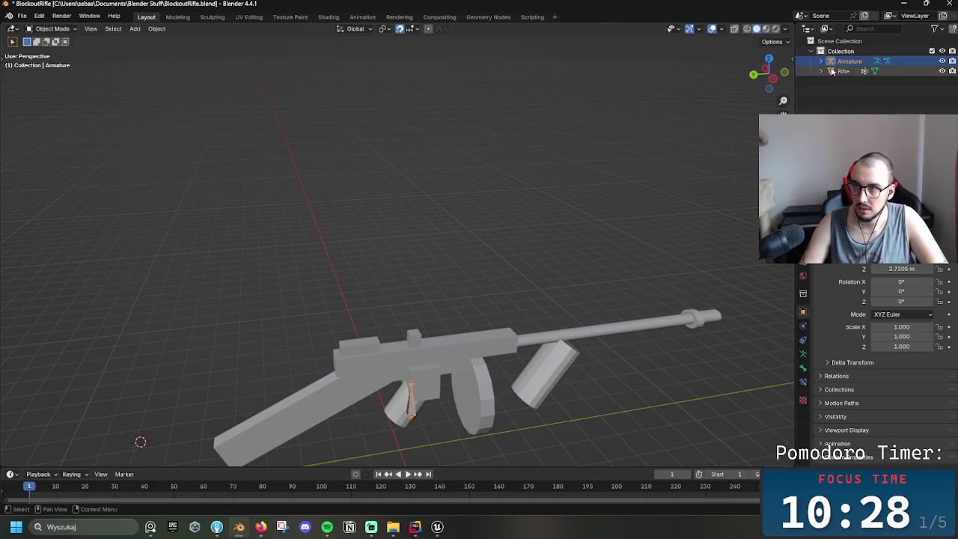
mouse_move(843, 70)
left_mouse_down()
mouse_move(825, 60)
mouse_move(844, 72)
left_mouse_up()
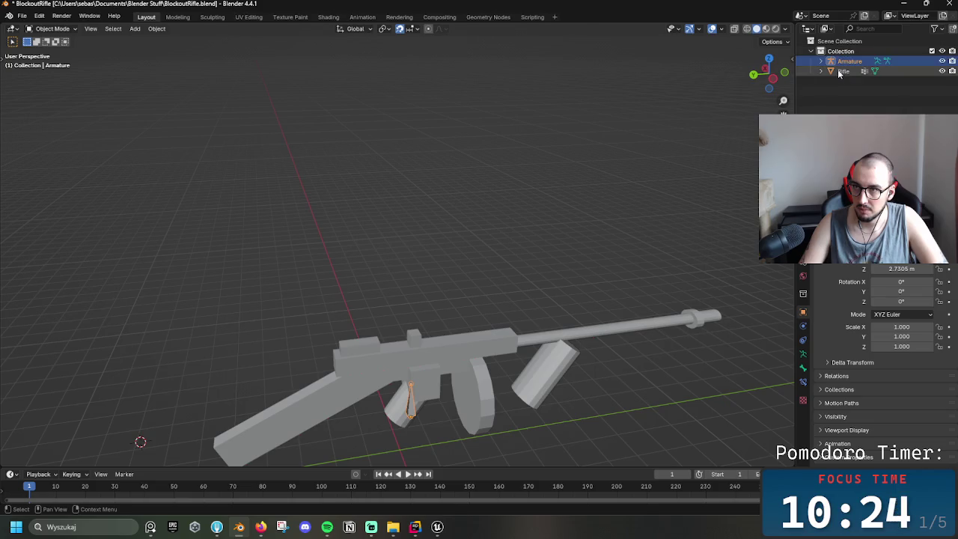
- Snap the view to Right Orthographic
key("t")
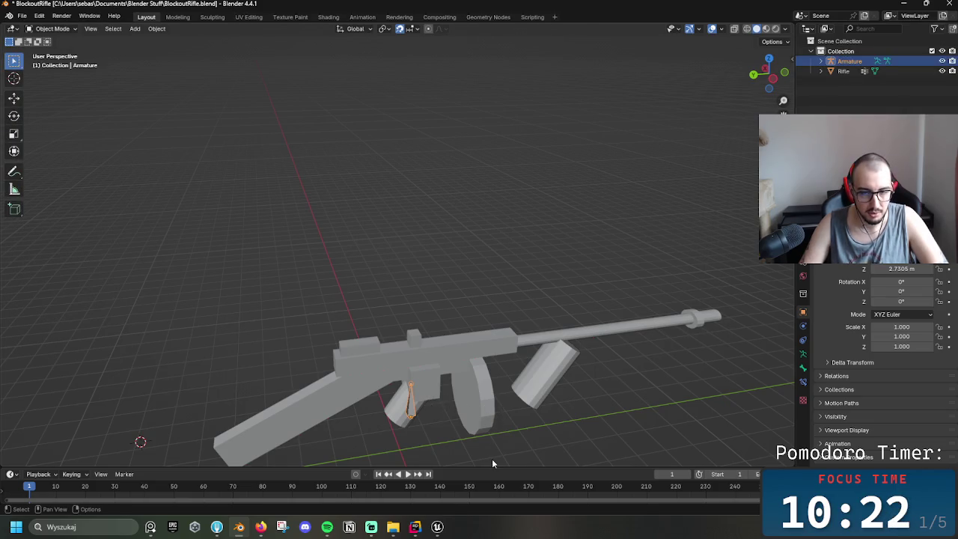
left_click(492, 459)
mouse_move(573, 439)
middle_mouse_down()
mouse_move(565, 382)
mouse_move(539, 427)
mouse_move(547, 397)
mouse_move(521, 332)
middle_mouse_up()
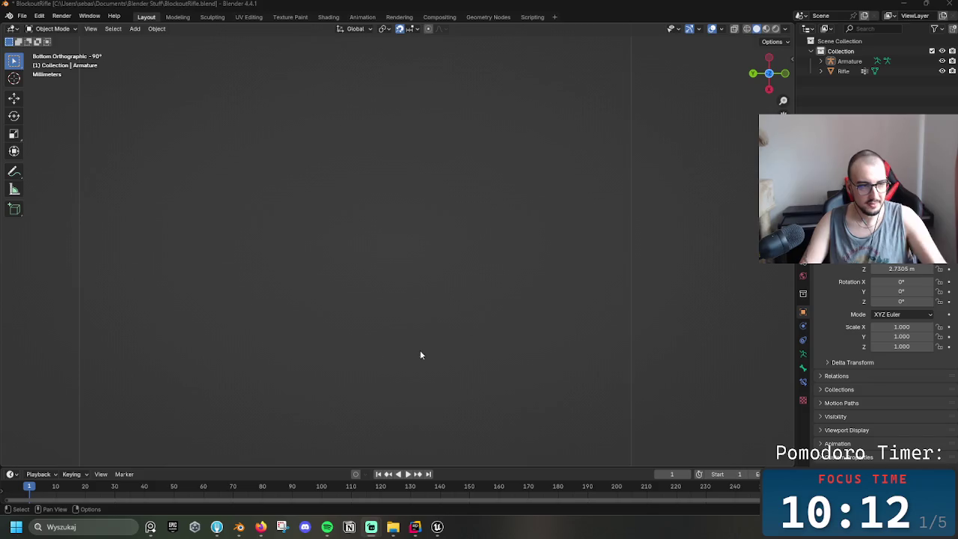
left_click(767, 75)
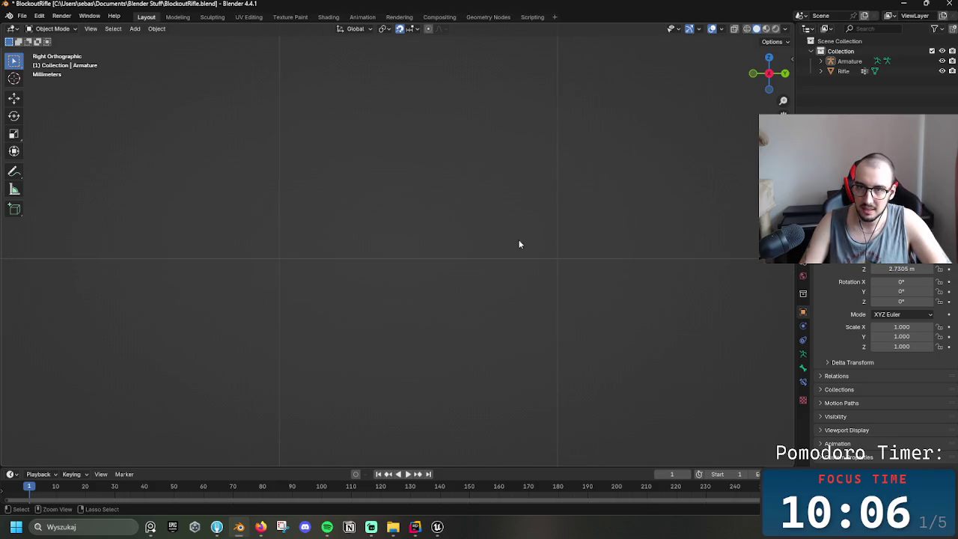
- Put the armature into Pose Mode, then select the Rifle object
key("ctrl+Tab")
scroll(299, 210, "up", 3)
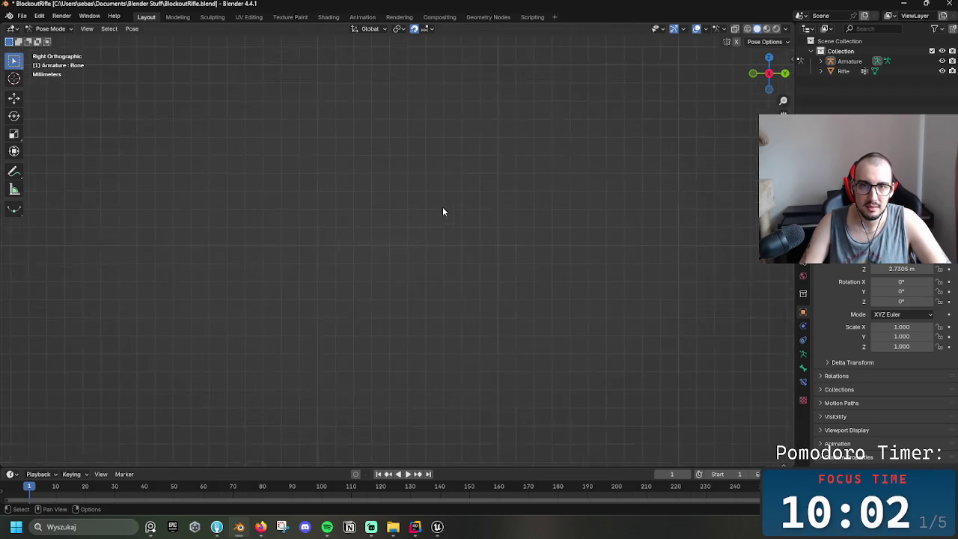
scroll(451, 210, "down", 1)
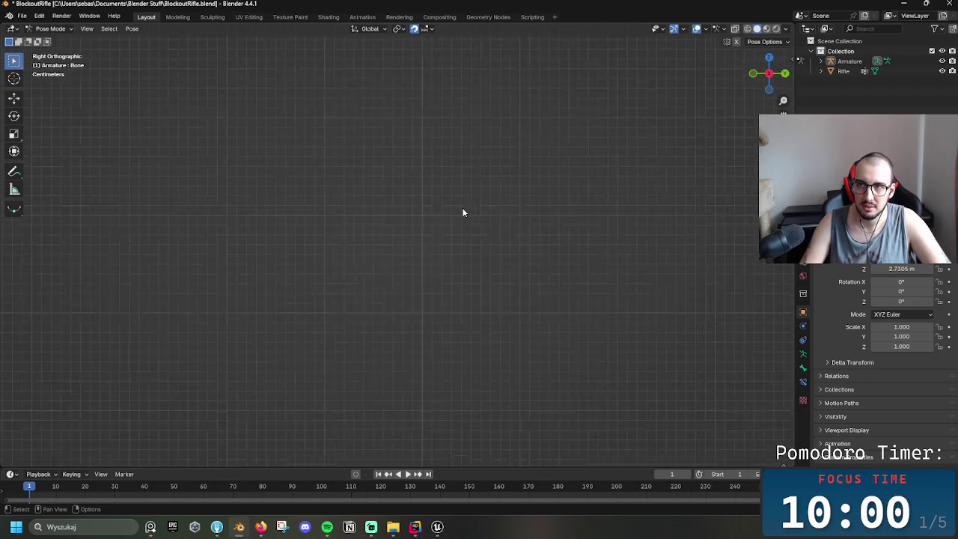
double_click(842, 71)
left_click(823, 72)
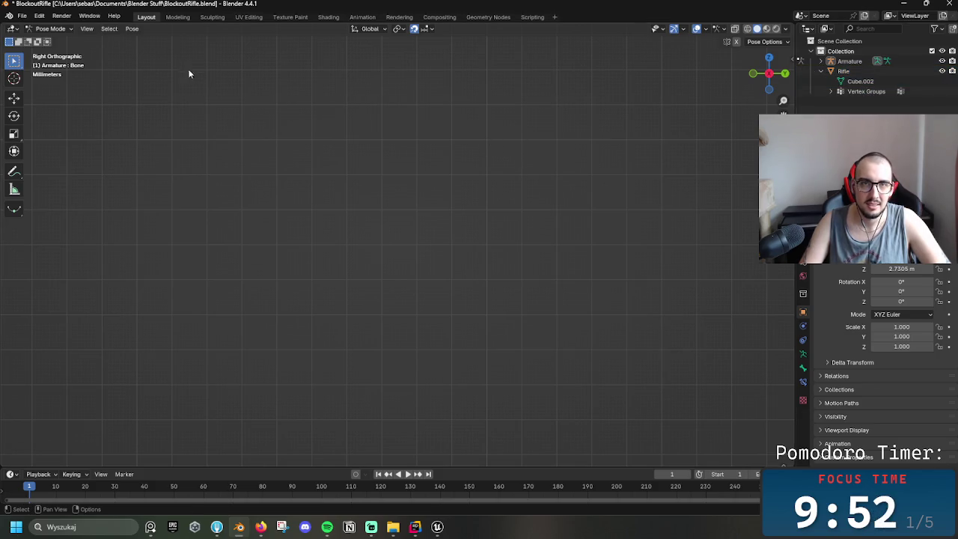
- Back in Object Mode, toggle visibility, delete the armature, then undo the deletion
key("ctrl+Tab")
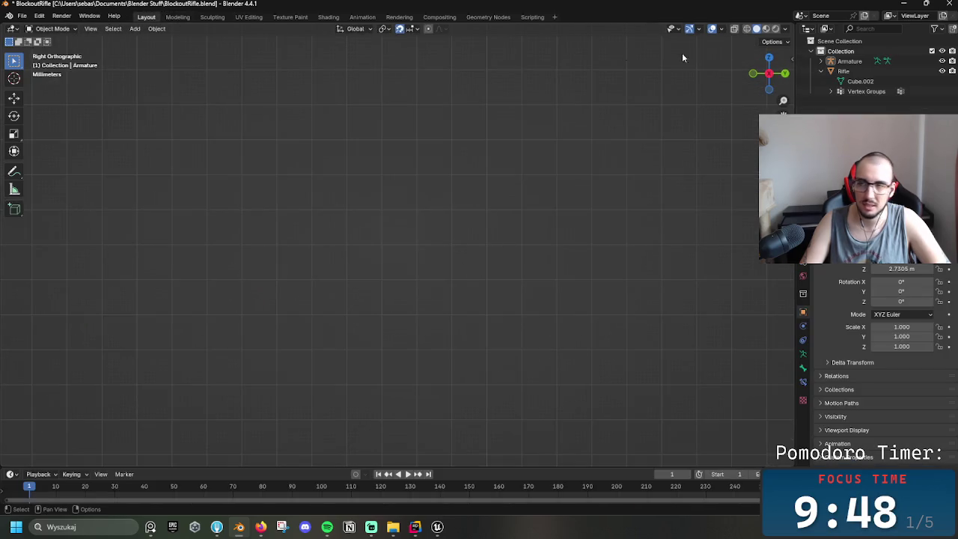
left_click(941, 61)
left_click(941, 71)
left_click(942, 70)
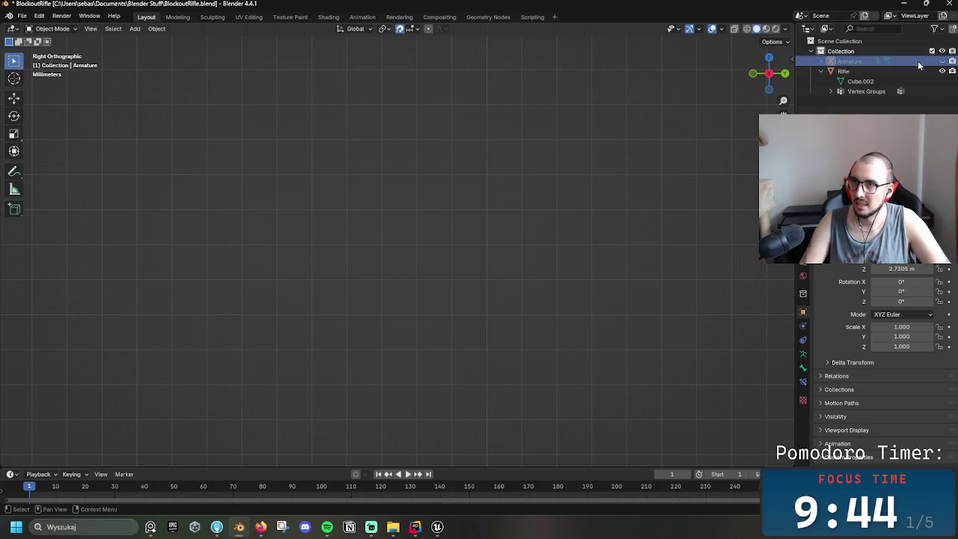
key("x")
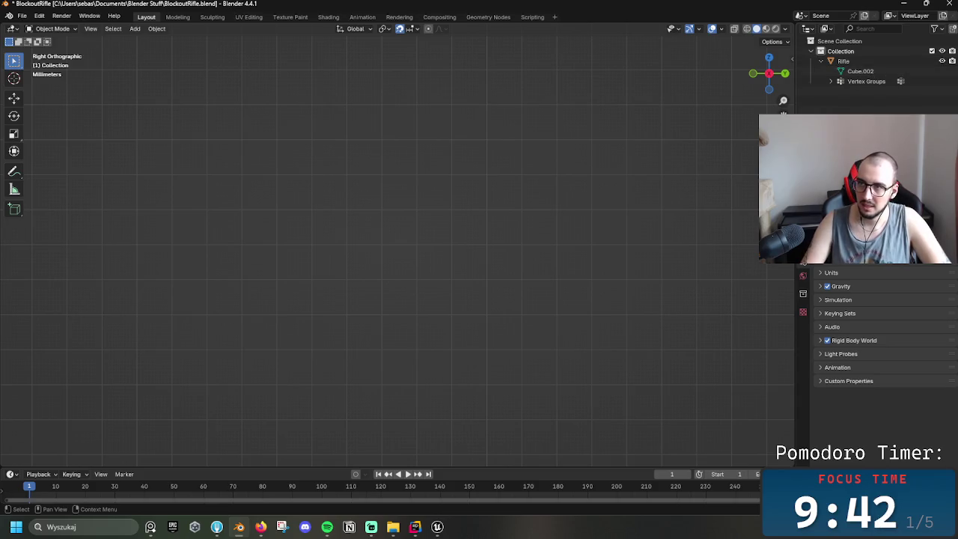
left_click(868, 60)
key("ctrl+z")
key("ctrl+z")
- Cycle the armature through Edit, Pose and Object Modes, undo to remove it, and select Rifle
key("Tab")
key("Tab")
key("Tab")
key("Tab")
key("Tab")
key("ctrl+Tab")
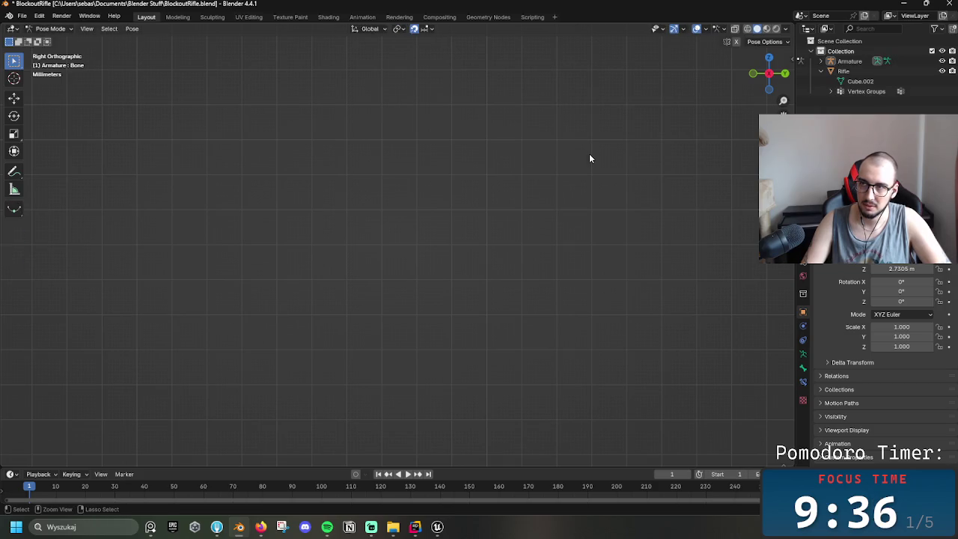
key("ctrl+Tab")
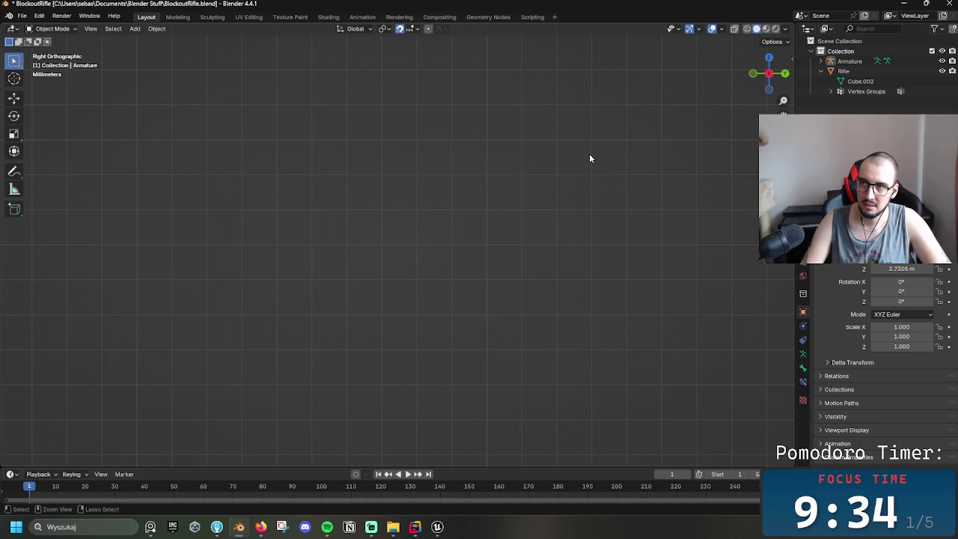
key("ctrl+z")
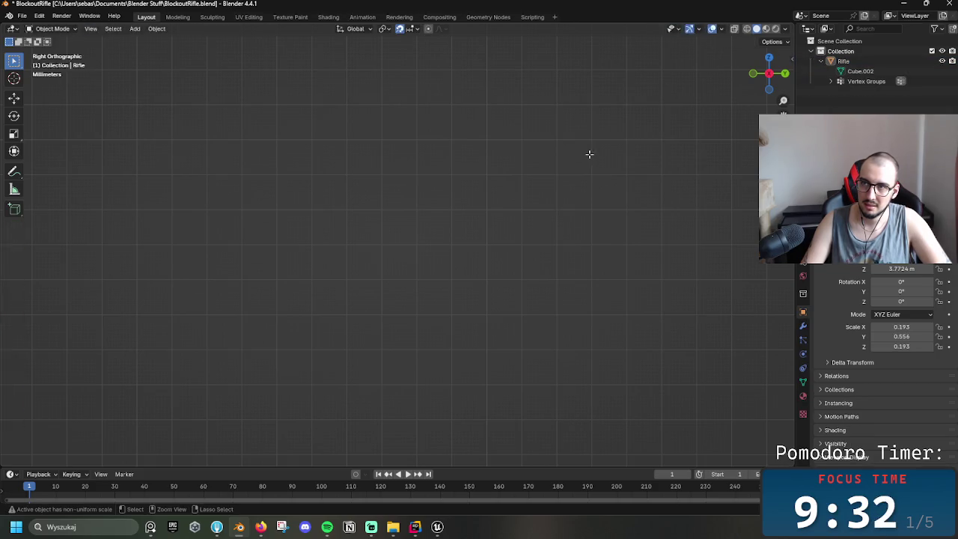
key("ctrl+z")
left_click(891, 63)
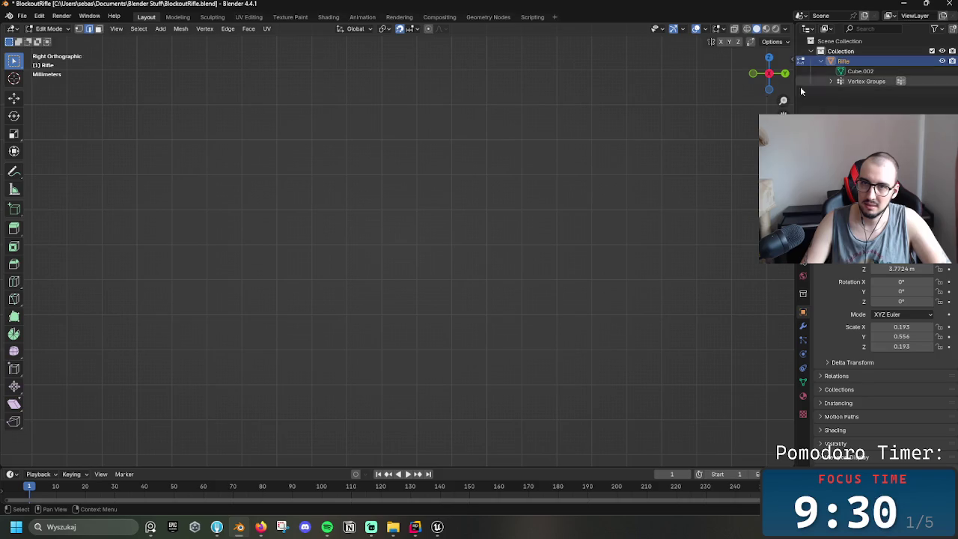
- In wireframe shading, cycle the rifle through its modes to clear its vertex groups
mouse_move(541, 199)
middle_mouse_down()
mouse_move(464, 291)
mouse_move(408, 287)
middle_mouse_up()
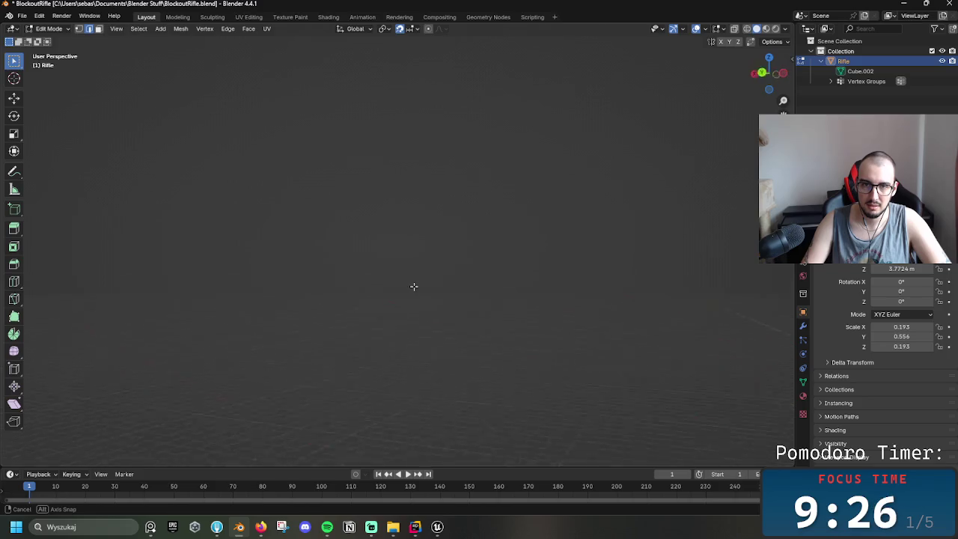
middle_click_drag(558, 312, 532, 288)
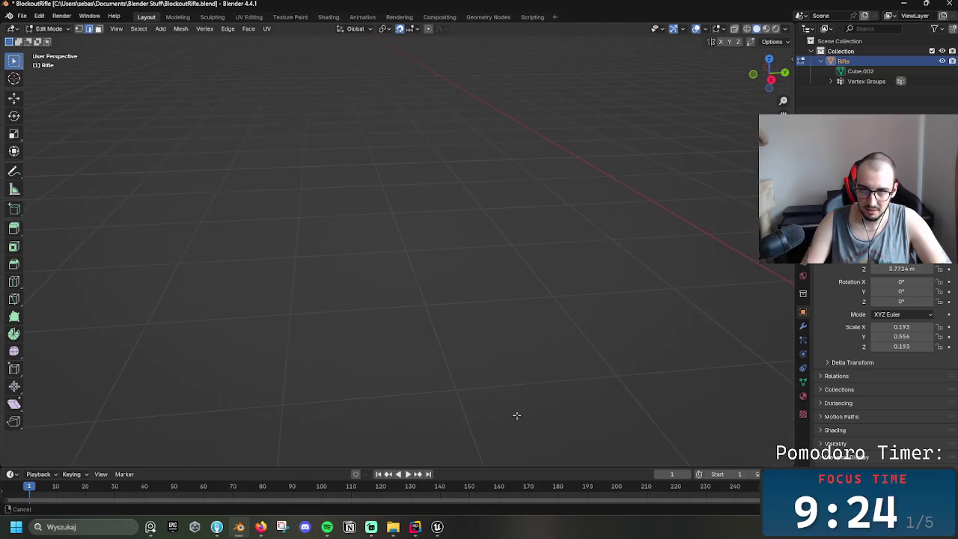
key("z")
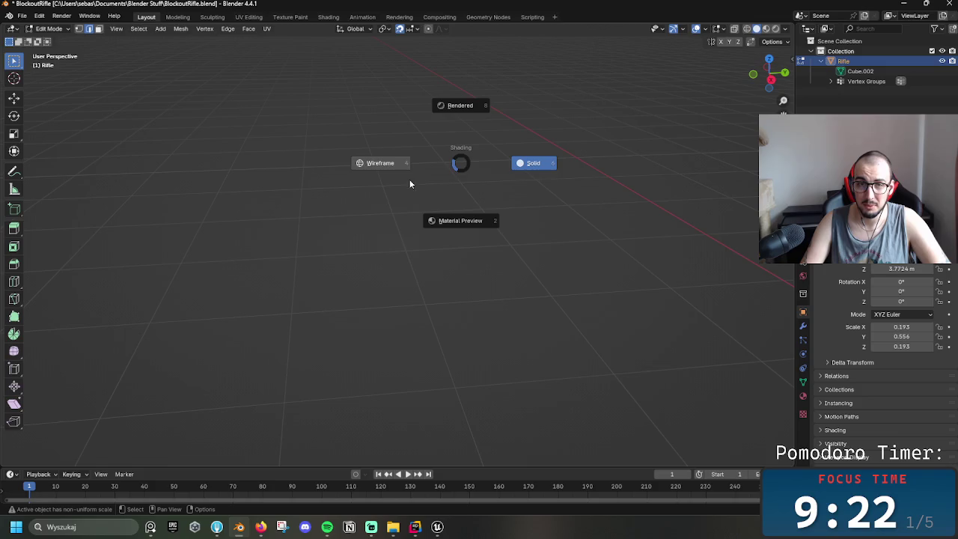
left_click(403, 162)
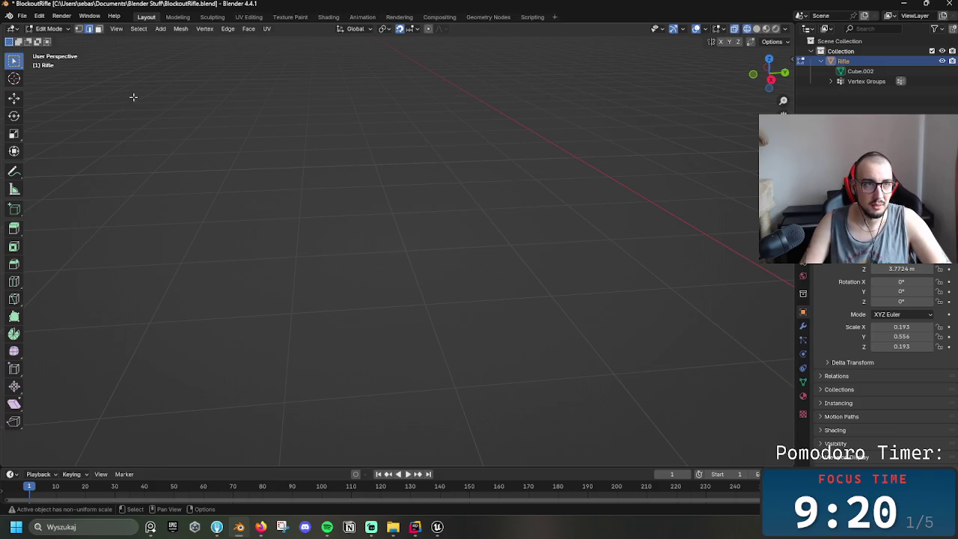
key("Tab")
key("ctrl+Tab")
key("ctrl+Tab")
key("ctrl+Tab")
key("ctrl+Tab")
key("ctrl+Tab")
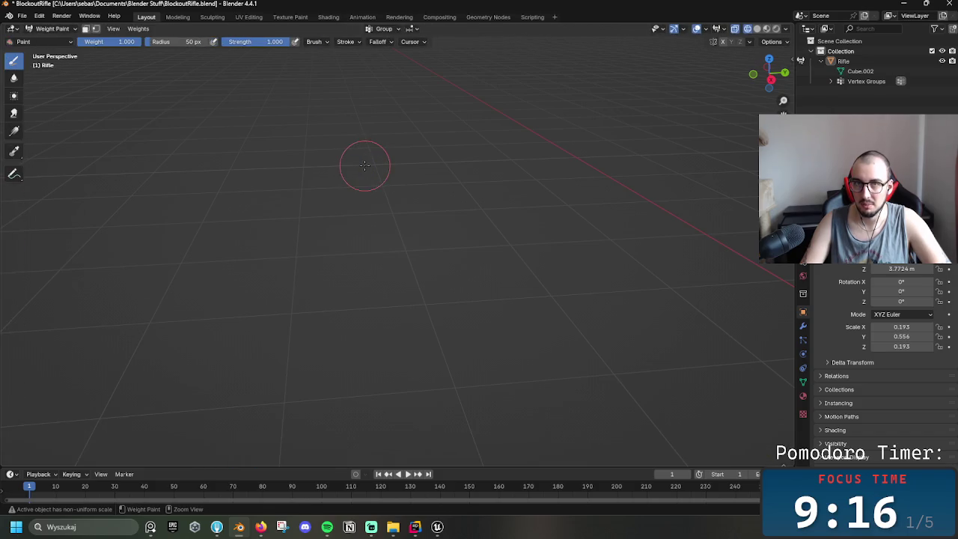
key("ctrl+Tab")
key("ctrl+Tab")
key("ctrl+Tab")
key("ctrl+Tab")
key("ctrl+Tab")
key("ctrl+Tab")
key("ctrl+Tab")
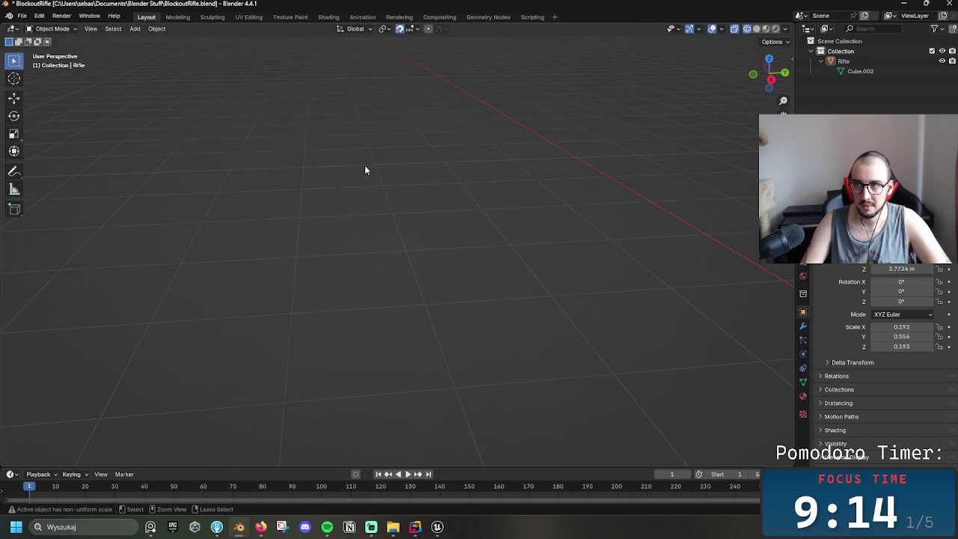
key("ctrl+Tab")
key("ctrl+Tab")
key("ctrl+Tab")
key("ctrl+Tab")
key("ctrl+Tab")
key("ctrl+Tab")
key("ctrl+Tab")
key("ctrl+Tab")
key("ctrl+Tab")
key("ctrl+Tab")
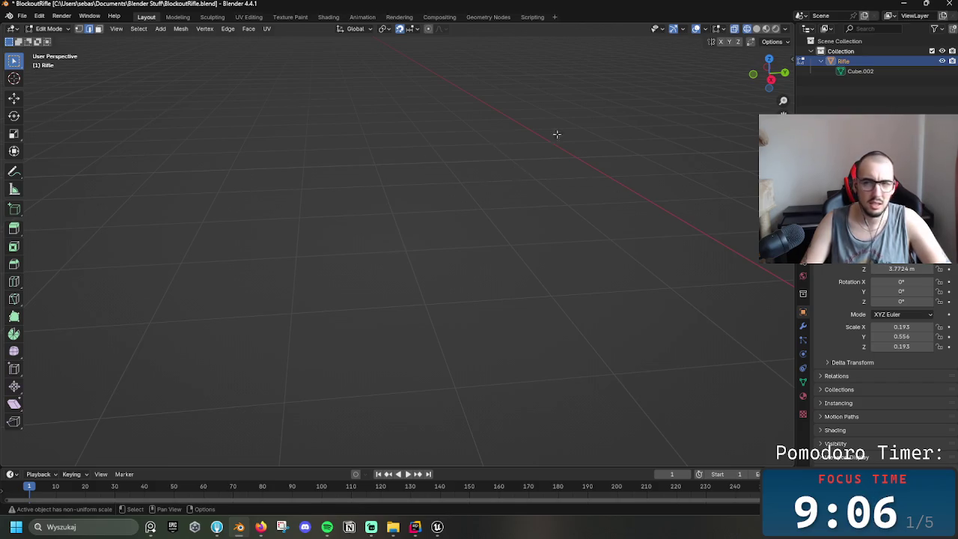
- Return to Right Orthographic view, save BlockoutRifle.blend, and minimize Blender
key("KP_3")
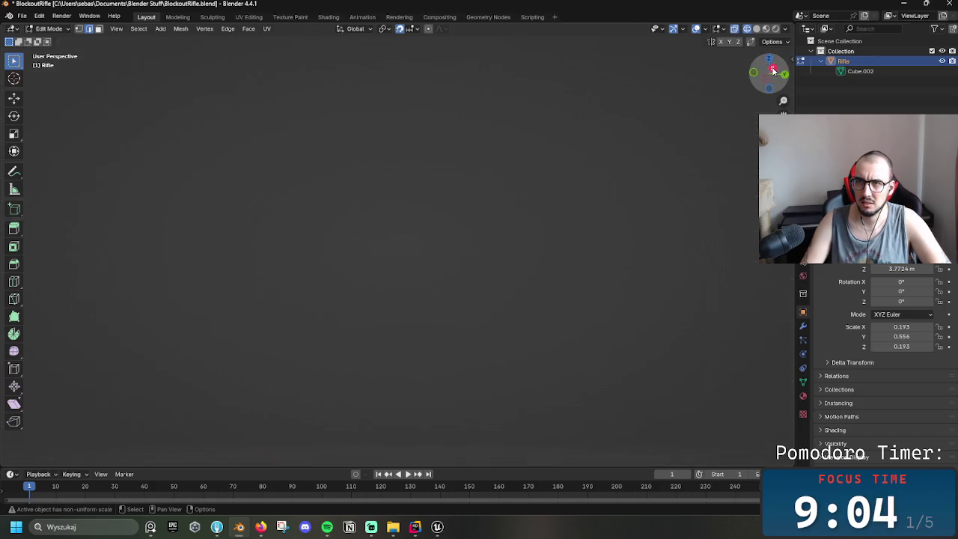
left_click(773, 70)
left_click(774, 41)
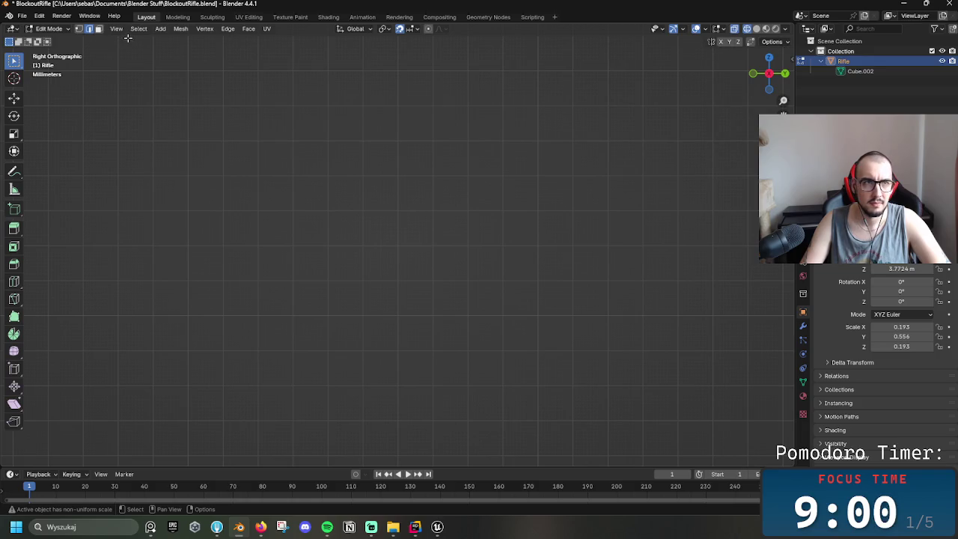
key("ctrl+s")
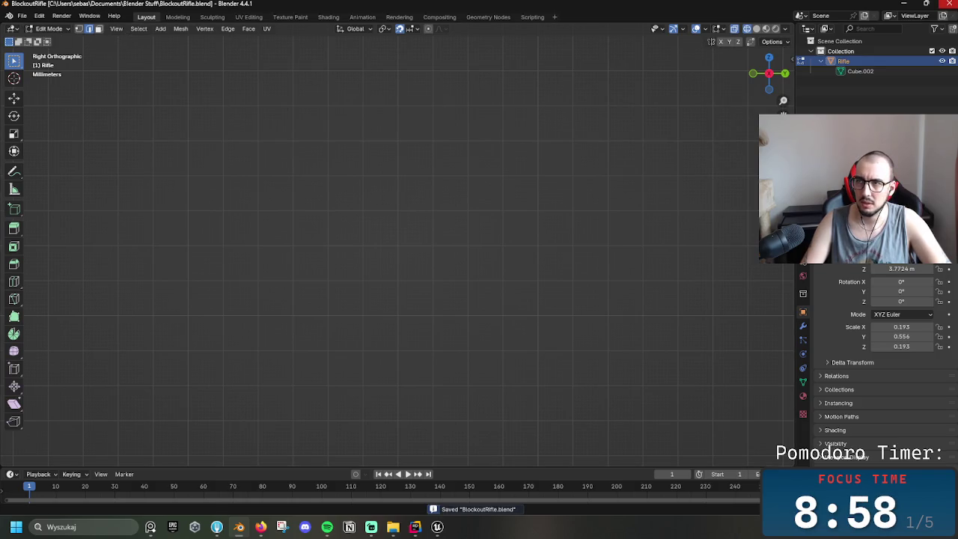
left_click(239, 527)
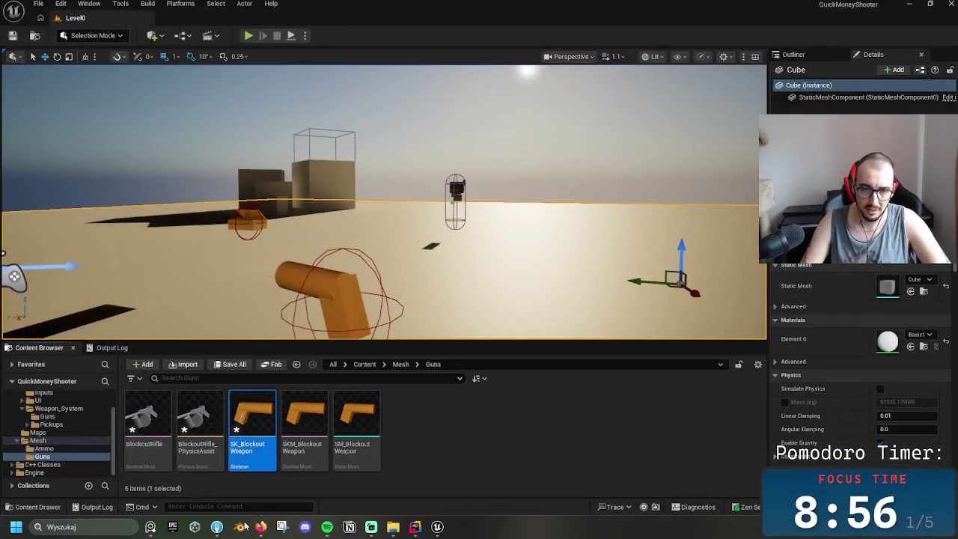
- Relaunch Blender and reopen BlockoutRifle.blend from Recent Files
left_click(241, 527)
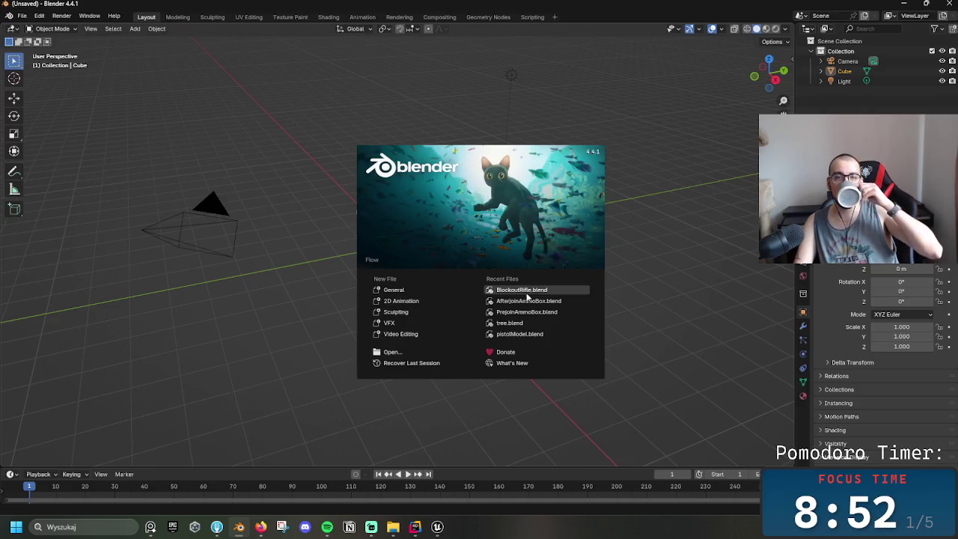
left_click(531, 291)
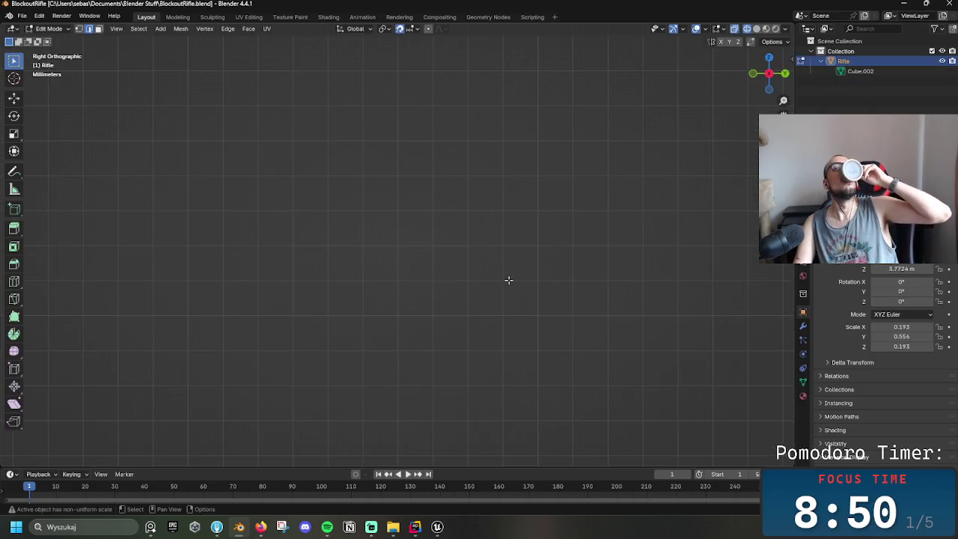
scroll(449, 192, "down", 3)
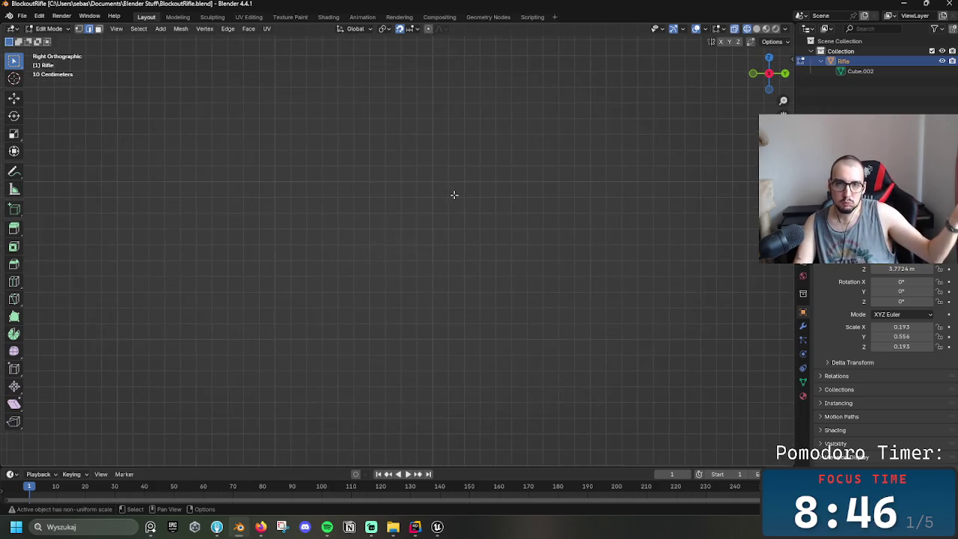
- Zoom and pan to frame the whole rifle, with solid shading
scroll(453, 194, "down", 3)
scroll(458, 209, "down", 2)
middle_click_drag(459, 214, 442, 197, "shift")
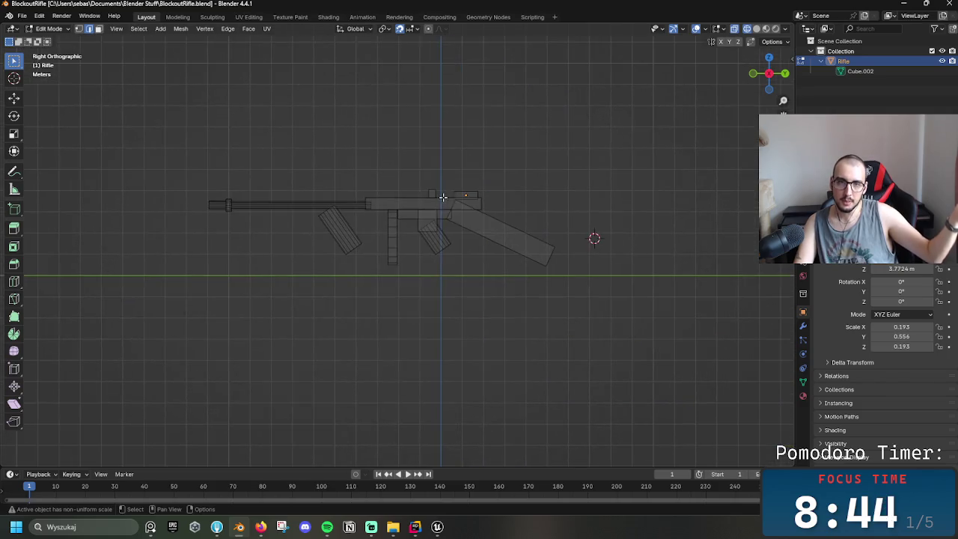
scroll(486, 284, "up", 3)
scroll(419, 289, "down", 3)
middle_click_drag(430, 276, 419, 337, "shift")
scroll(419, 338, "up", 1)
key("z")
left_click(496, 377)
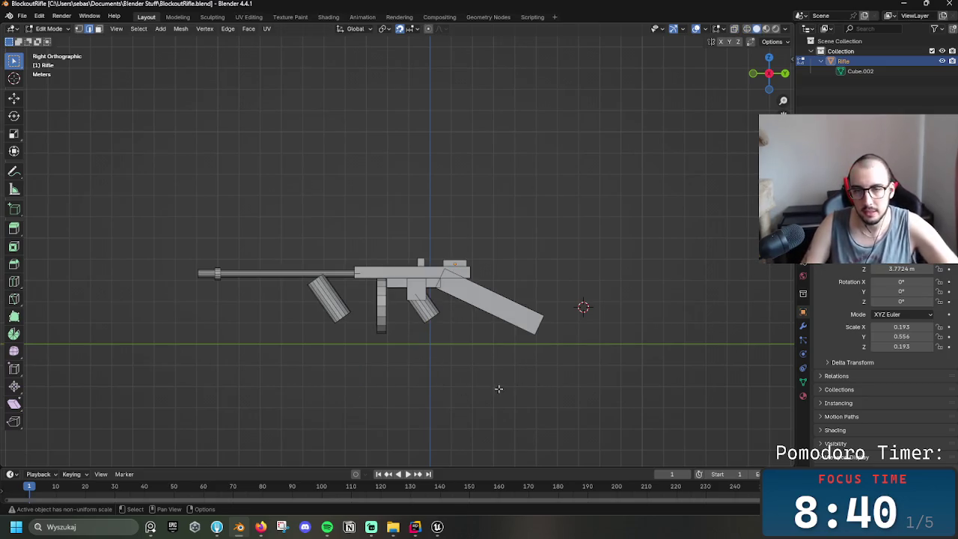
middle_click_drag(489, 354, 483, 314, "shift")
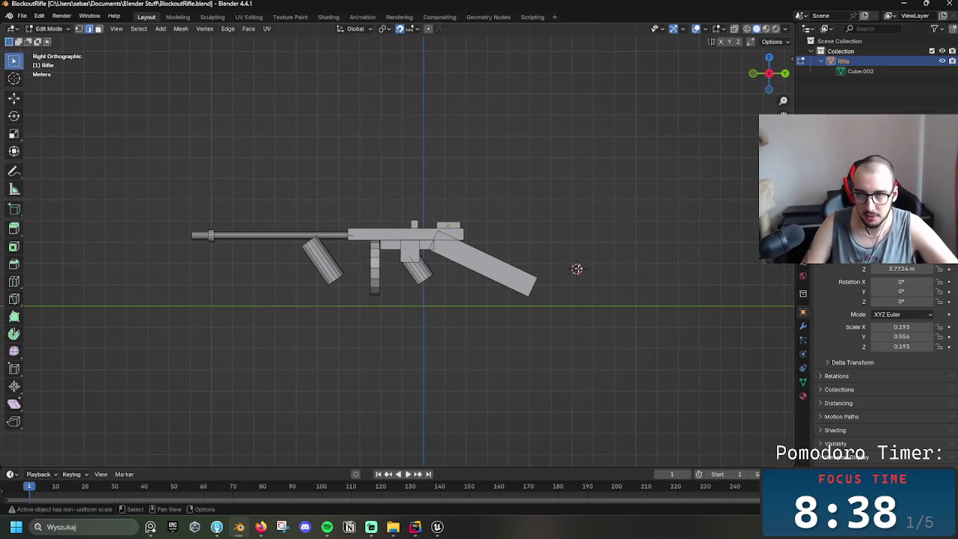
- Select all of the rifle's geometry and bring up the Edge menu
key("a")
key("ctrl+e")
key("Escape")
key("ctrl+e")
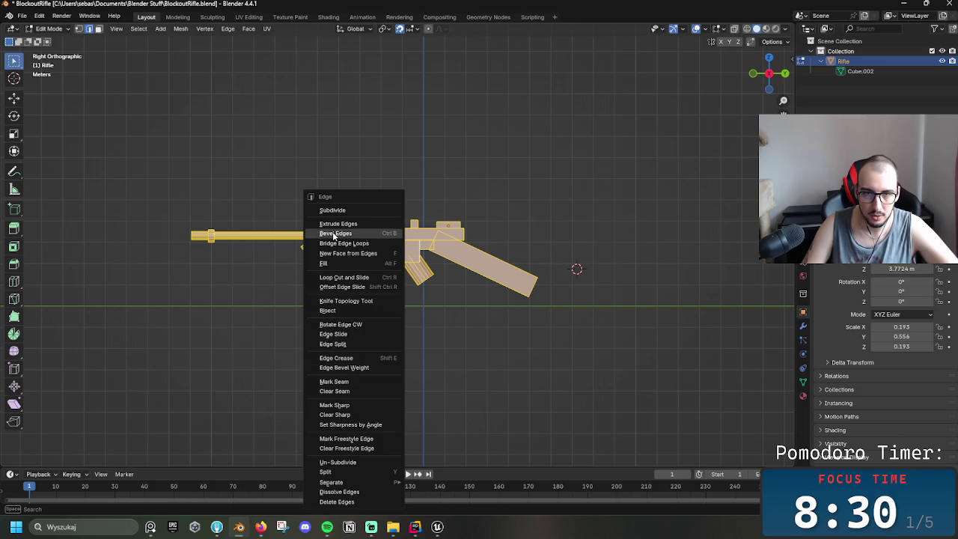
- Return the rifle to Object Mode and set its origin to geometry, giving Z 2.706 m, then deselect it
key("Escape")
key("ctrl+Tab")
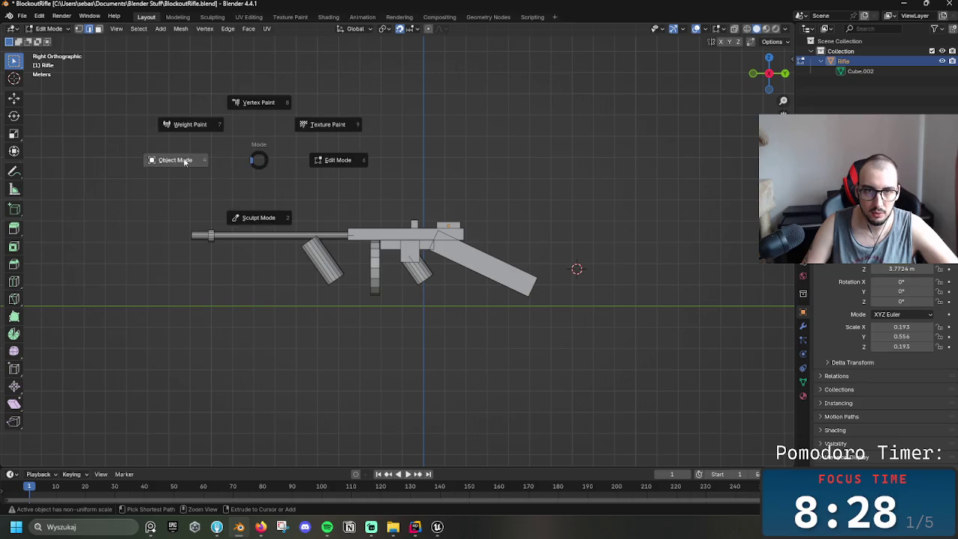
left_click(92, 154)
right_click(416, 247)
mouse_move(339, 281)
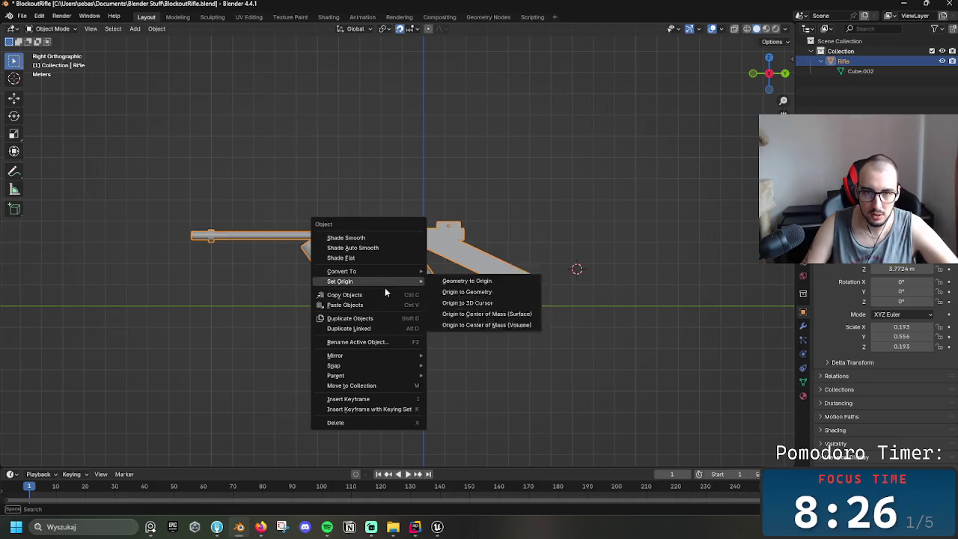
left_click(471, 291)
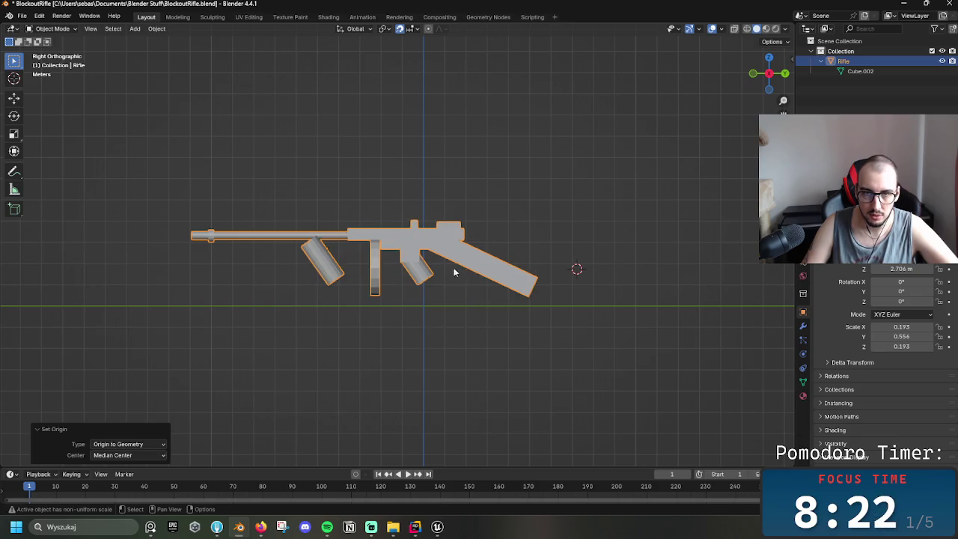
middle_click_drag(526, 252, 519, 191)
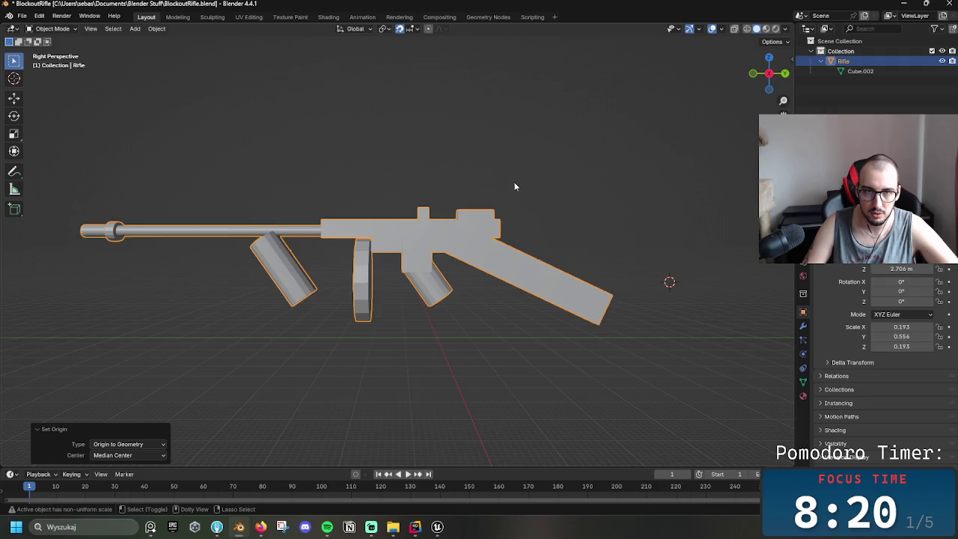
key("alt+a")
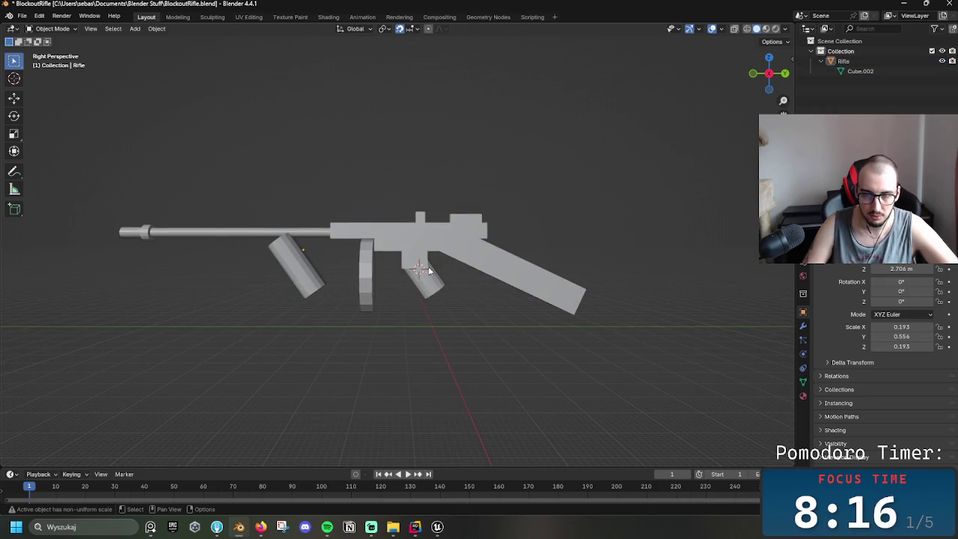
middle_click_drag(427, 271, 449, 317)
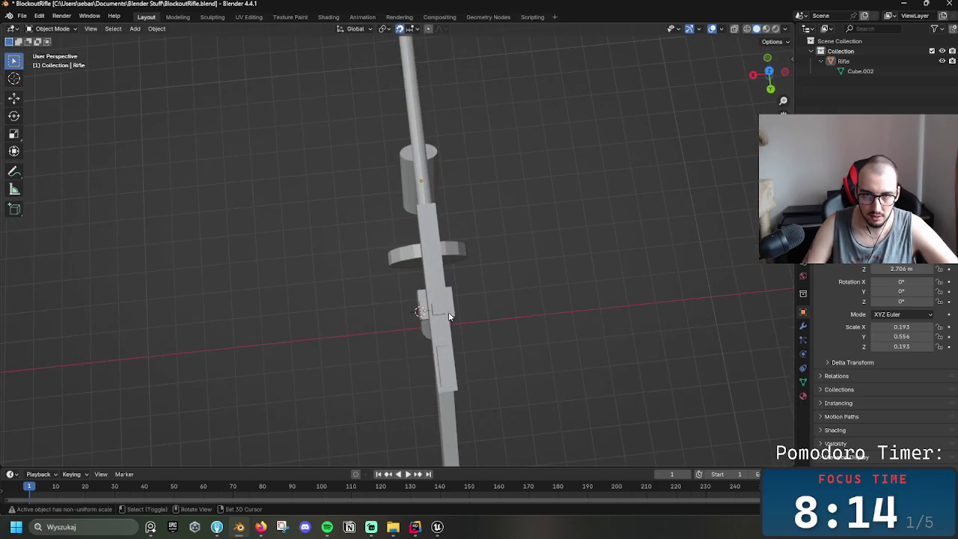
- Select the rifle and move its origin to the 3D cursor at the grip, making Z 1.7466 m
left_click(424, 311)
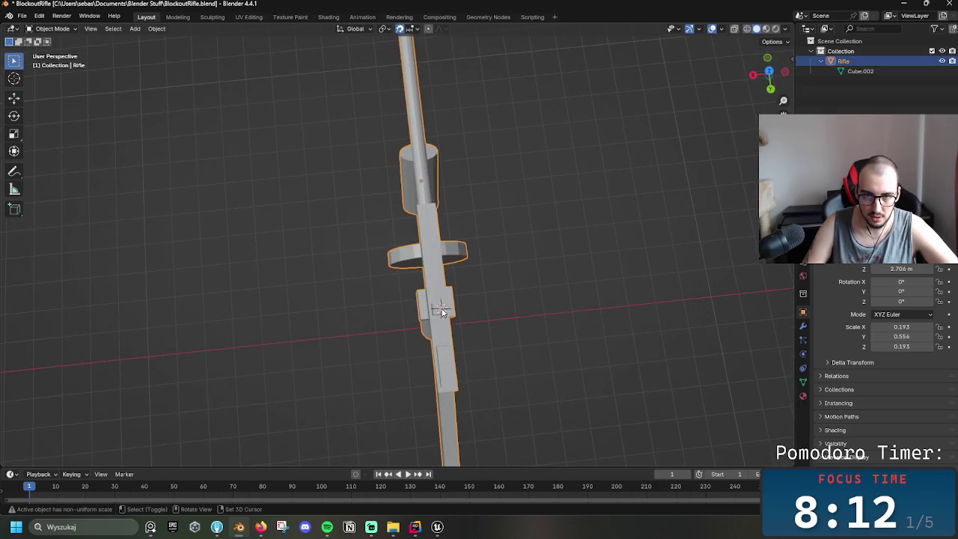
mouse_move(474, 328)
middle_mouse_down()
mouse_move(361, 143)
mouse_move(366, 222)
mouse_move(449, 285)
middle_mouse_up()
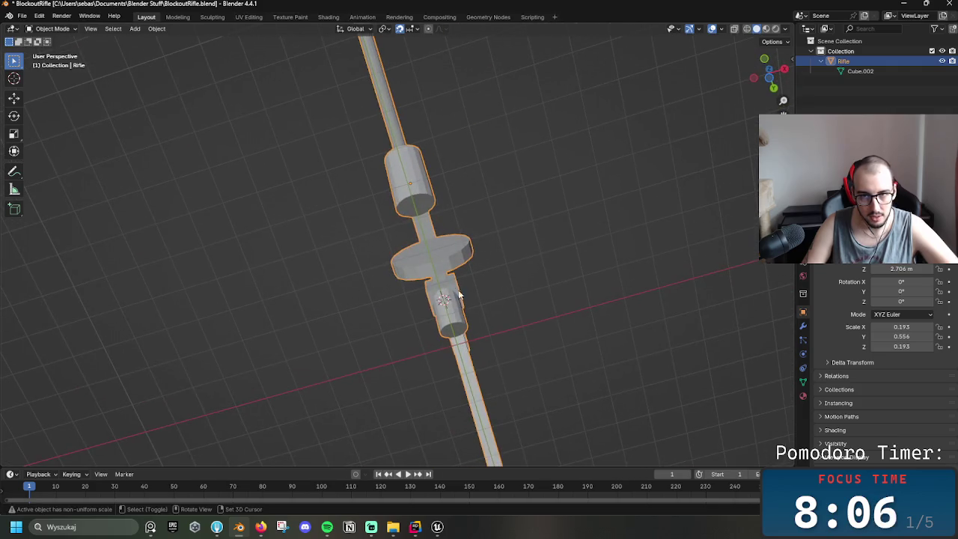
left_click(441, 299)
mouse_move(443, 298)
middle_mouse_down()
mouse_move(560, 350)
mouse_move(589, 385)
mouse_move(719, 349)
mouse_move(503, 314)
mouse_move(532, 313)
middle_mouse_up()
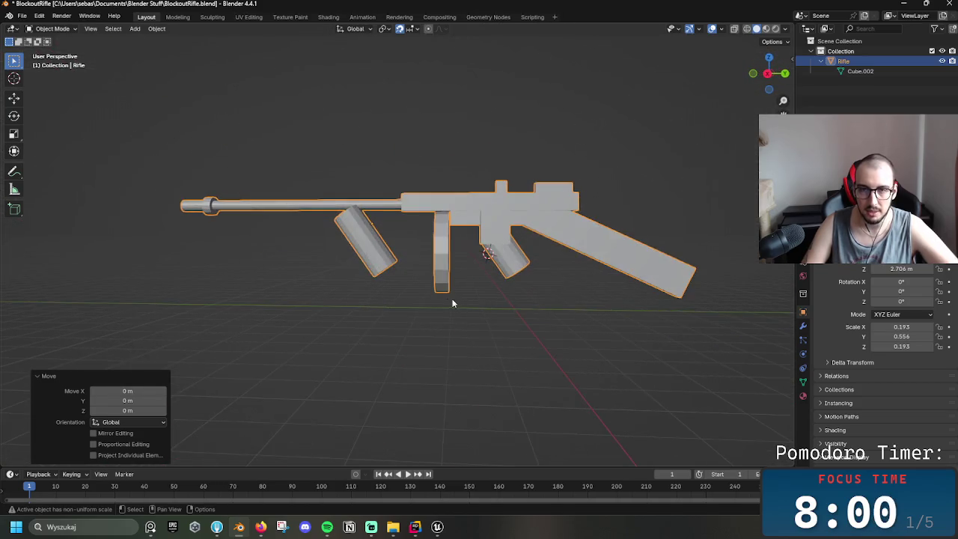
right_click(460, 292)
mouse_move(404, 293)
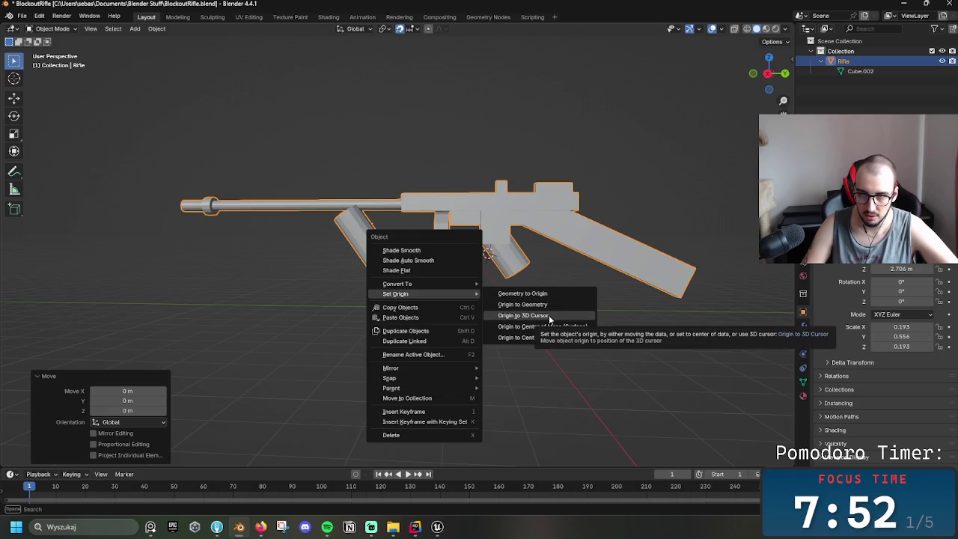
left_click(548, 315)
mouse_move(562, 267)
middle_mouse_down()
mouse_move(490, 285)
mouse_move(368, 285)
mouse_move(398, 270)
middle_mouse_up()
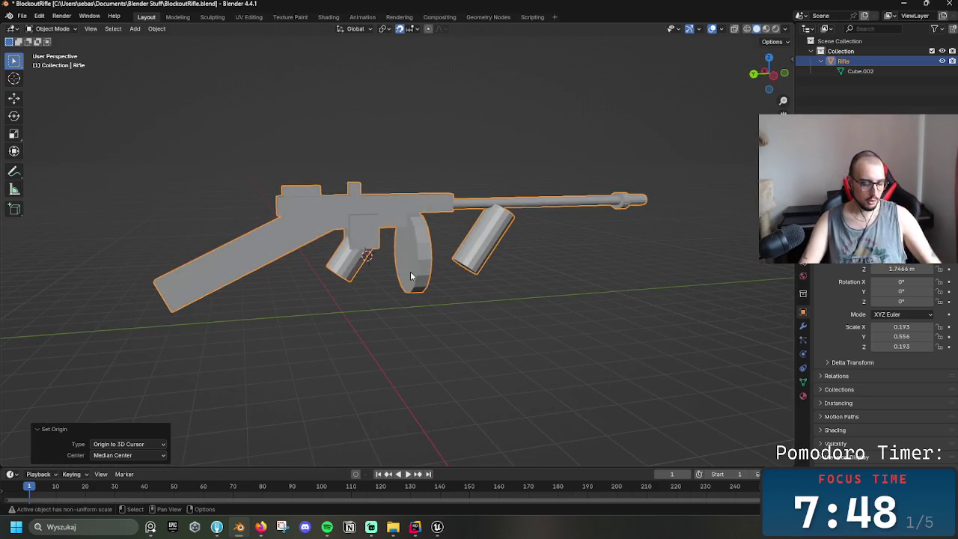
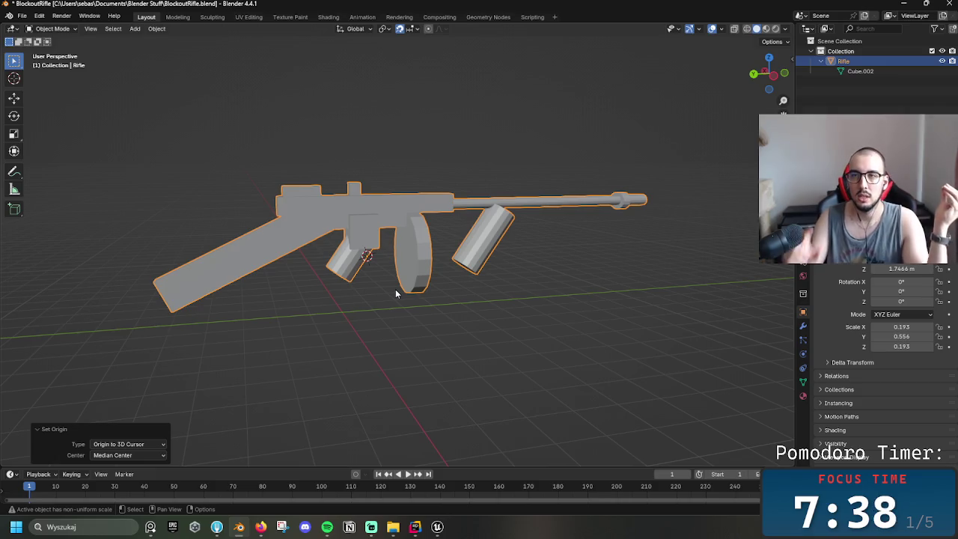
- With the Rifle object selected, bring up the Shift+A add menu on its Armature entries
mouse_move(396, 293)
middle_mouse_down()
mouse_move(489, 274)
mouse_move(502, 291)
middle_mouse_up()
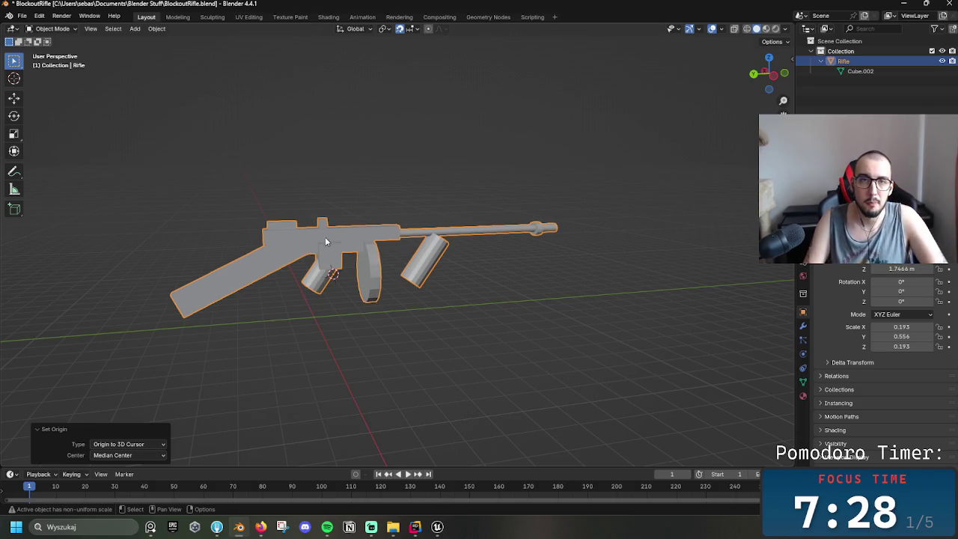
key("alt+a")
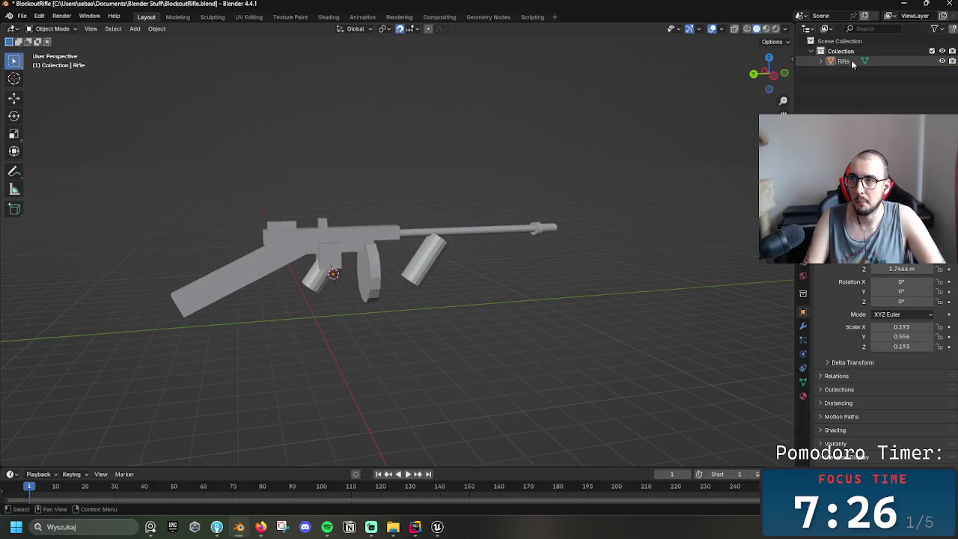
right_click(851, 64)
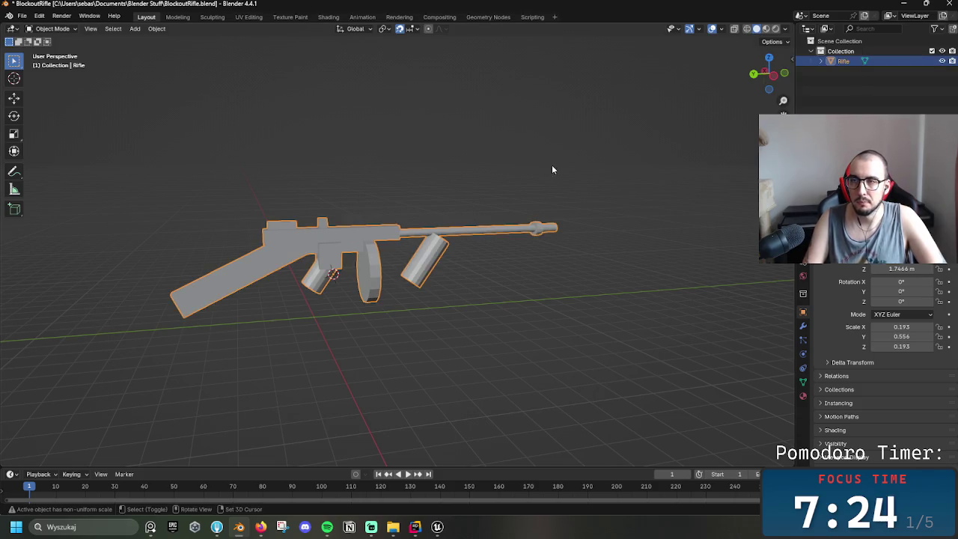
key("shift+a")
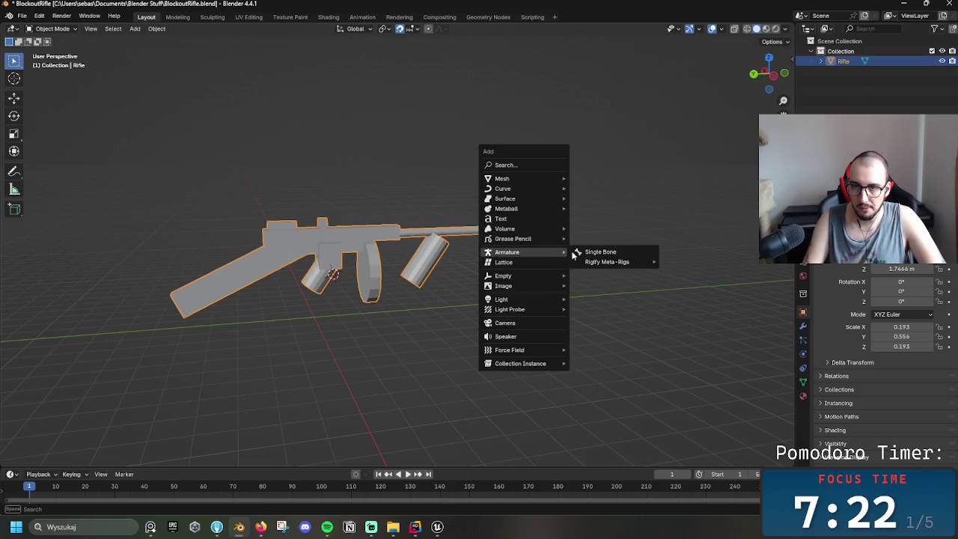
- Add a single-bone armature to the scene and select it
left_click(587, 252)
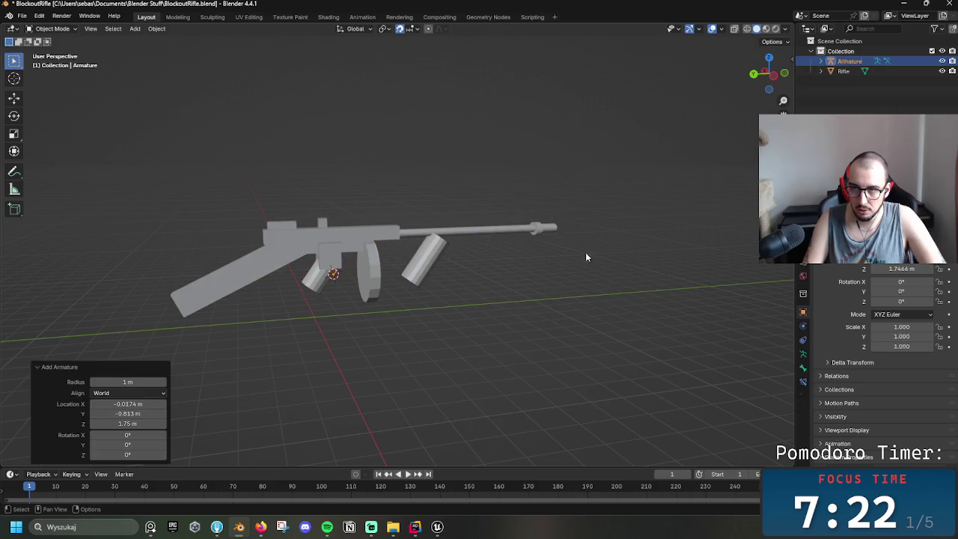
left_click(853, 62)
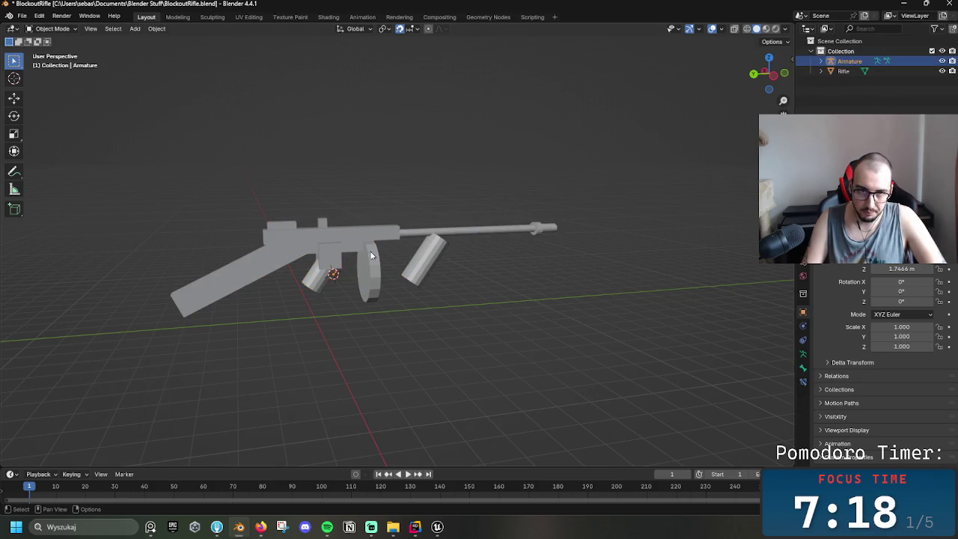
middle_click_drag(344, 291, 341, 270)
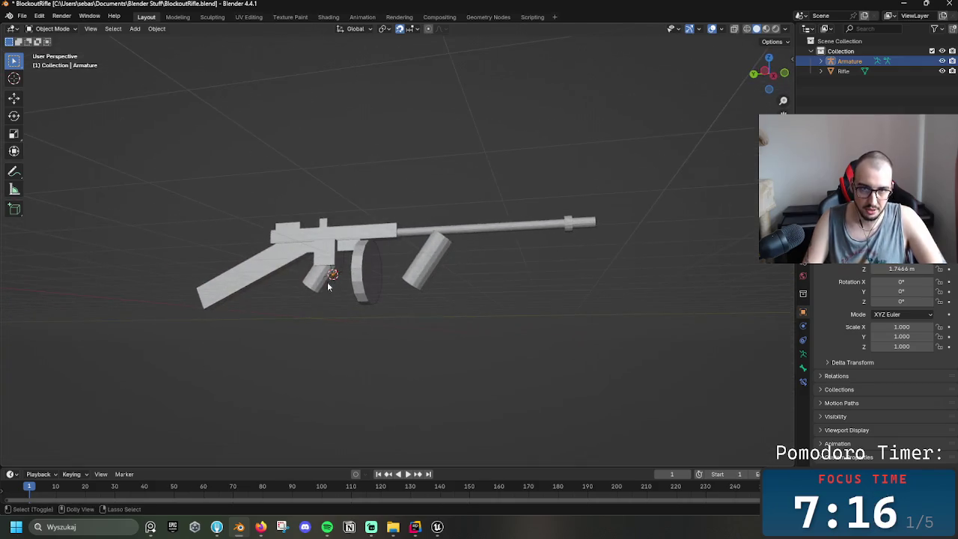
scroll(339, 262, "up", 3)
scroll(339, 262, "up", 3)
scroll(352, 265, "down", 6)
scroll(366, 277, "down", 1)
- Preview the viewport in wireframe and rendered shading, then return to solid shading
key("z")
left_click(284, 298)
key("z")
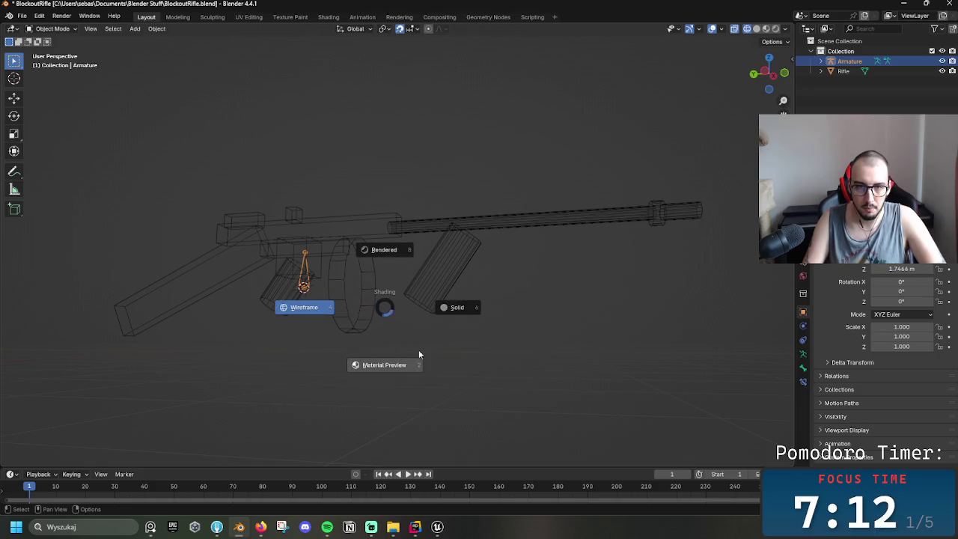
left_click(384, 249)
key("z")
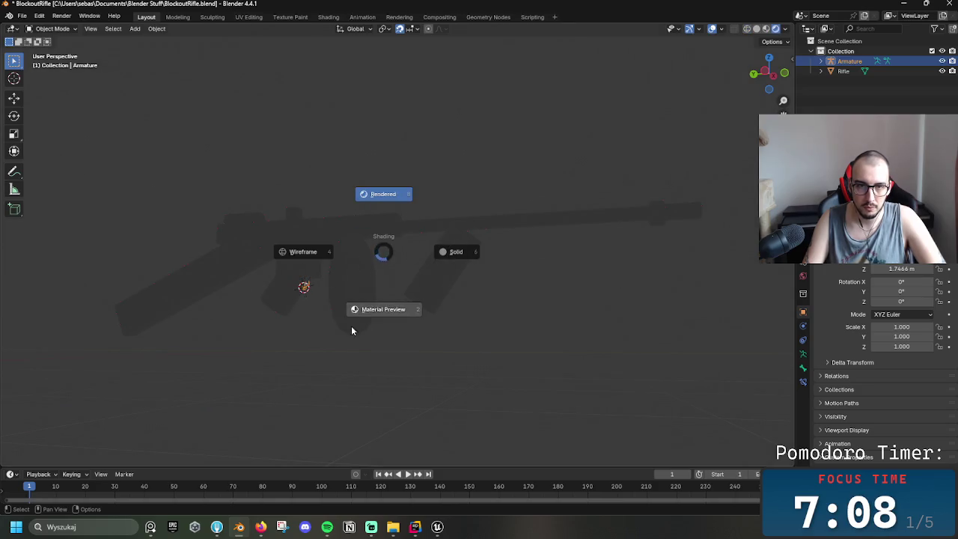
left_click(458, 265)
mouse_move(371, 288)
middle_mouse_down()
mouse_move(337, 296)
mouse_move(336, 318)
middle_mouse_up()
- Lower the armature bone along Z and reposition it with snapping turned off
key("a")
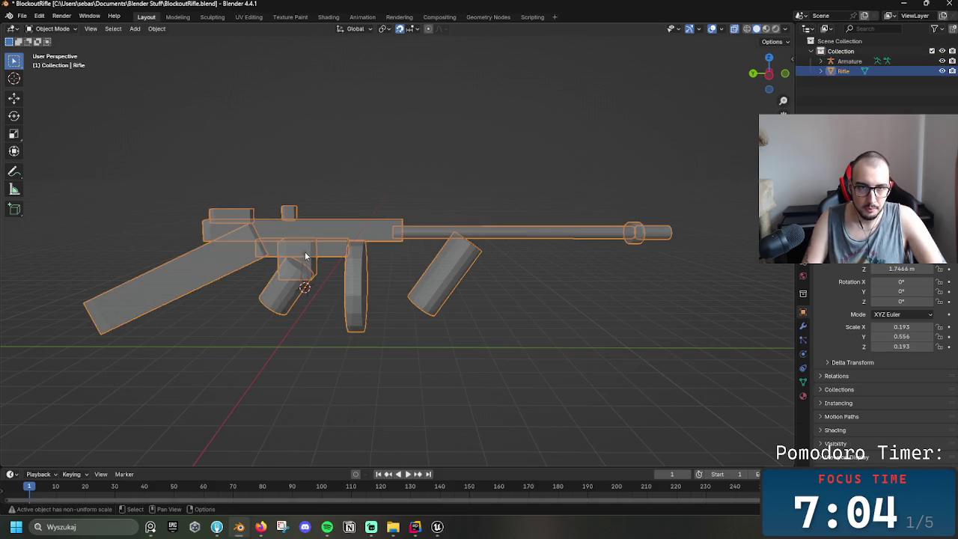
left_click(307, 288)
key("g")
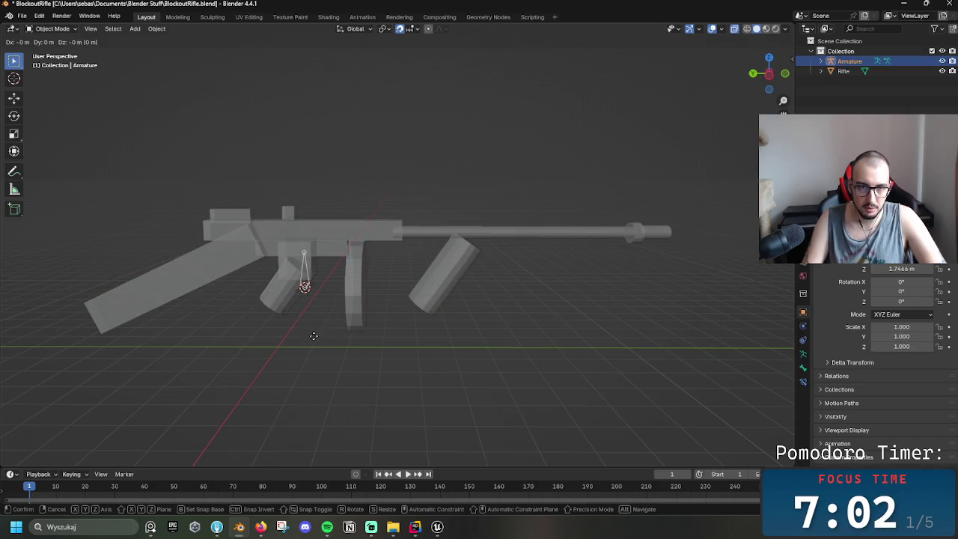
key("z")
left_click(327, 325)
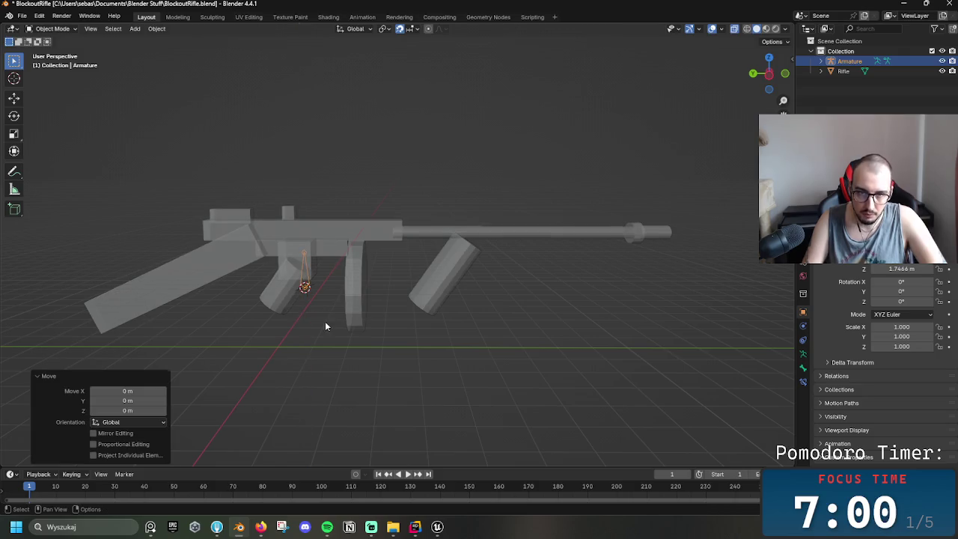
left_click(401, 28)
key("g")
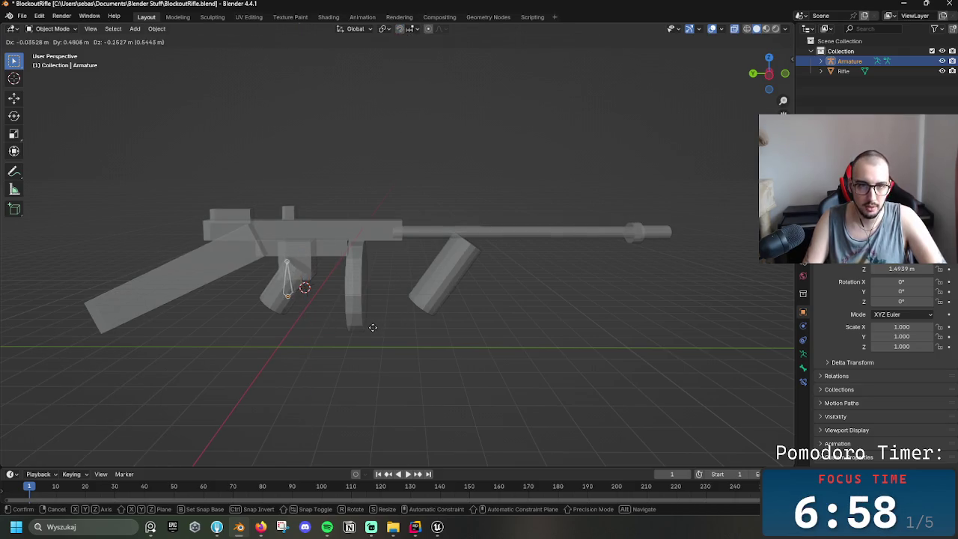
left_click(376, 325)
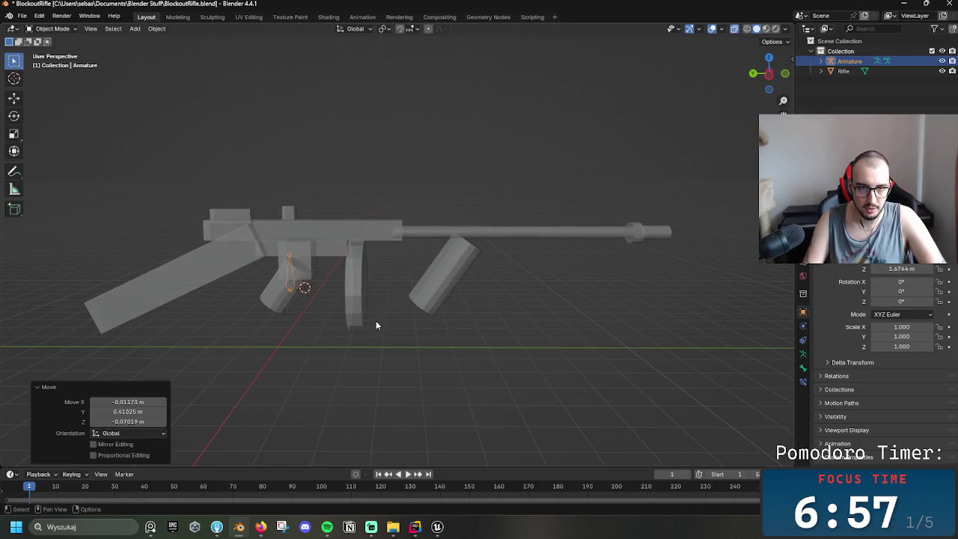
- Tilt the bone about 27.6° and move it inside the rear grip
left_click(293, 255)
left_click(292, 259)
key("r")
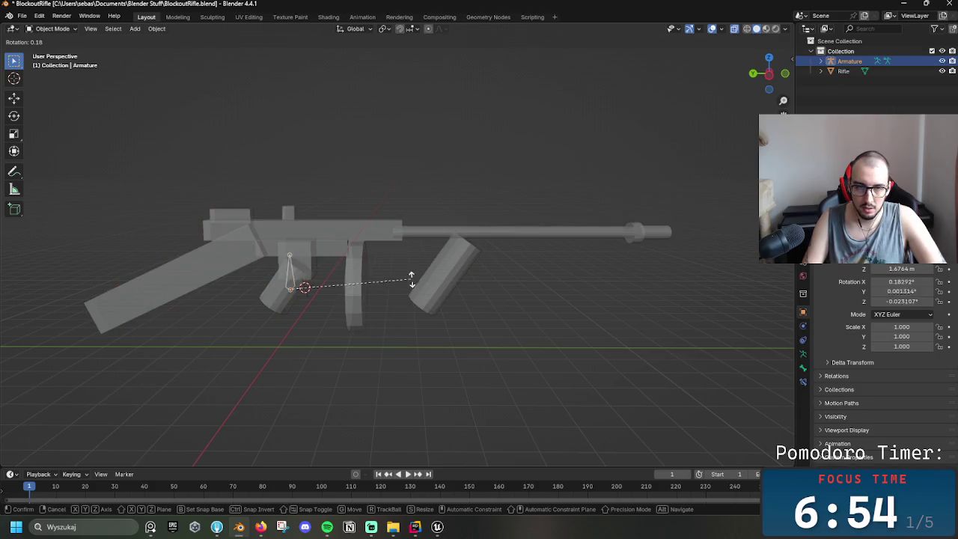
left_click(613, 421)
key("g")
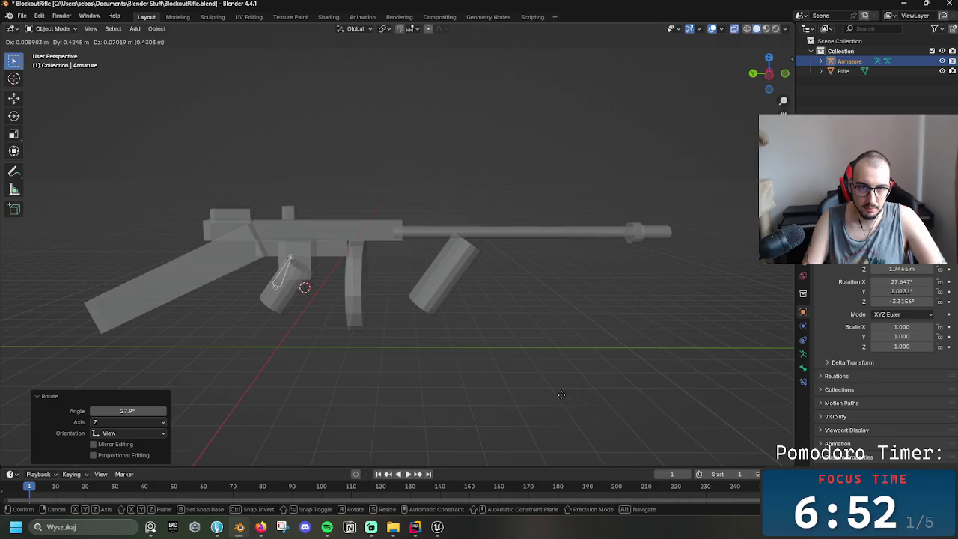
left_click(567, 403)
left_click(376, 102)
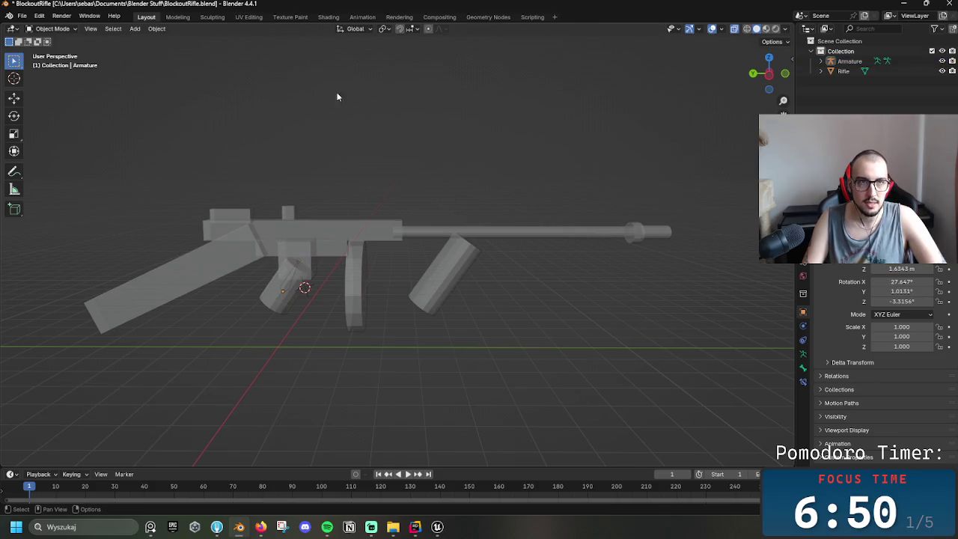
- Save the file as BlockoutRifle.blend
left_click(22, 16)
left_click(36, 80)
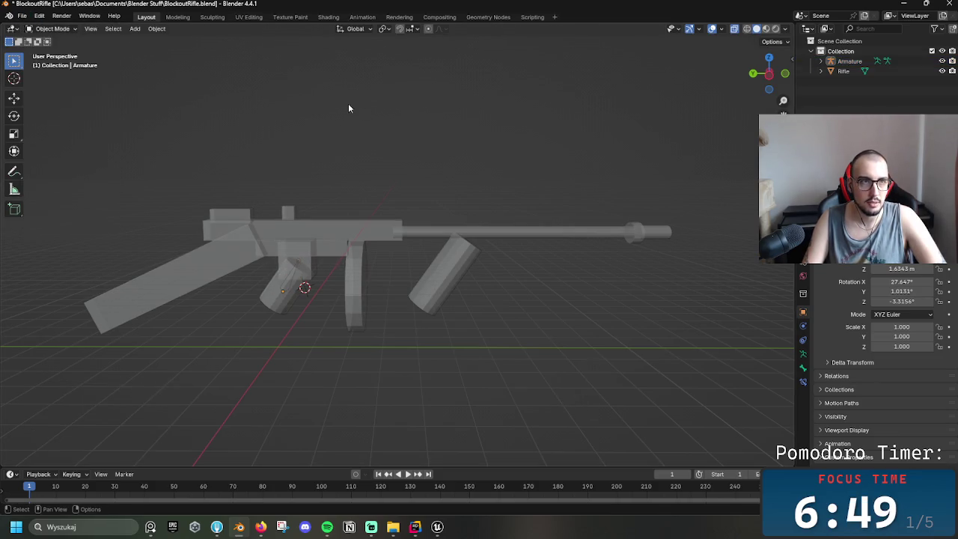
left_click(22, 16)
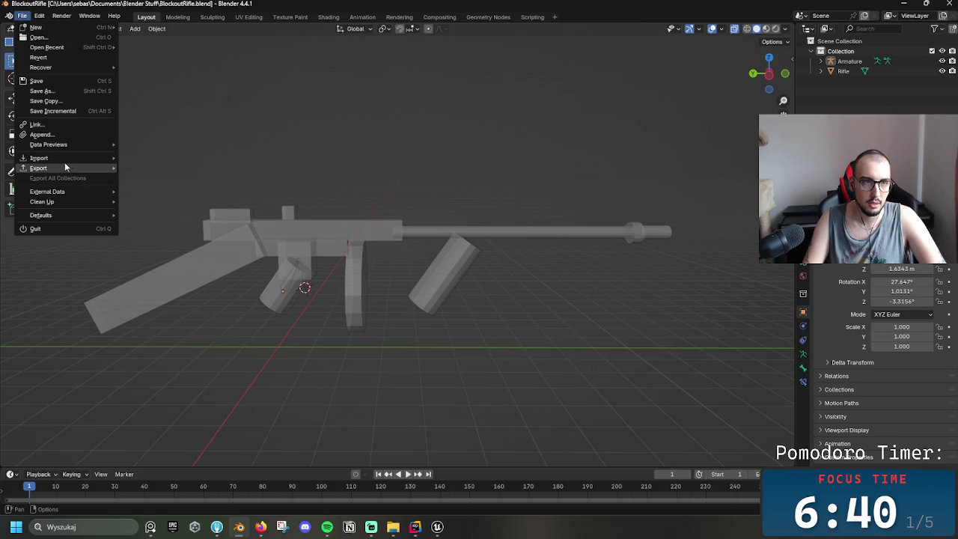
- Export the rifle and armature as BlockoutRifle.fbx, then minimize Blender and Unreal
left_click(148, 257)
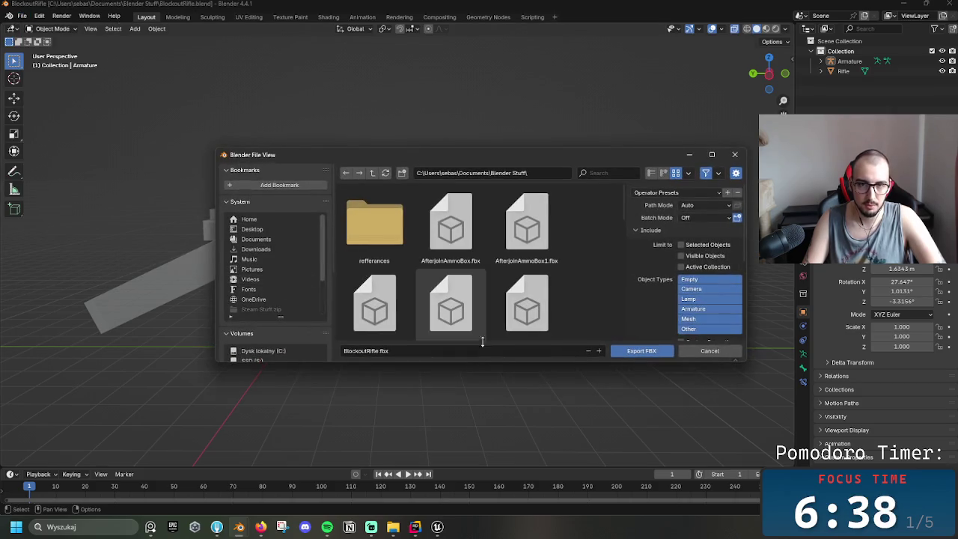
left_click(641, 351)
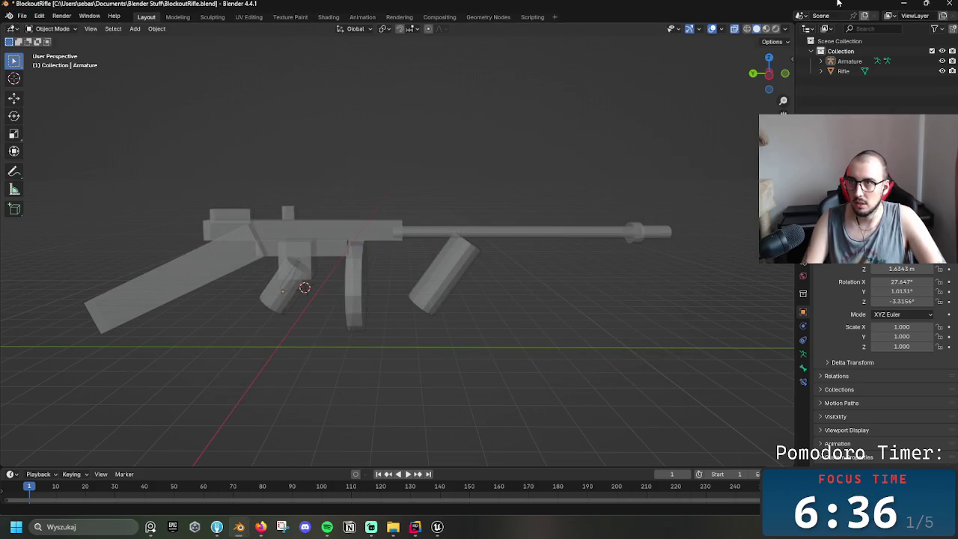
left_click(905, 4)
left_click(905, 4)
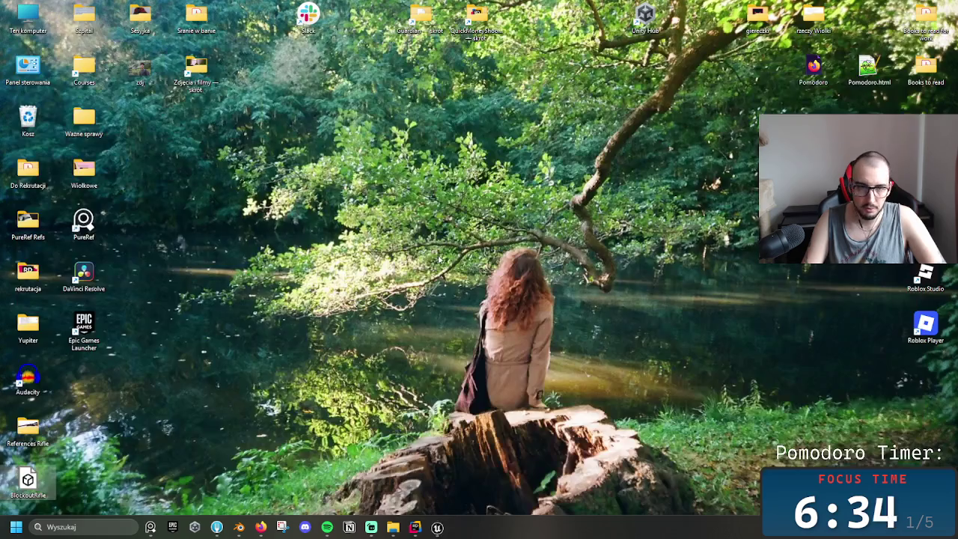
- Drag the rifle FBX into the Guns folder and accept regenerating the skeleton
mouse_move(43, 488)
left_mouse_down()
mouse_move(406, 502)
mouse_move(439, 513)
mouse_move(406, 438)
mouse_move(195, 421)
left_mouse_up()
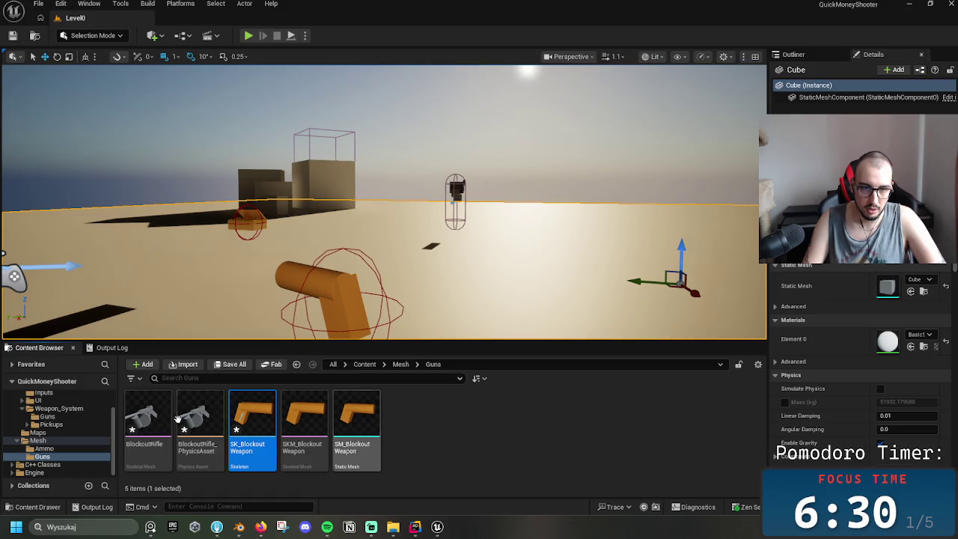
double_click(753, 7)
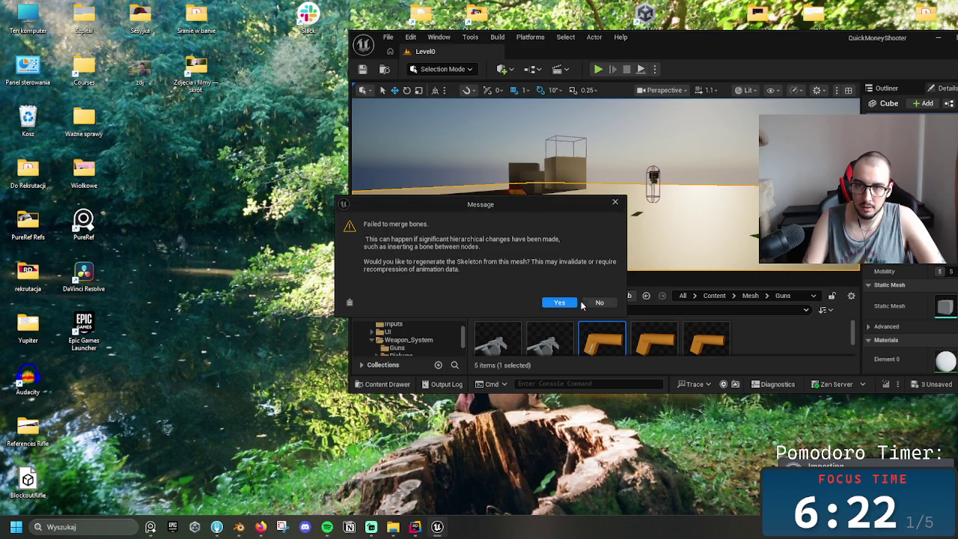
left_click(560, 302)
- Force delete the old BlockoutRifle physics asset and skeletal mesh, then drag BlockoutRifle.fbx in again
left_click(549, 340)
key("Delete")
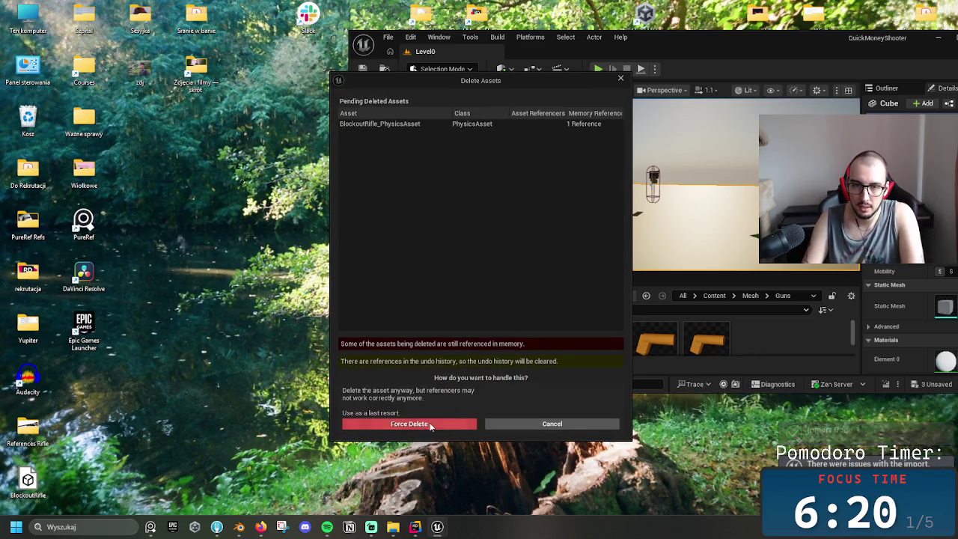
left_click(408, 422)
key("Delete")
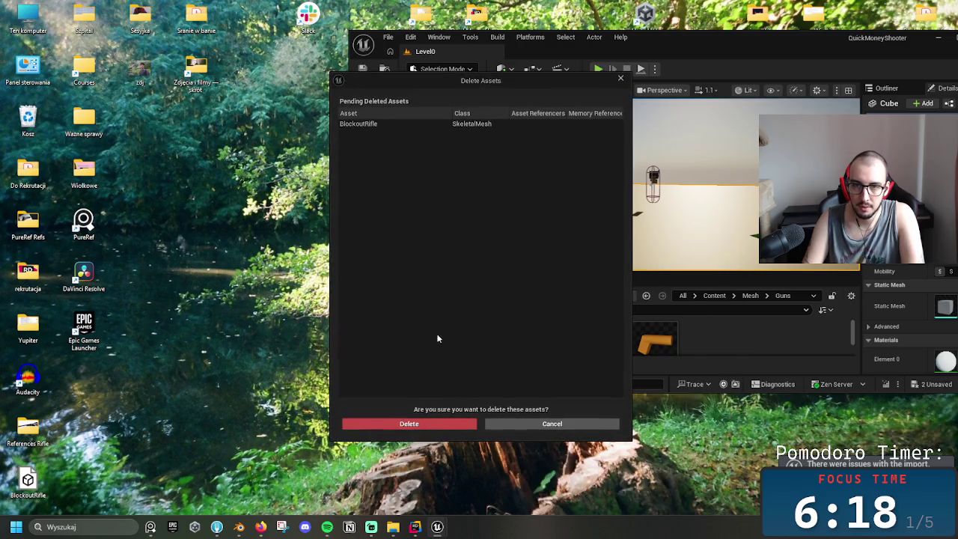
left_click(428, 423)
left_click_drag(28, 483, 696, 338)
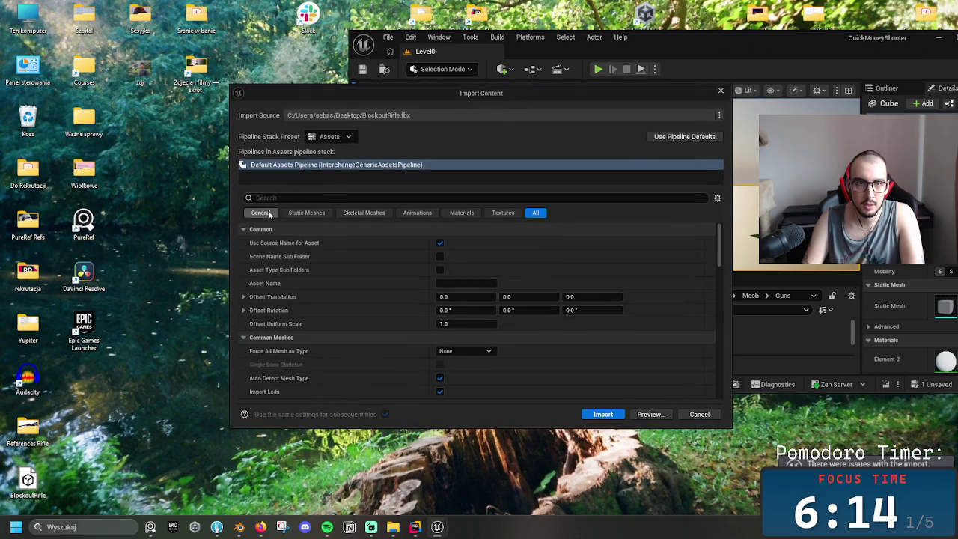
- Import the rifle with all meshes forced to Skeletal Mesh, accepting the merge and dismissing the failure
left_click(306, 212)
left_click(364, 213)
left_click(462, 243)
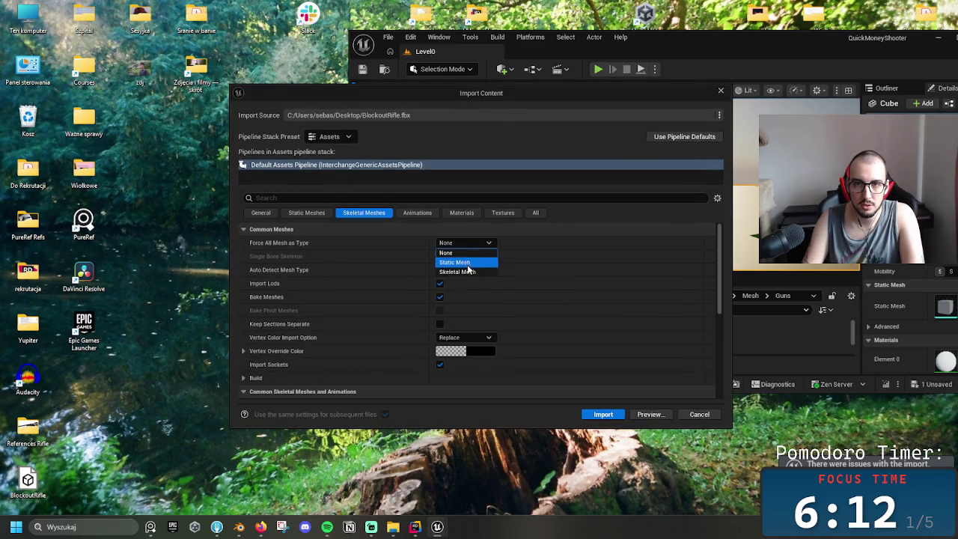
left_click(455, 271)
left_click(603, 414)
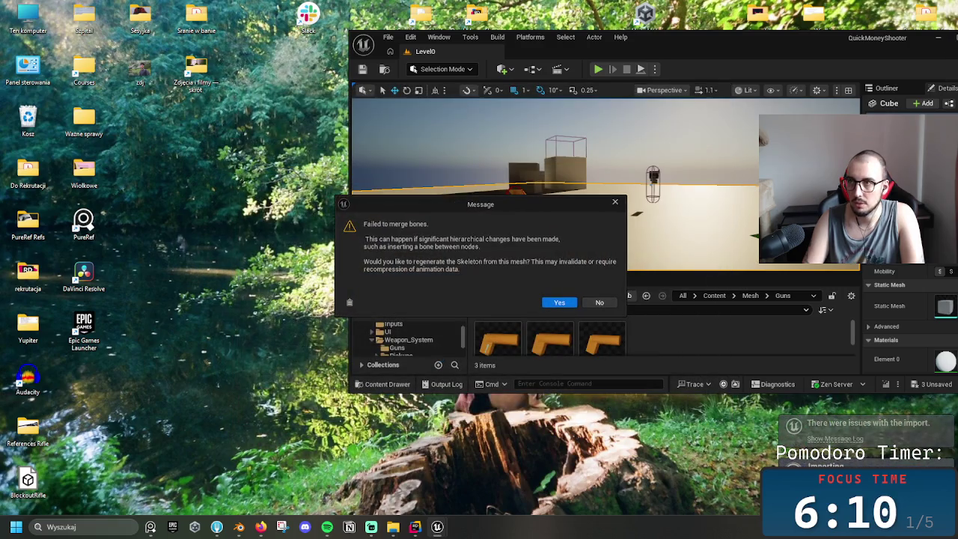
left_click(553, 303)
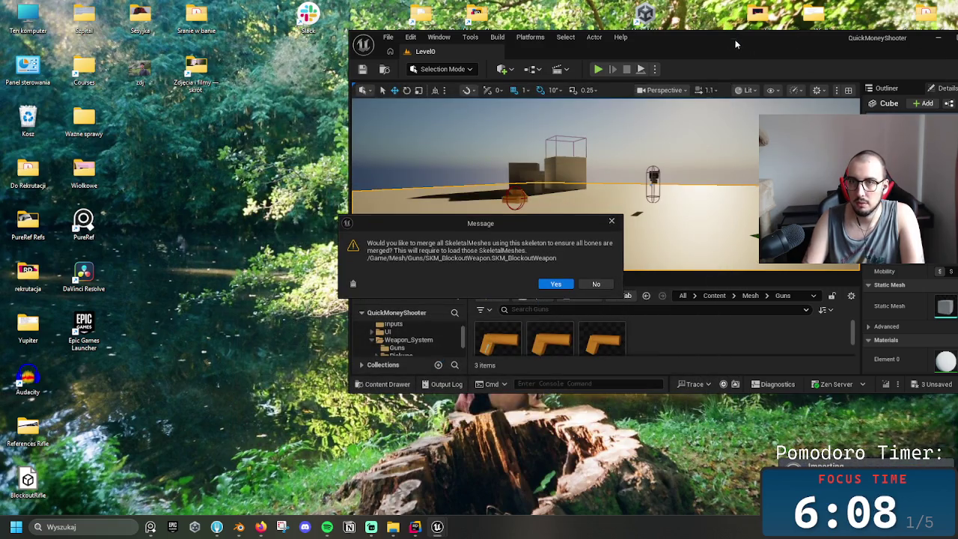
left_click(551, 282)
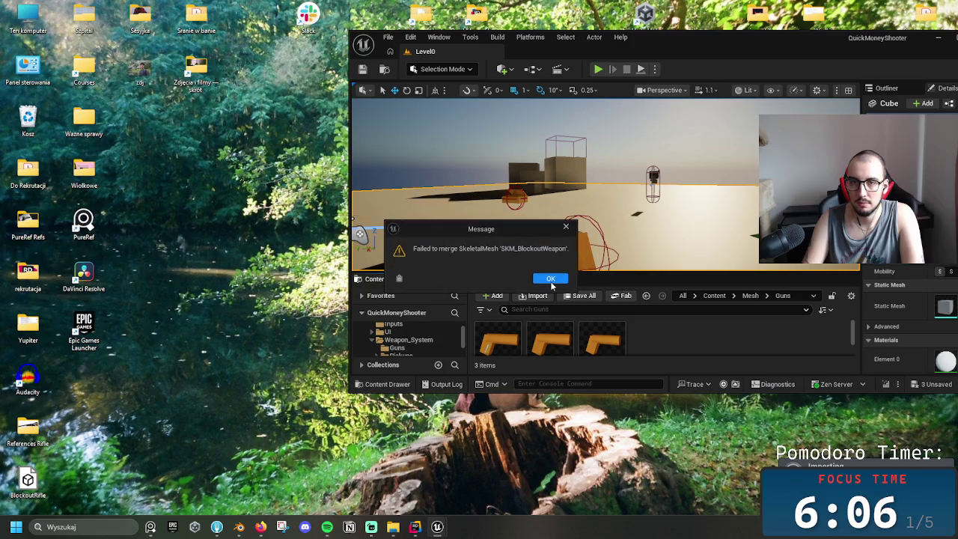
left_click(550, 278)
- Delete the new BlockoutRifle physics asset and mesh with the editor maximized, then restore the window
left_click_drag(735, 41, 488, 35)
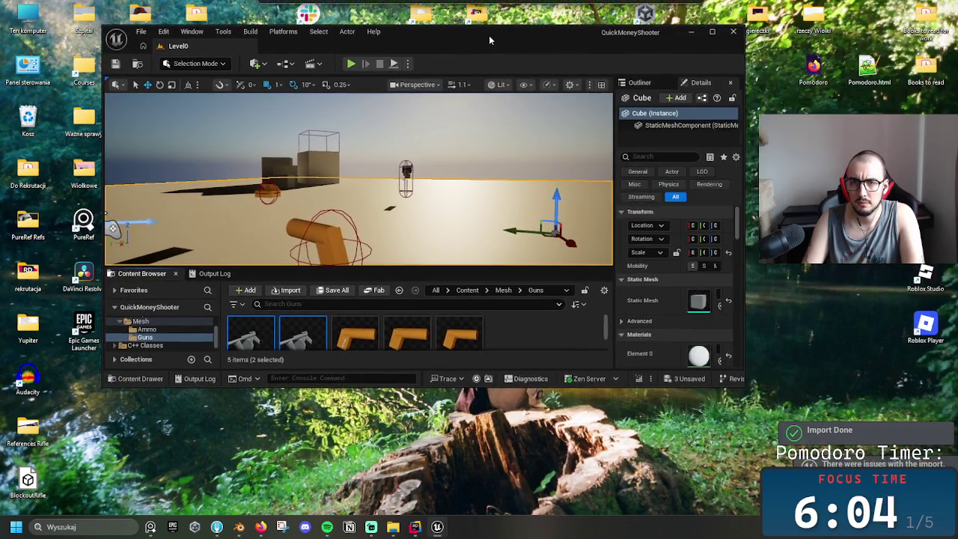
left_click(714, 31)
left_click(166, 458, "ctrl")
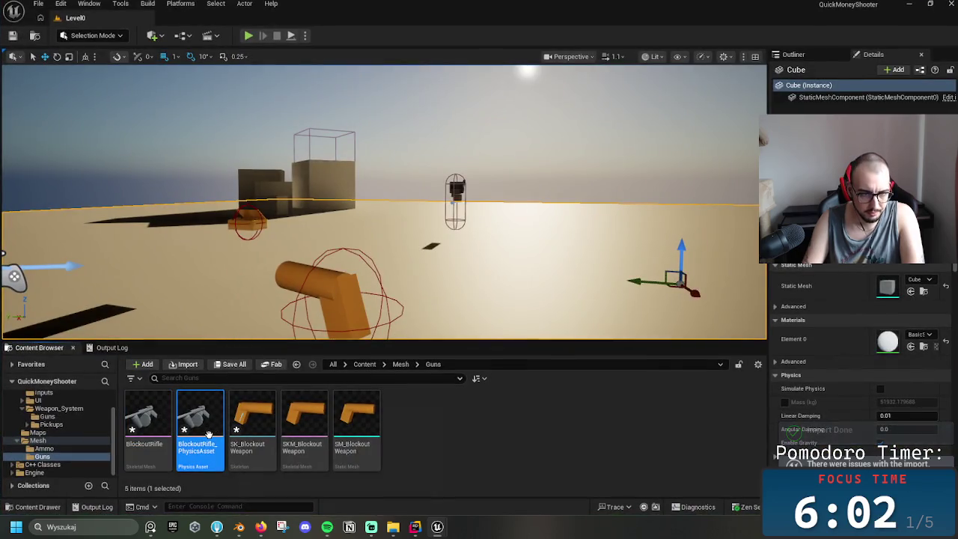
key("Delete")
left_click(409, 428)
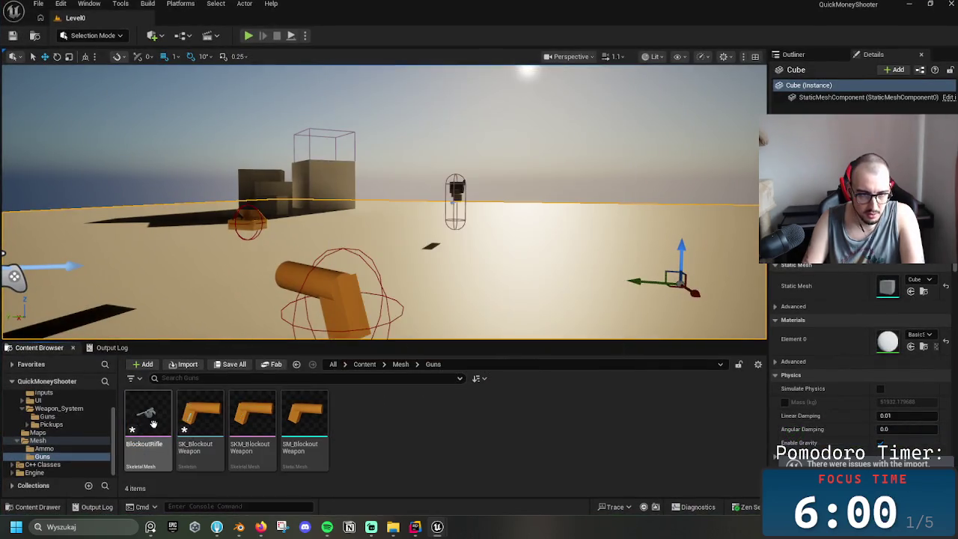
left_click(447, 426)
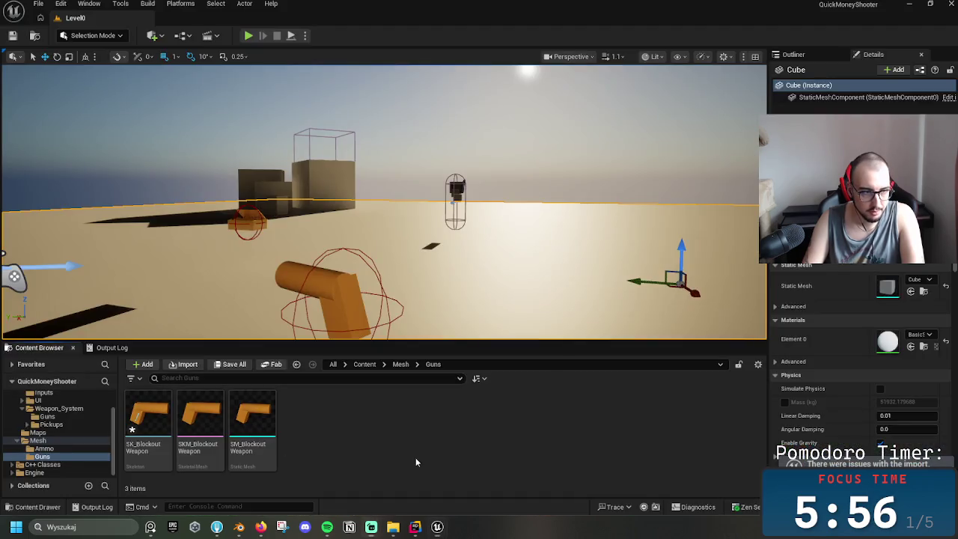
double_click(655, 6)
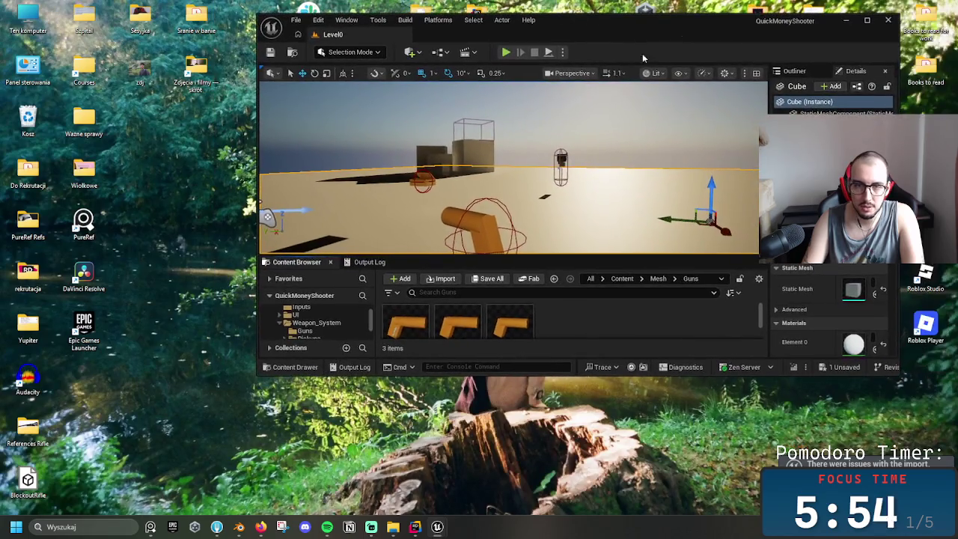
- Import the rifle with default settings, then delete the resulting BlockoutRifle static mesh
left_click_drag(473, 374, 613, 487)
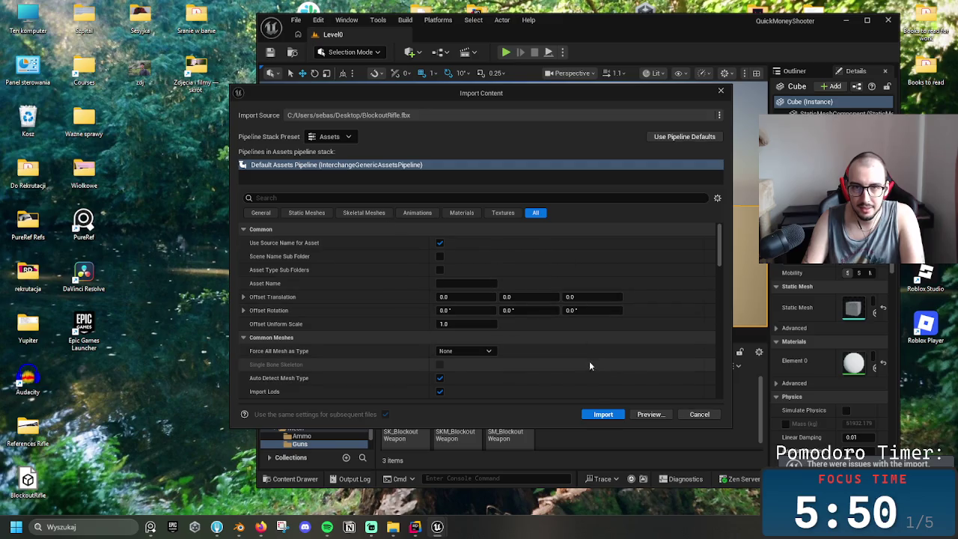
left_click(262, 214)
left_click(603, 413)
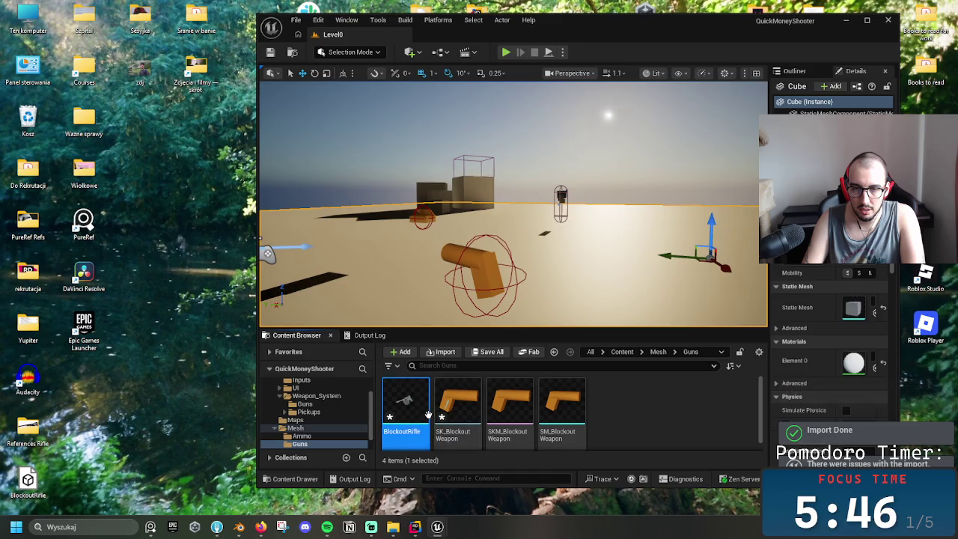
key("Delete")
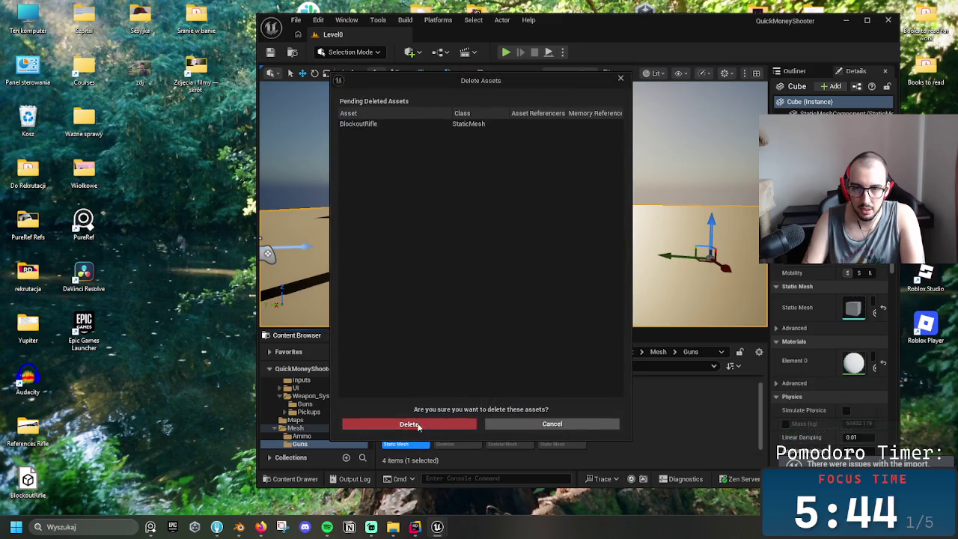
left_click(408, 424)
- Reimport BlockoutRifle.fbx as Skeletal Mesh with Single Bone Skeleton ticked, answering the merge prompts
left_click_drag(27, 482, 584, 399)
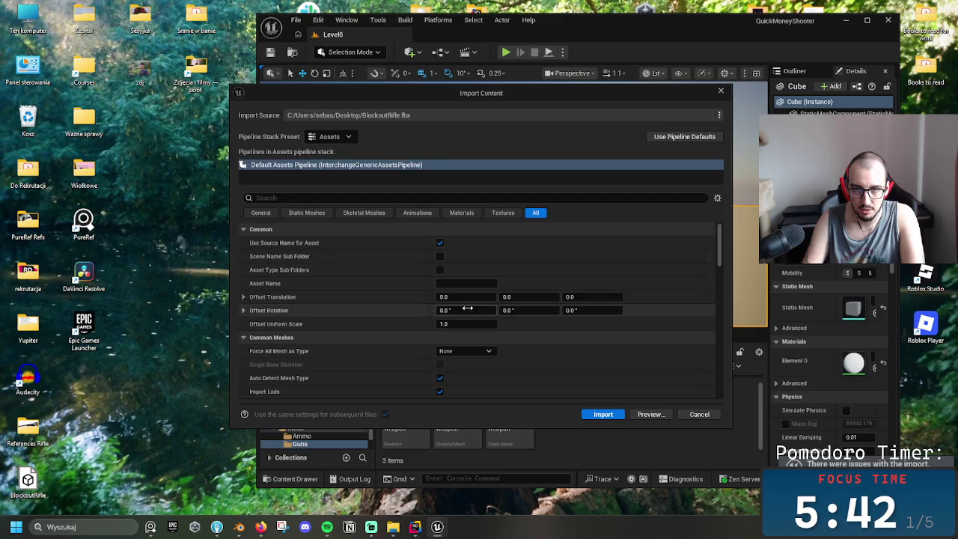
left_click(358, 213)
left_click(464, 243)
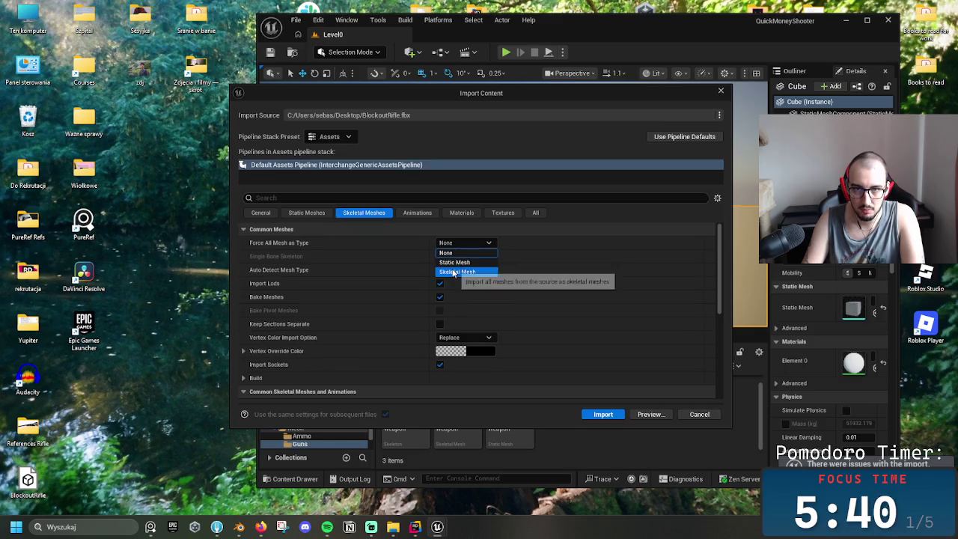
left_click(458, 271)
left_click(439, 256)
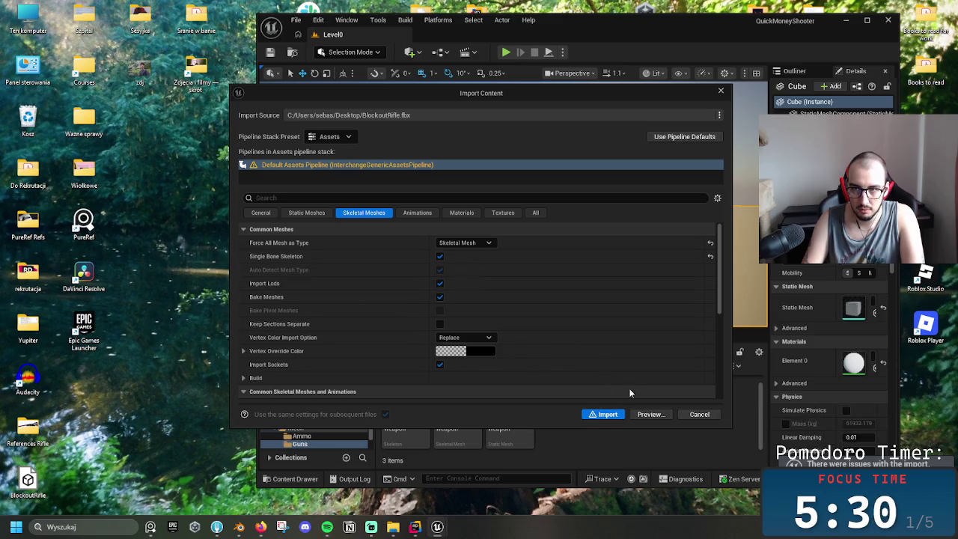
left_click(612, 414)
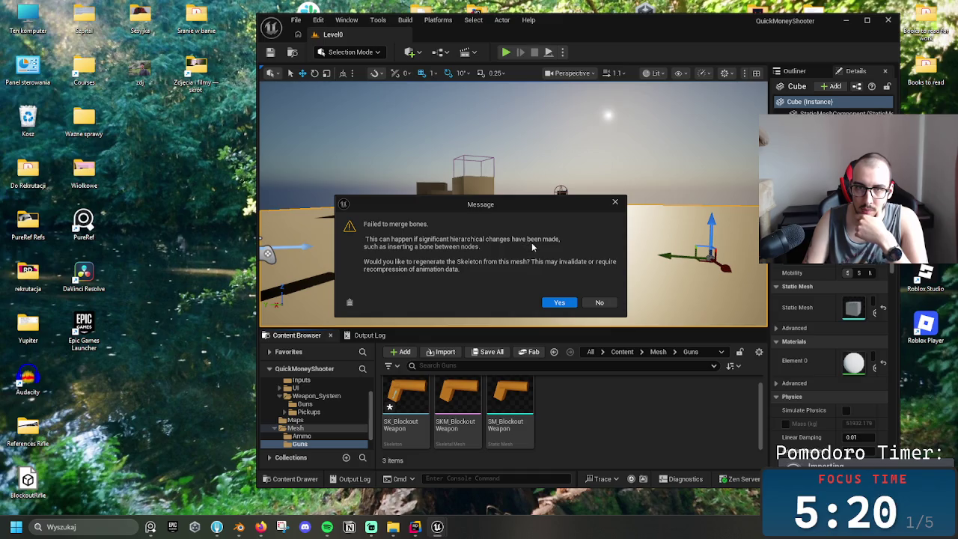
left_click(558, 303)
left_click(556, 285)
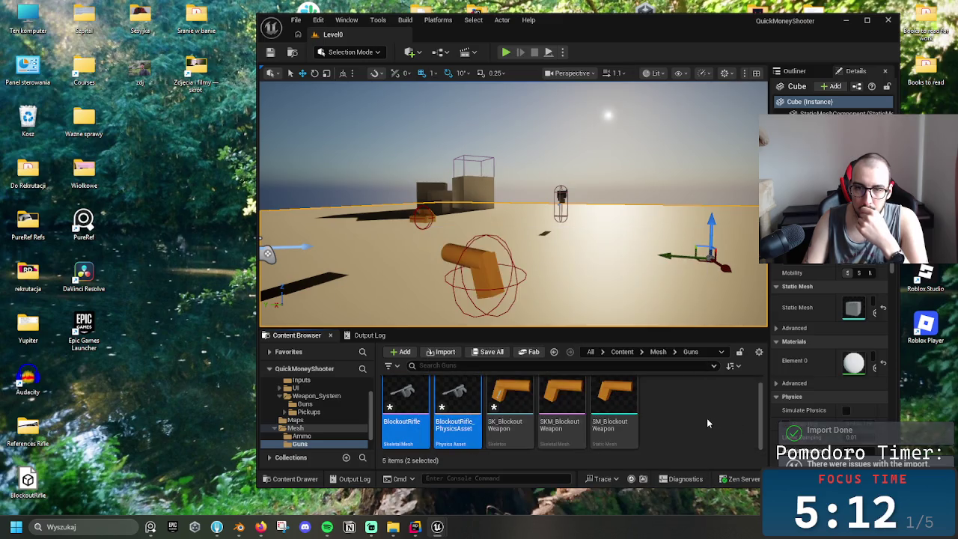
- Open BlockoutRifle in the mesh editor and frame the whole rifle in view
double_click(420, 406)
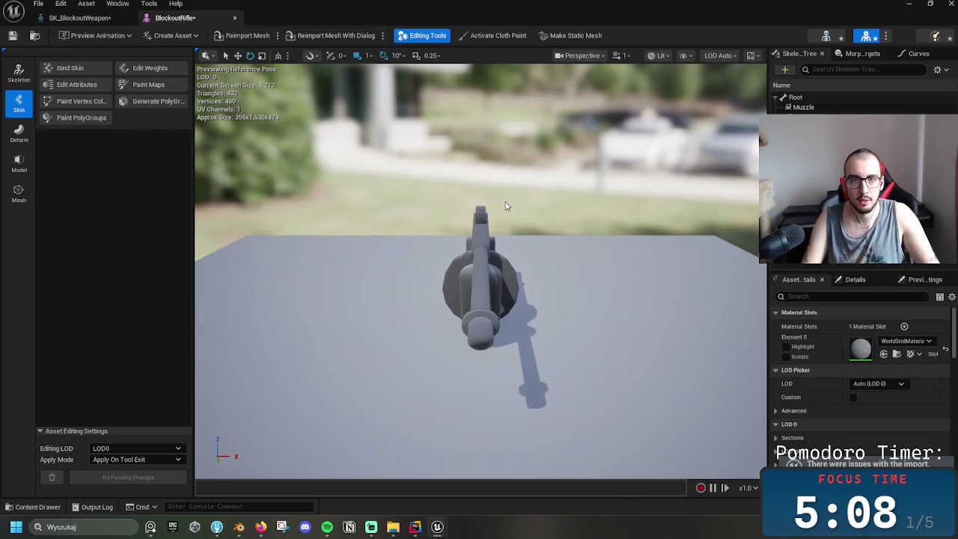
mouse_move(639, 232)
left_mouse_down()
mouse_move(598, 233)
mouse_move(591, 194)
mouse_move(389, 203)
mouse_move(449, 205)
left_mouse_up()
left_click(390, 202)
key("f")
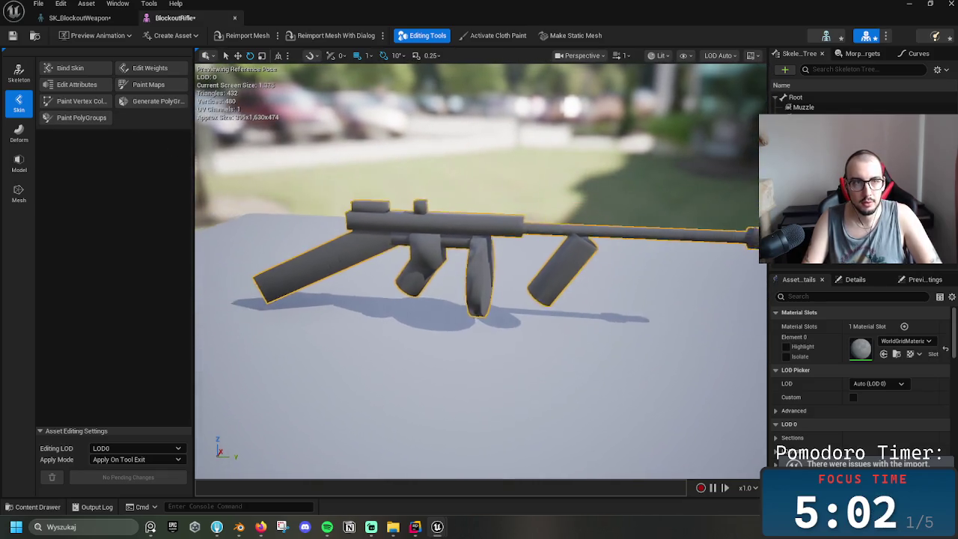
- Start Skin > Bind Skin, browse the skeleton and deformation tools, then show SK_BlockoutWeapon
left_click(69, 69)
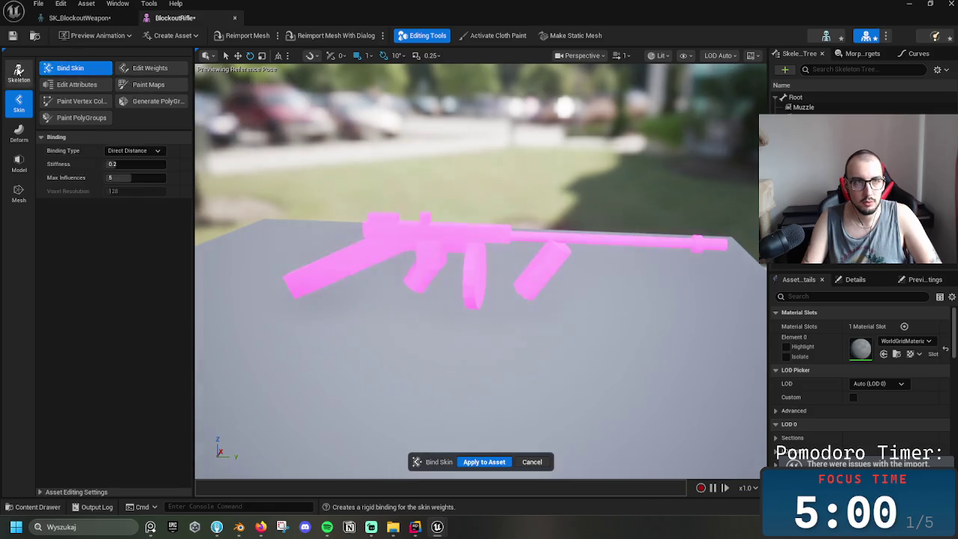
left_click(19, 72)
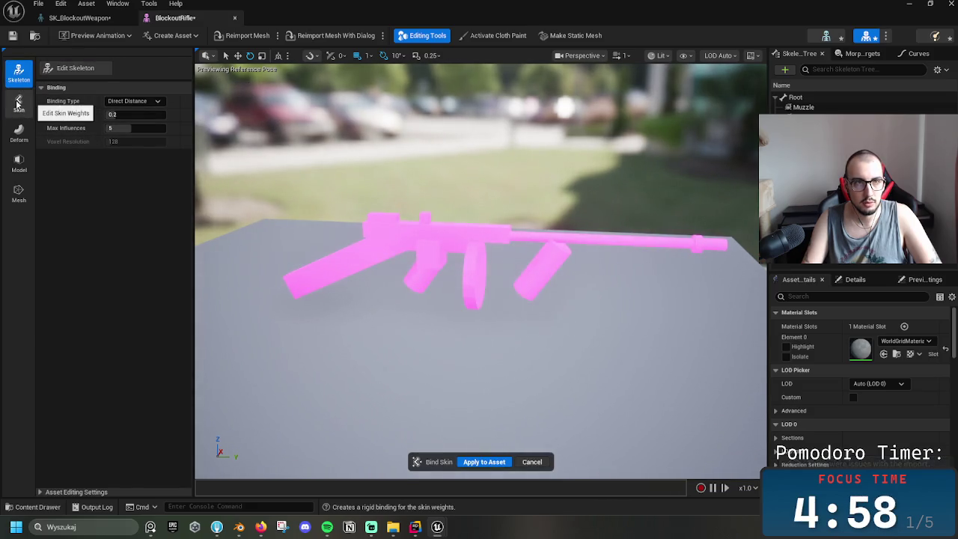
left_click(19, 133)
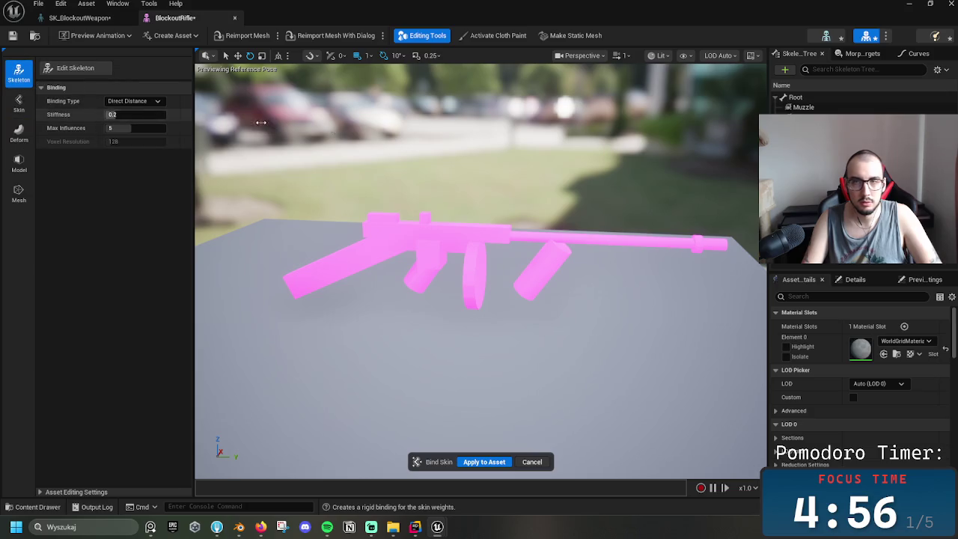
left_click(80, 17)
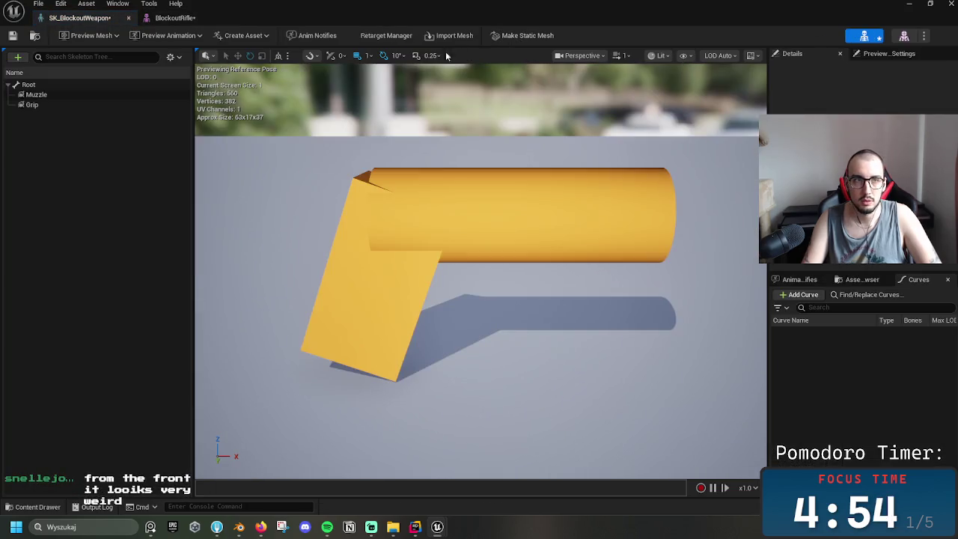
- Inspect SK_BlockoutWeapon's bones and Create Asset list, then return to the BlockoutRifle mesh
left_click(174, 17)
left_click(80, 17)
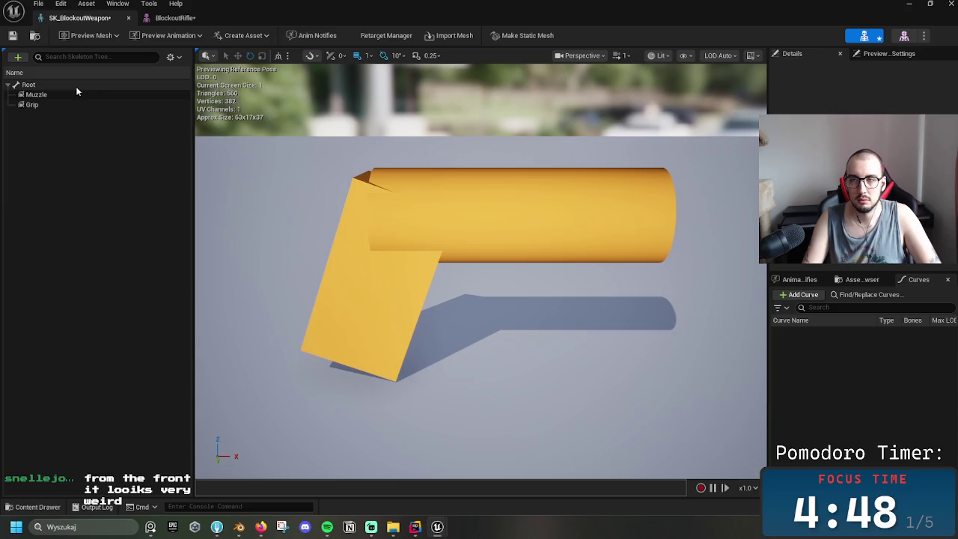
right_click_drag(566, 224, 555, 226)
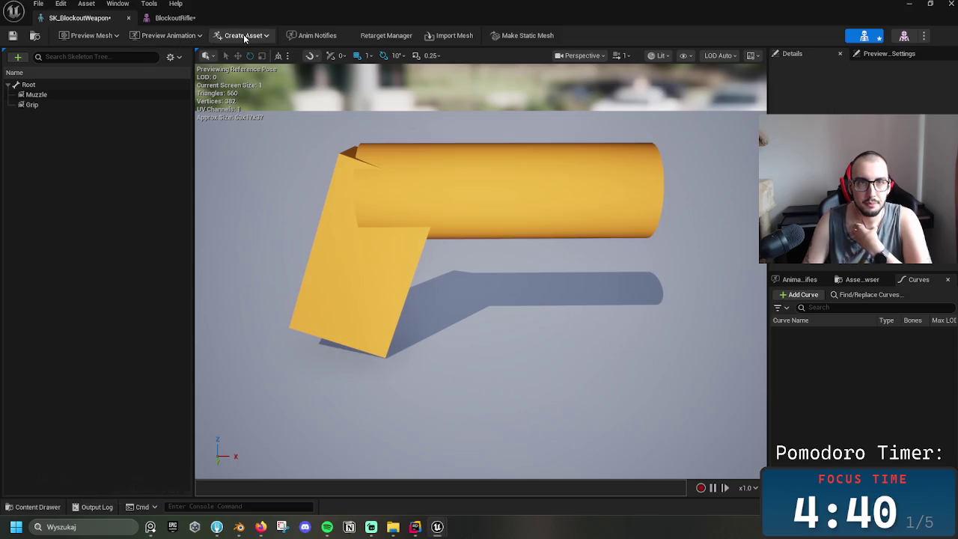
left_click(248, 37)
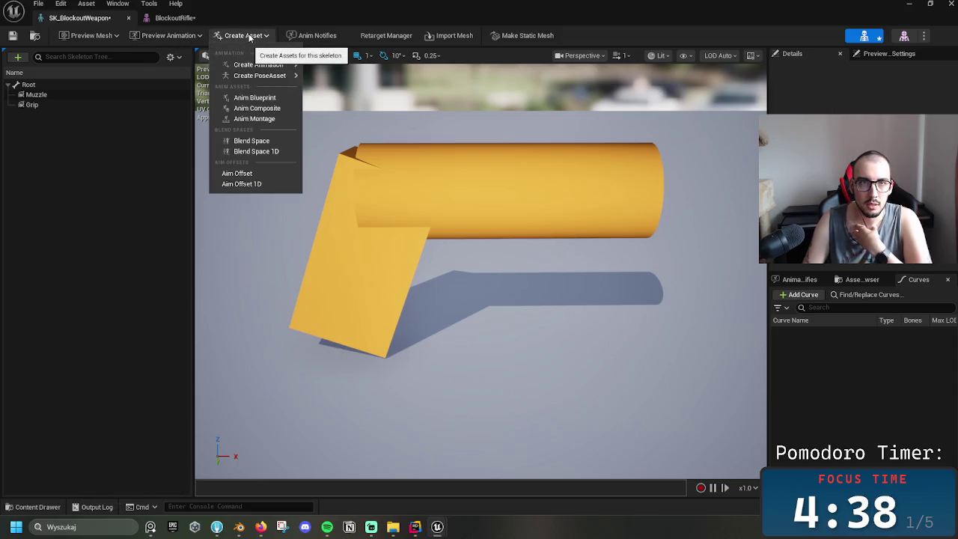
left_click(174, 17)
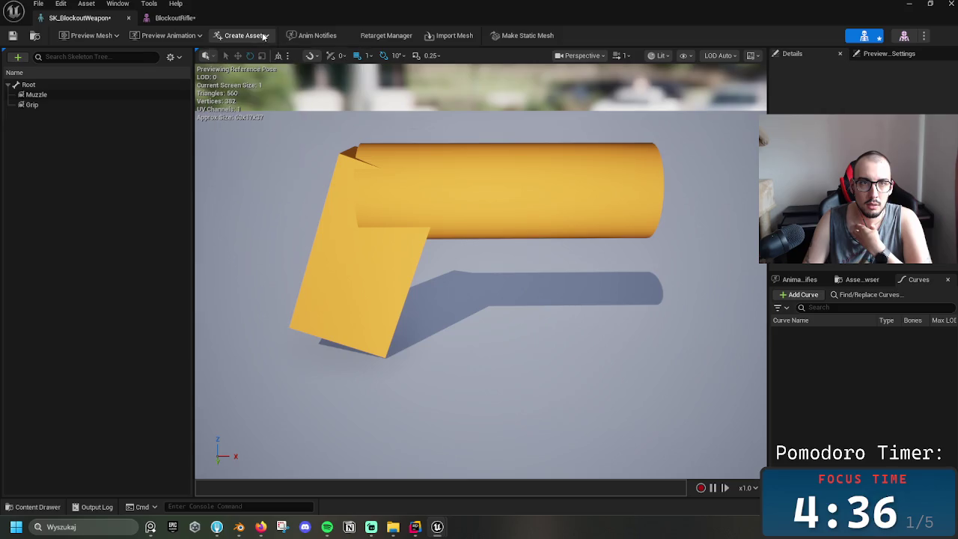
left_click(174, 17)
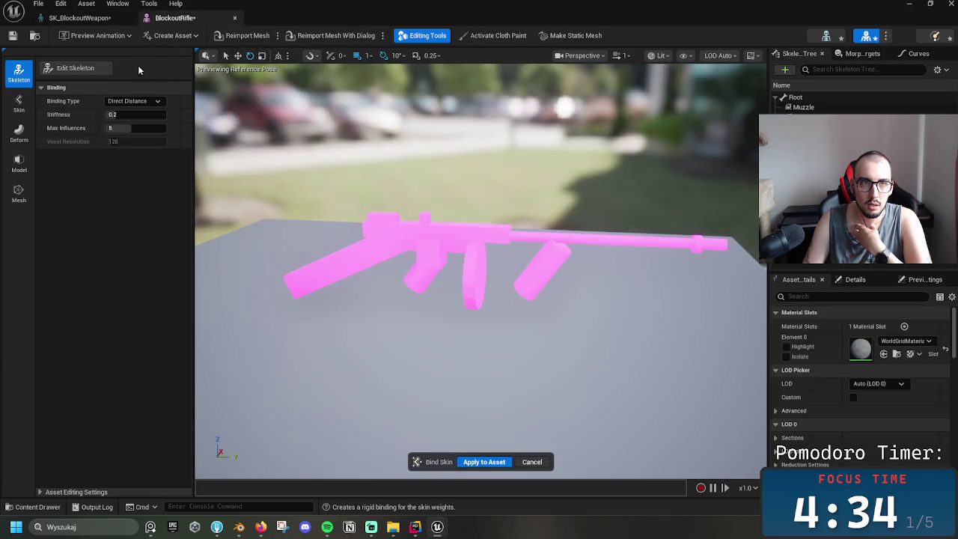
- In skeleton editing, add and remove a test bone under Root, then rotate Root
left_click(91, 72)
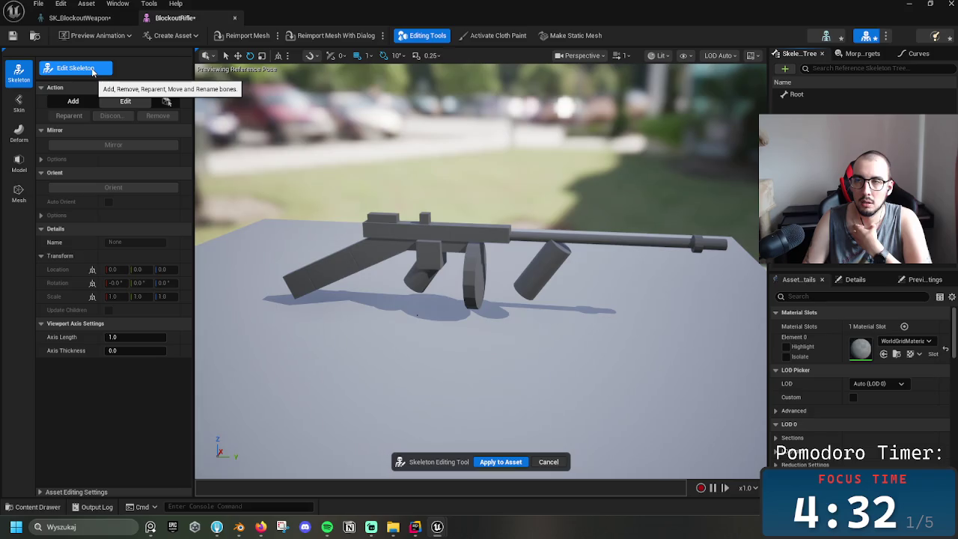
left_click(784, 68)
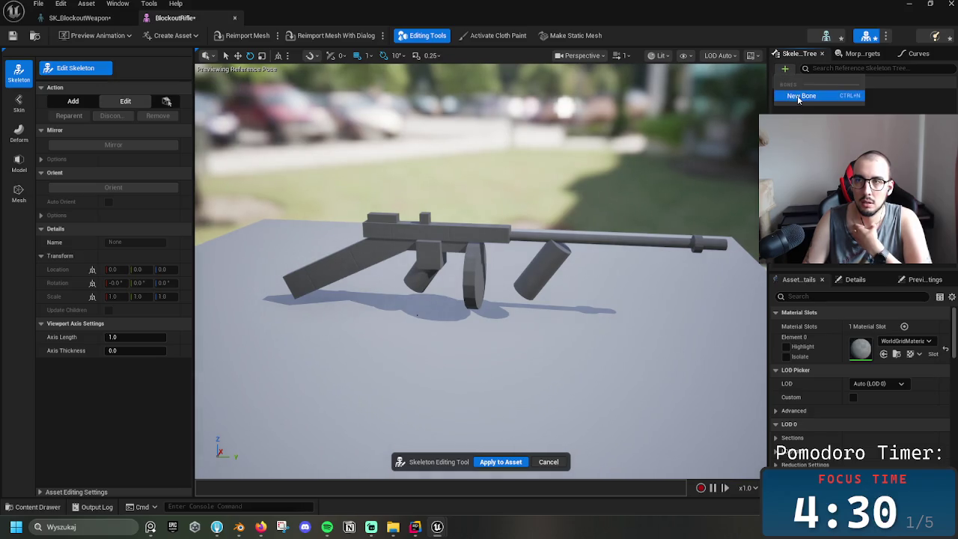
left_click(797, 95)
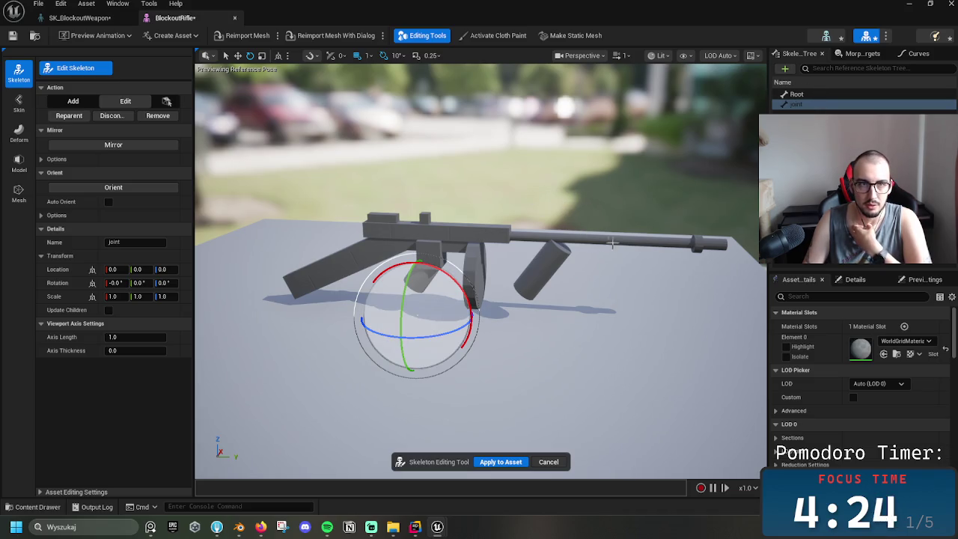
key("Delete")
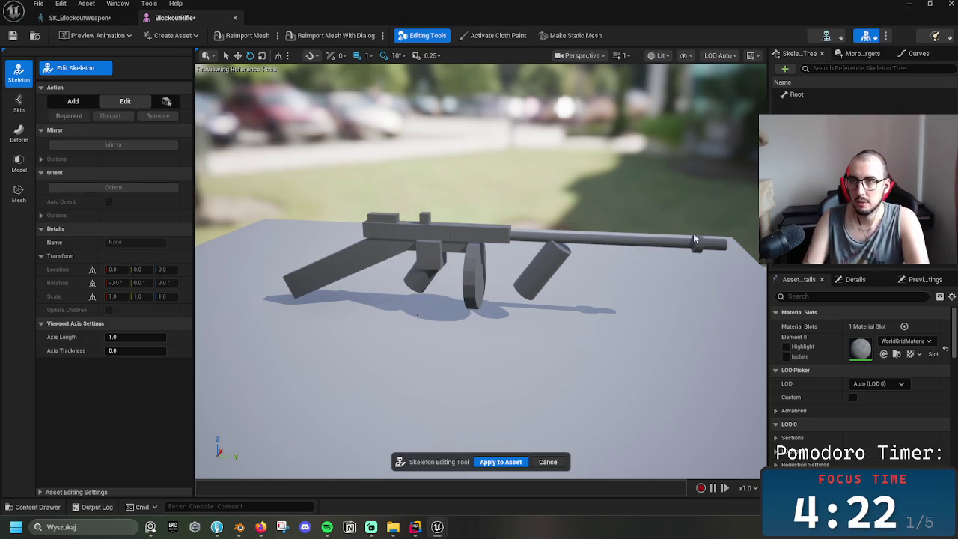
left_click(797, 95)
left_click_drag(567, 325, 526, 325)
- Reset Root's rotation to zero, raise it onto the gun body, and apply to the asset
key("w")
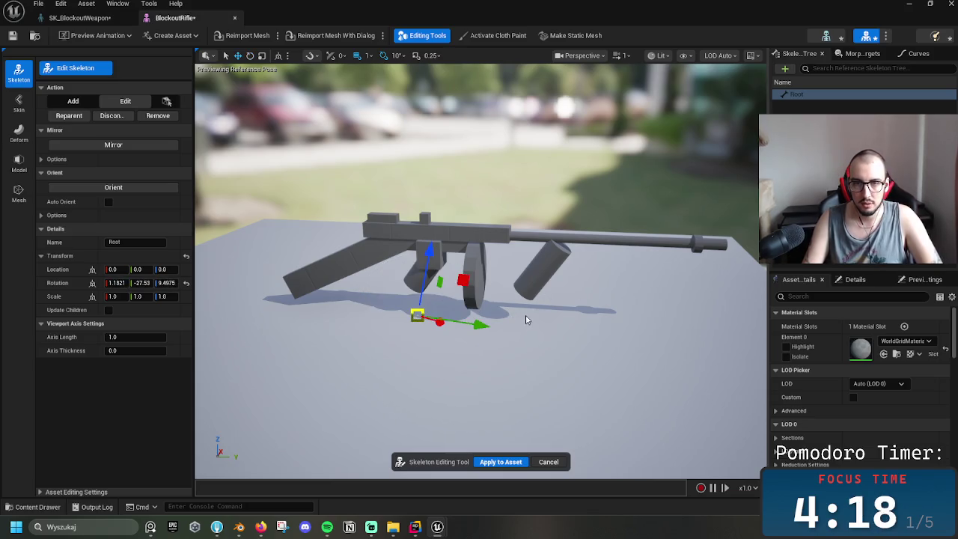
key("ctrl+z")
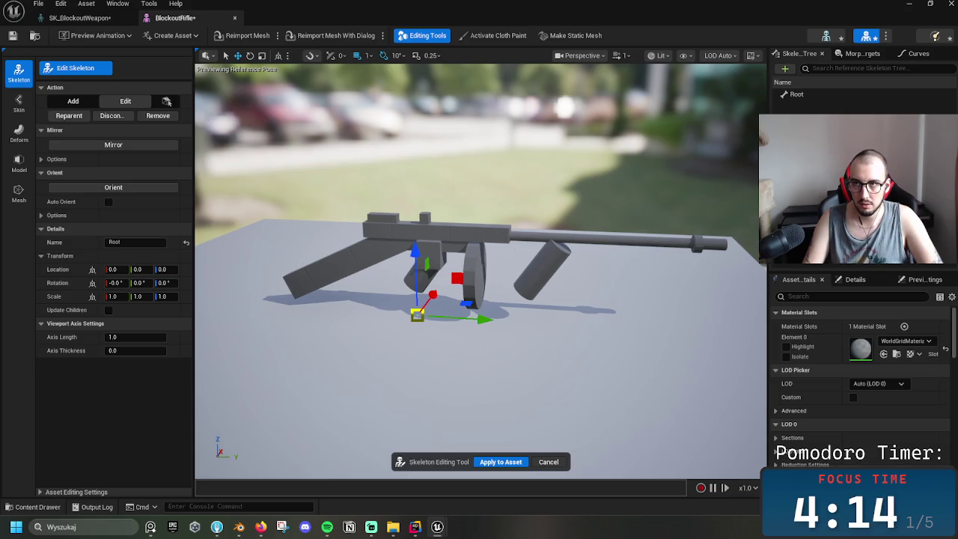
left_click(796, 95)
left_click_drag(417, 314, 419, 212)
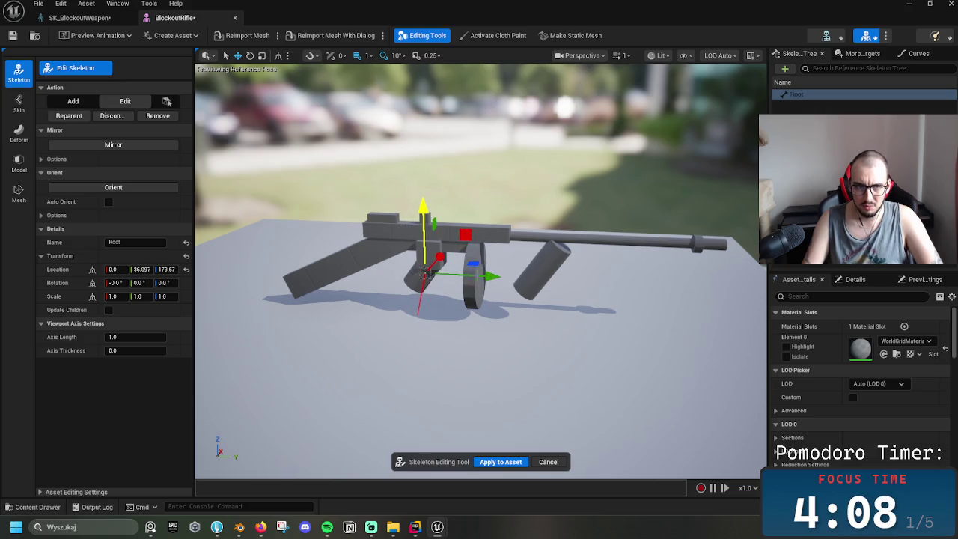
left_click(500, 461)
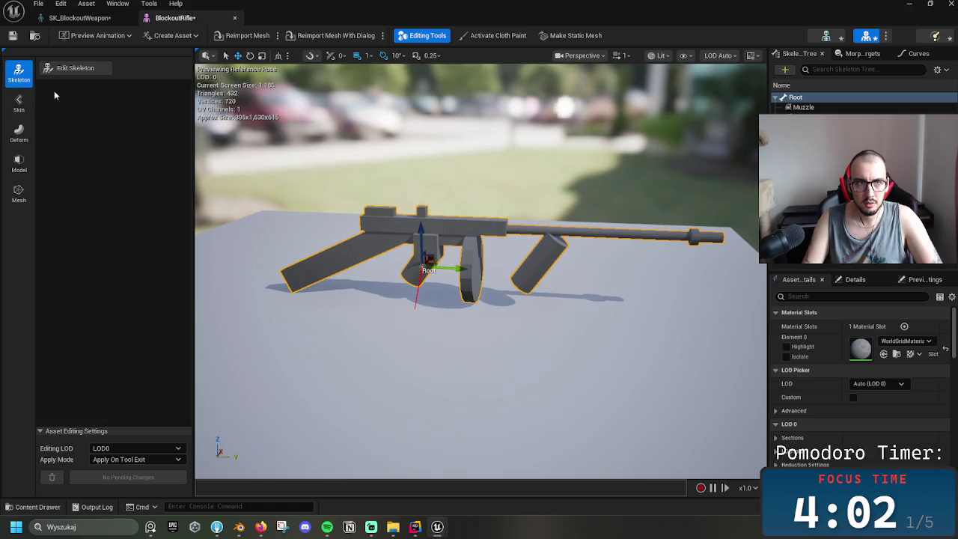
- Close the BlockoutRifle editor to return to the level editor
left_click(87, 4)
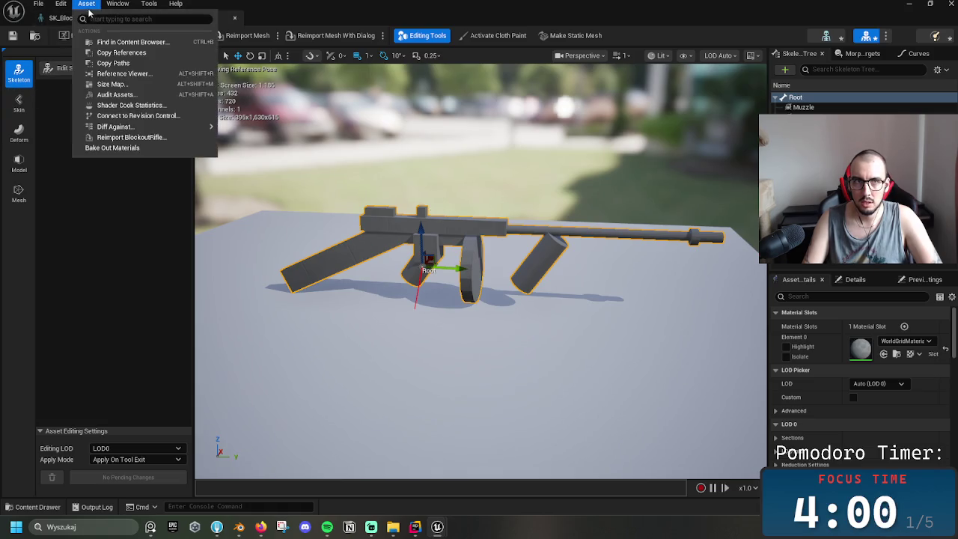
left_click(63, 18)
left_click(224, 21)
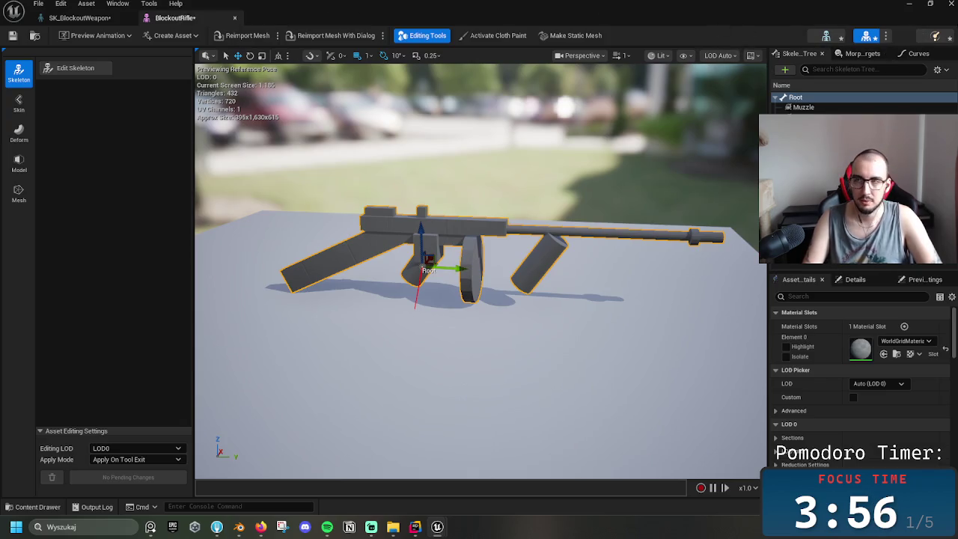
left_click(908, 4)
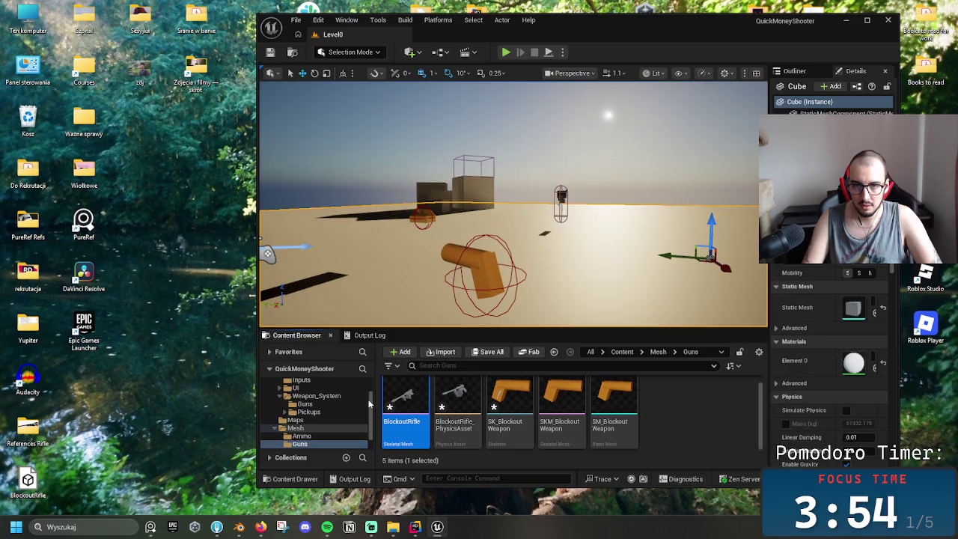
- Place BlockoutRifle in the level and inspect it with the editor maximized
left_click_drag(635, 282, 627, 276)
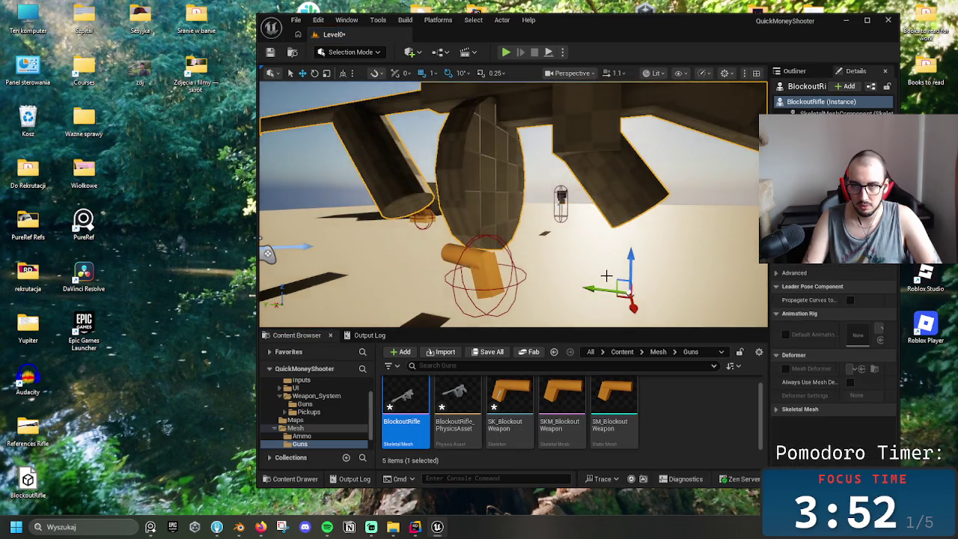
scroll(615, 274, "down", 3)
right_click_drag(614, 274, 568, 254)
scroll(602, 227, "down", 2)
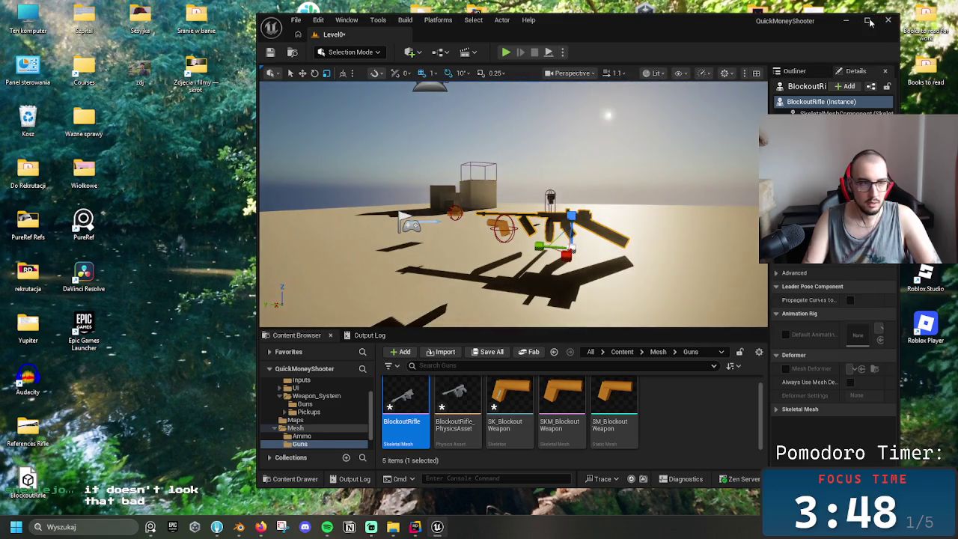
left_click(866, 20)
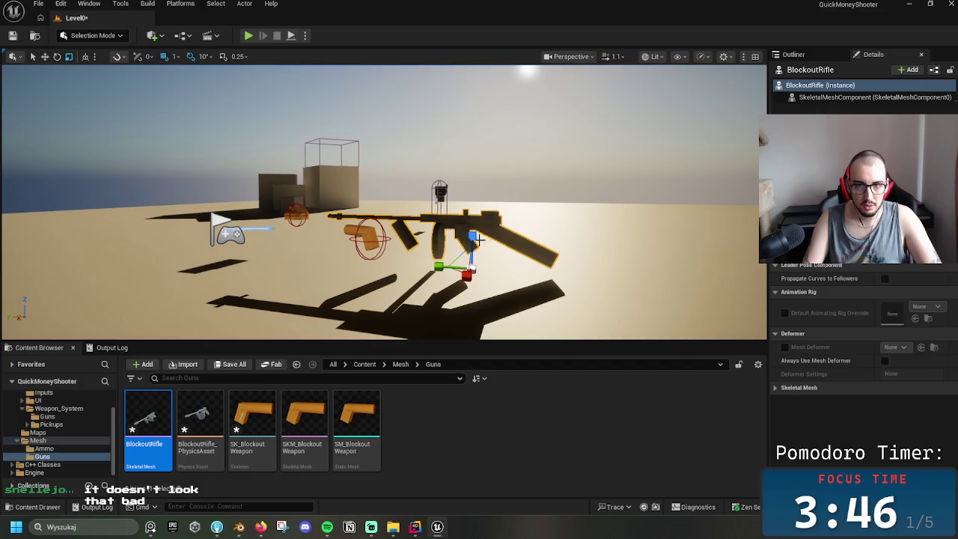
- Delete the placed rifle from the level and open the BlockoutRifle mesh asset
key("Delete")
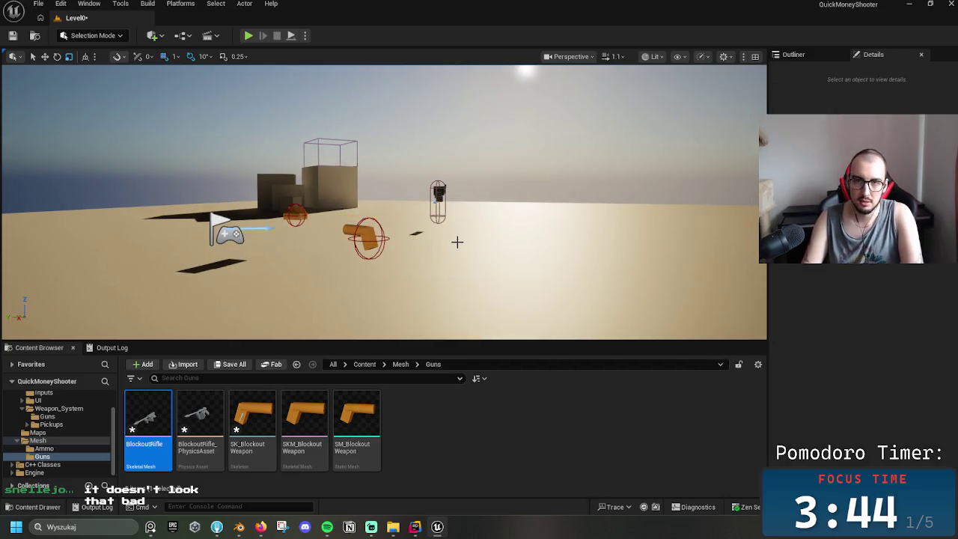
left_click(442, 430)
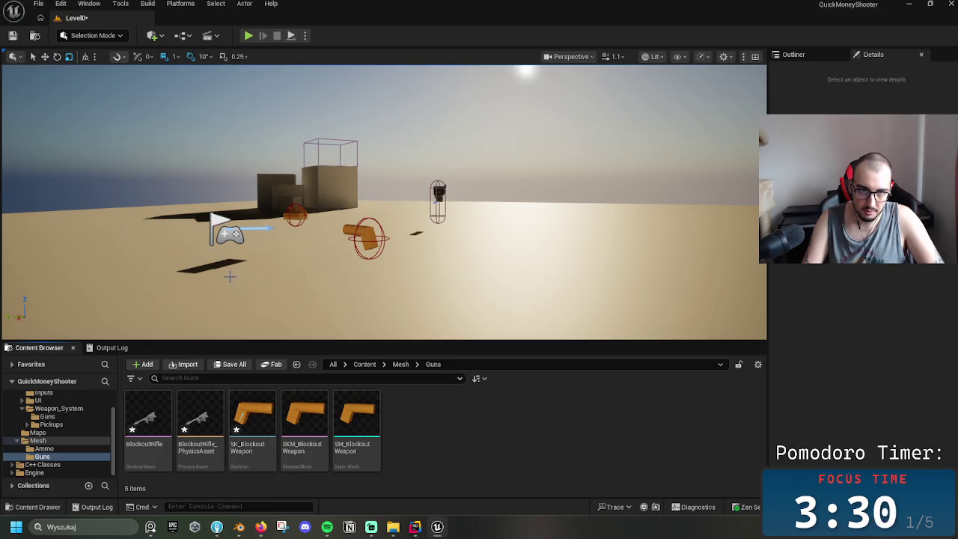
left_click(200, 419)
double_click(162, 421)
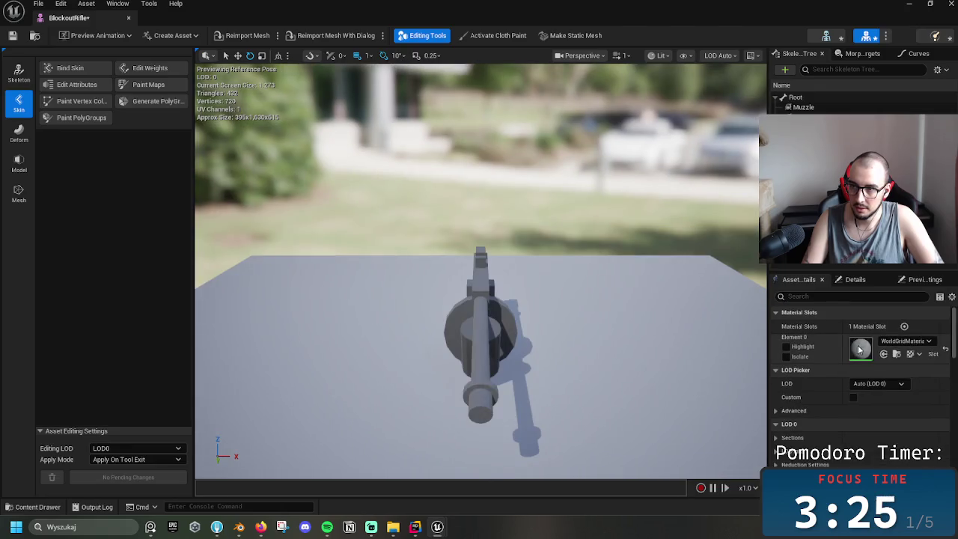
- Assign MI_Template_Base to the rifle's Material Slot Element 0
left_click(904, 340)
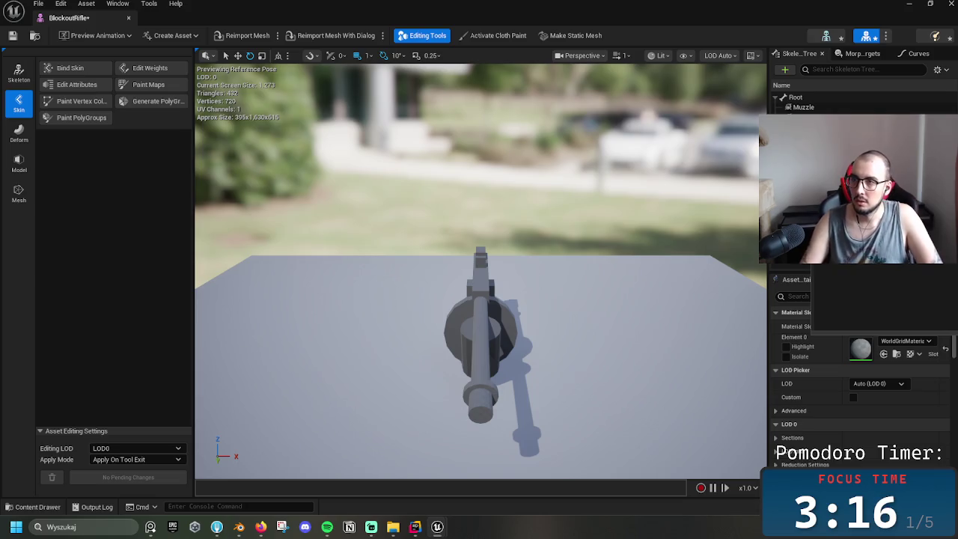
key("Return")
mouse_move(671, 234)
left_mouse_down()
mouse_move(637, 250)
mouse_move(410, 240)
mouse_move(419, 241)
left_mouse_up()
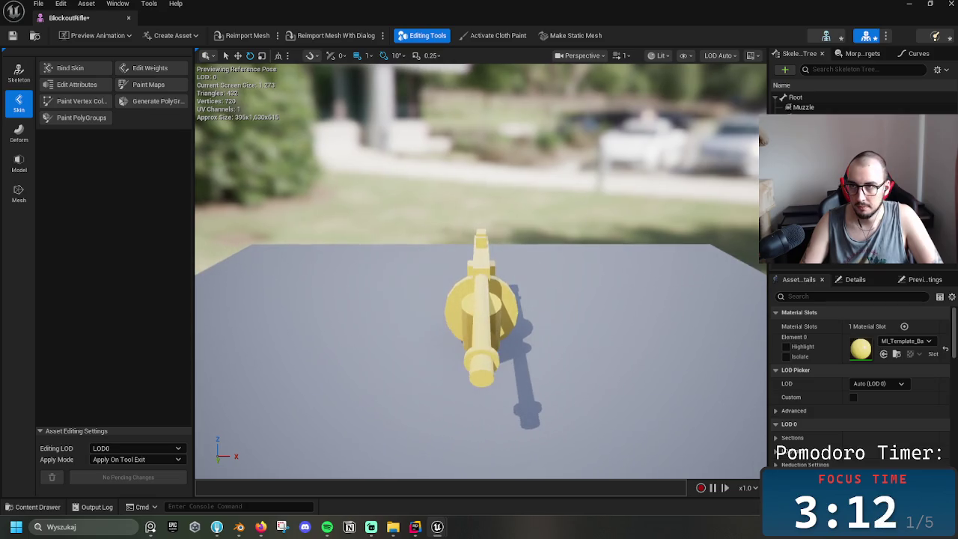
- Move the Muzzle bone forward so it sits in front of the barrel tip
left_click(803, 107)
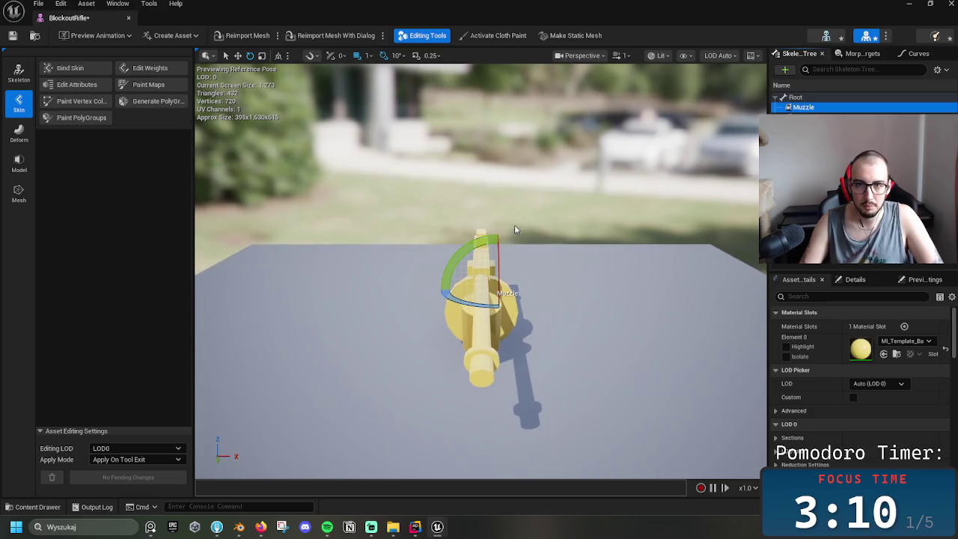
mouse_move(370, 239)
left_mouse_down()
mouse_move(599, 262)
mouse_move(404, 262)
left_mouse_up()
key("w")
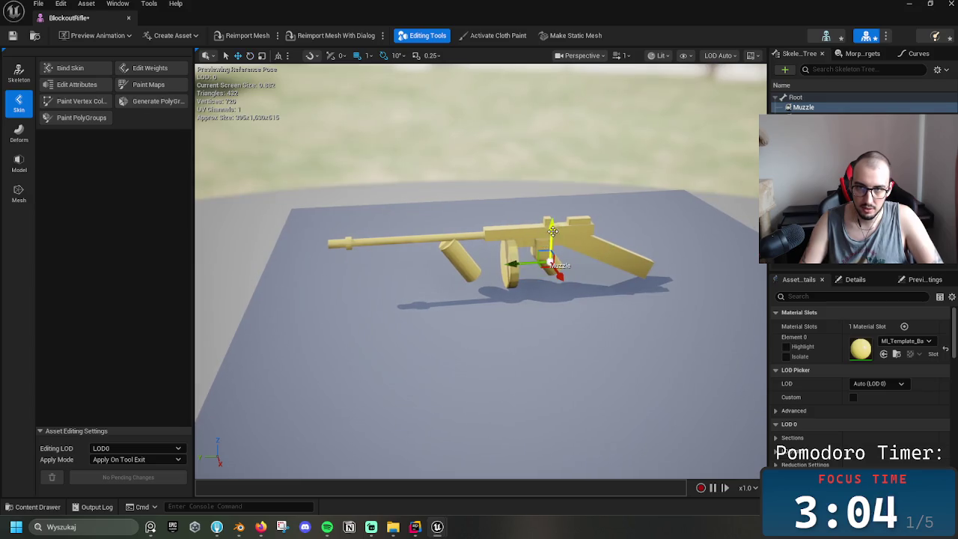
left_click_drag(507, 234, 241, 249)
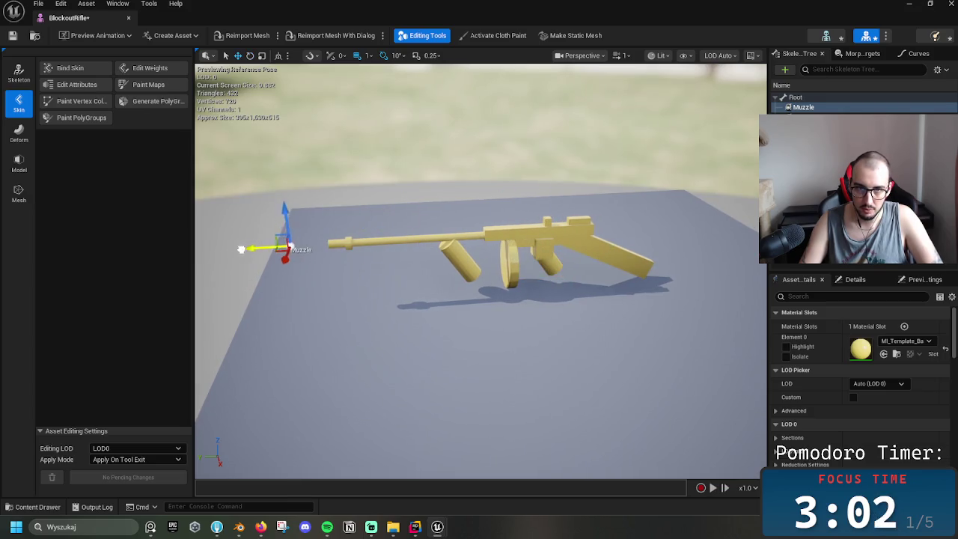
- Review the rifle's bones in the Skeleton Tree to verify the Muzzle position
left_click(641, 211)
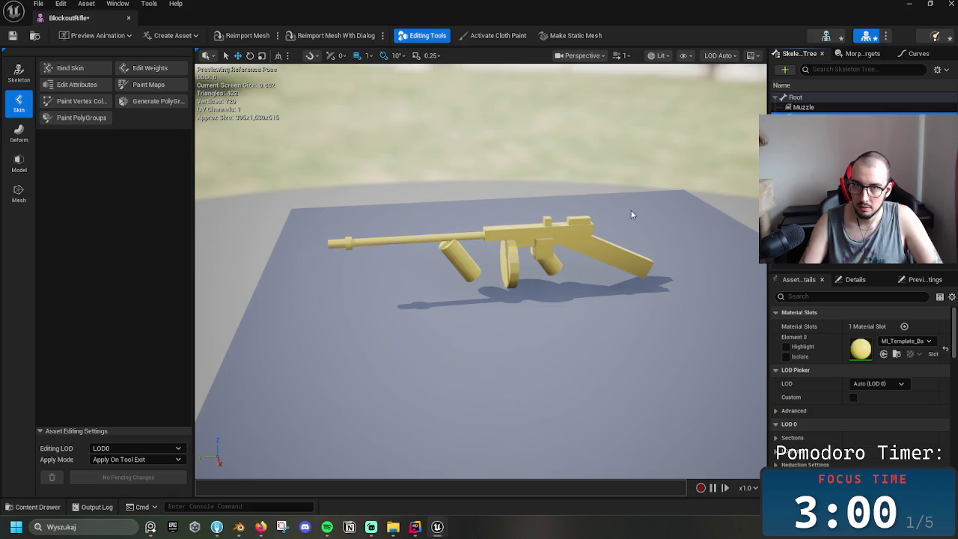
left_click(793, 111)
left_click(793, 150)
left_click_drag(609, 172, 494, 188)
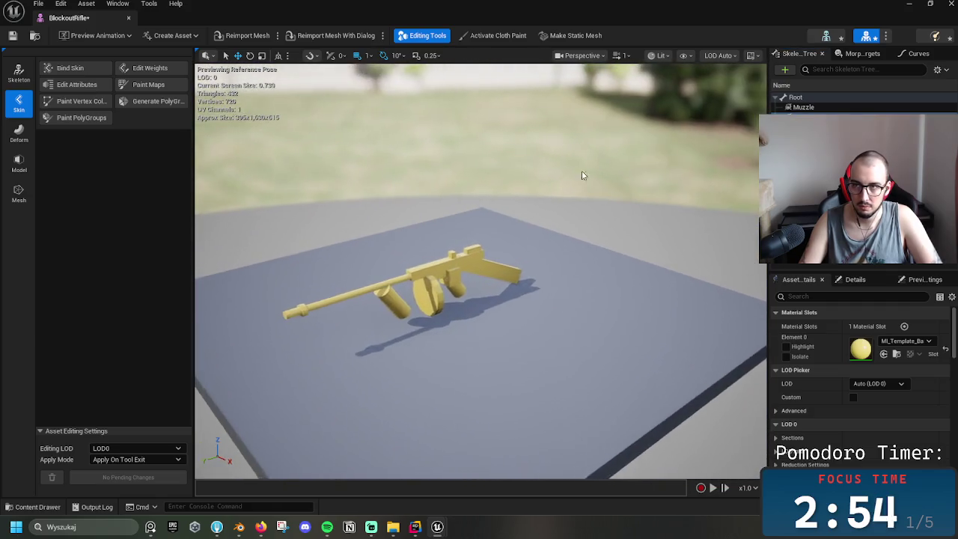
left_click(823, 104)
left_click(823, 103)
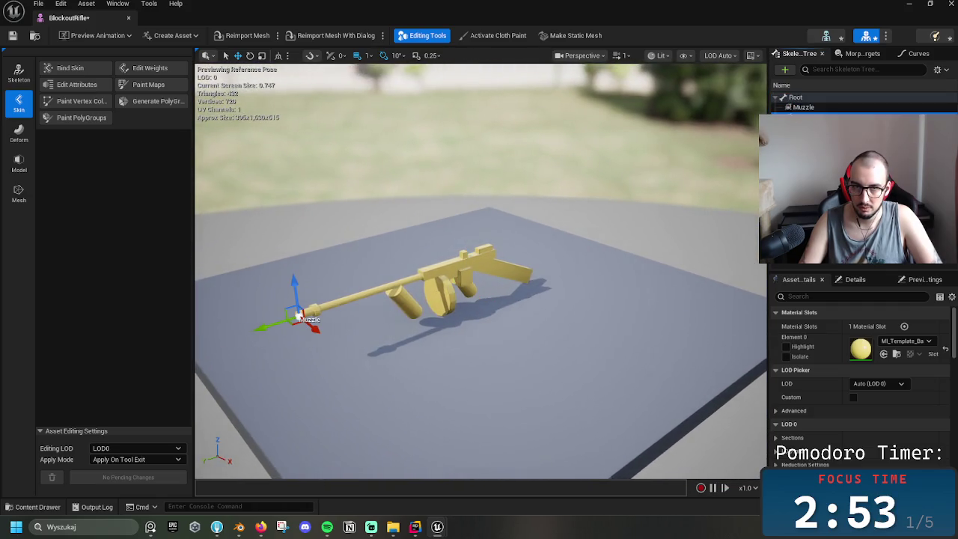
left_click(824, 99)
left_click(823, 109)
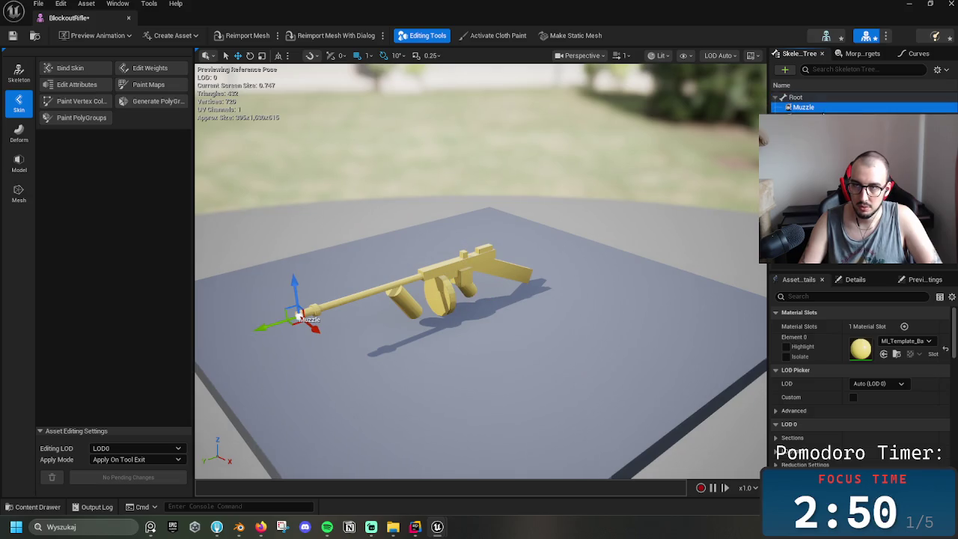
left_click(823, 113)
- Recheck the Muzzle bone's placement and close the BlockoutRifle editor
left_click(826, 108)
left_click(824, 113)
left_click(823, 109)
left_click(823, 109)
left_click(359, 83)
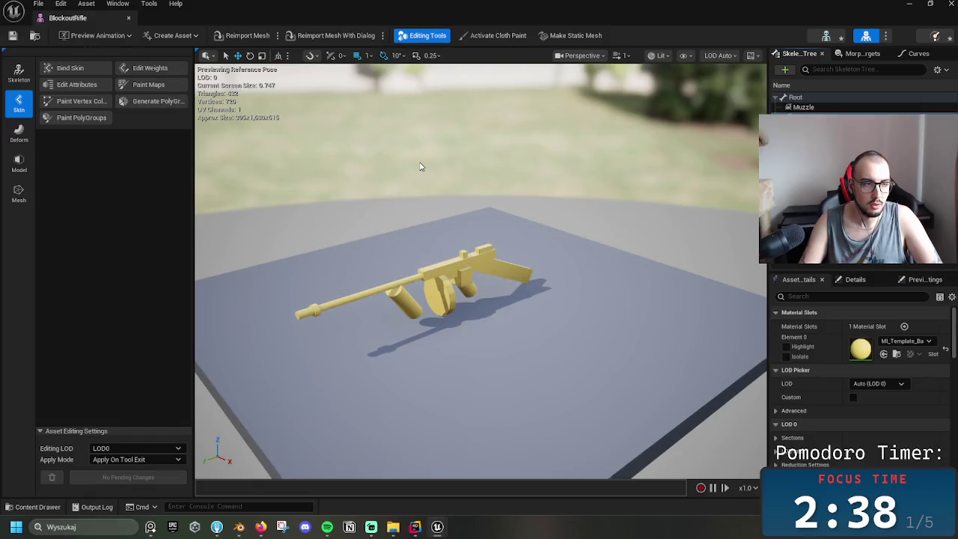
mouse_move(475, 221)
left_mouse_down()
mouse_move(490, 224)
mouse_move(419, 231)
mouse_move(508, 184)
left_mouse_up()
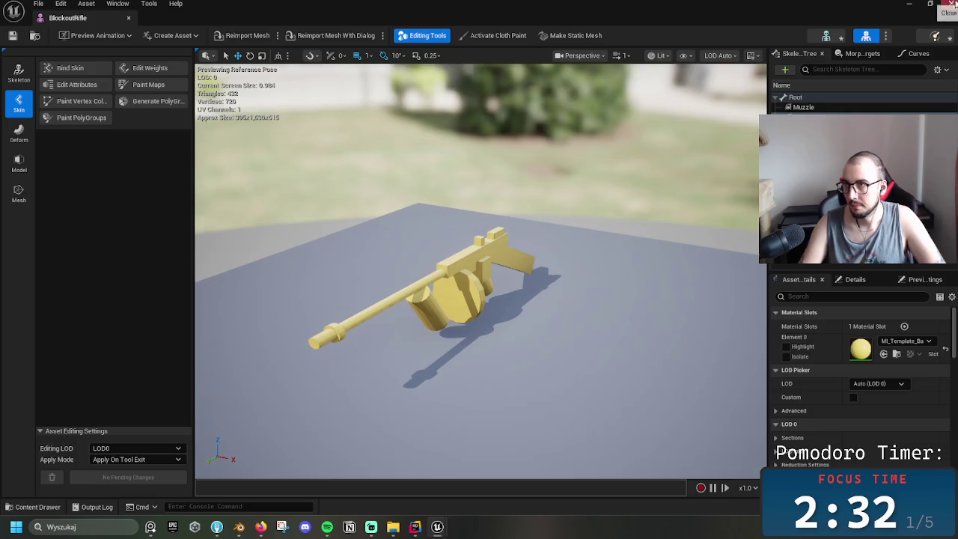
left_click(948, 3)
right_click_drag(741, 103, 479, 200)
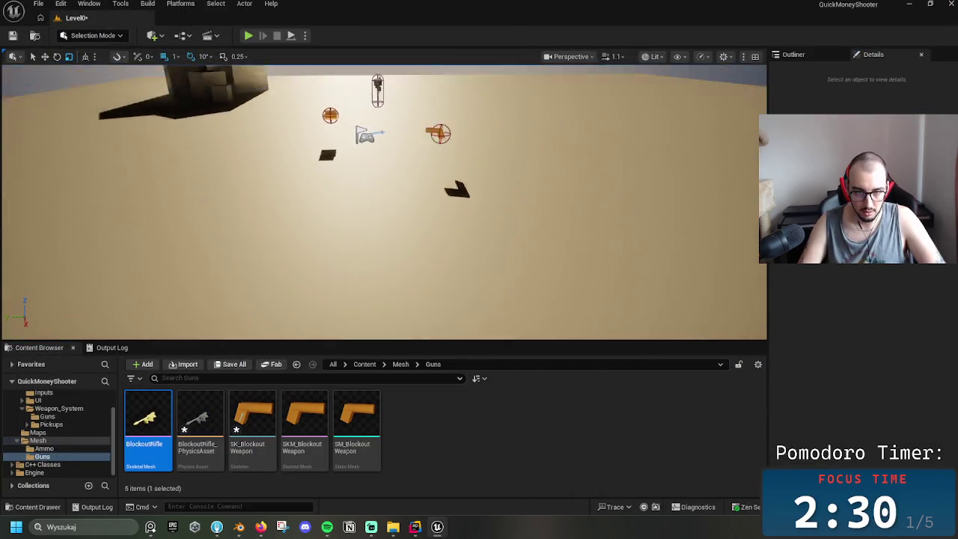
- Browse Content > Blueprints > Weapon_System > Pickups > GunPickup and open DT_Weapons
left_click(402, 364)
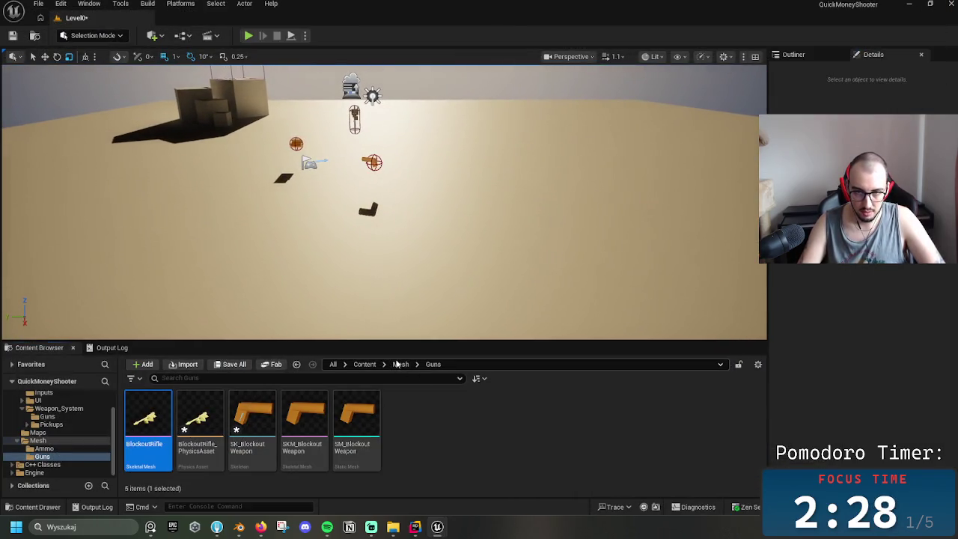
left_click(468, 416)
left_click(401, 365)
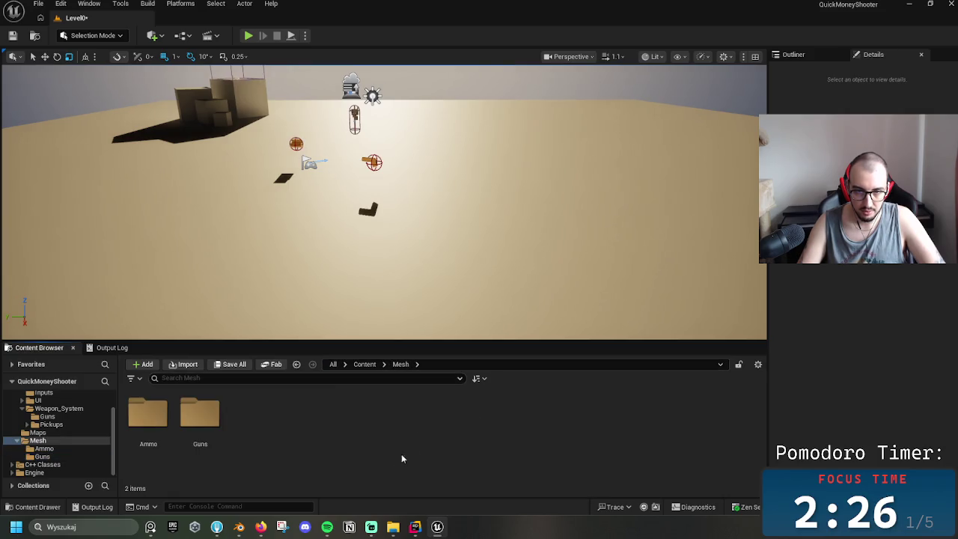
left_click(364, 364)
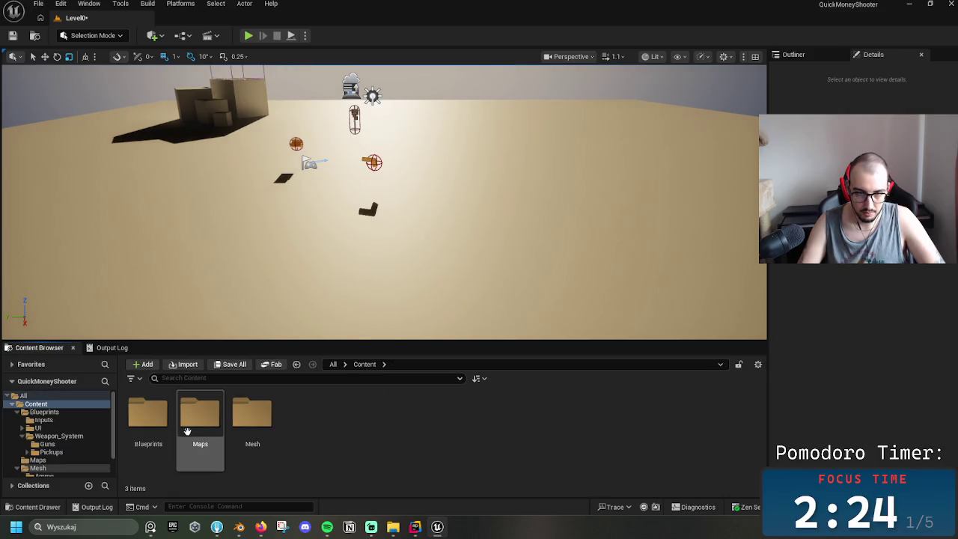
double_click(147, 415)
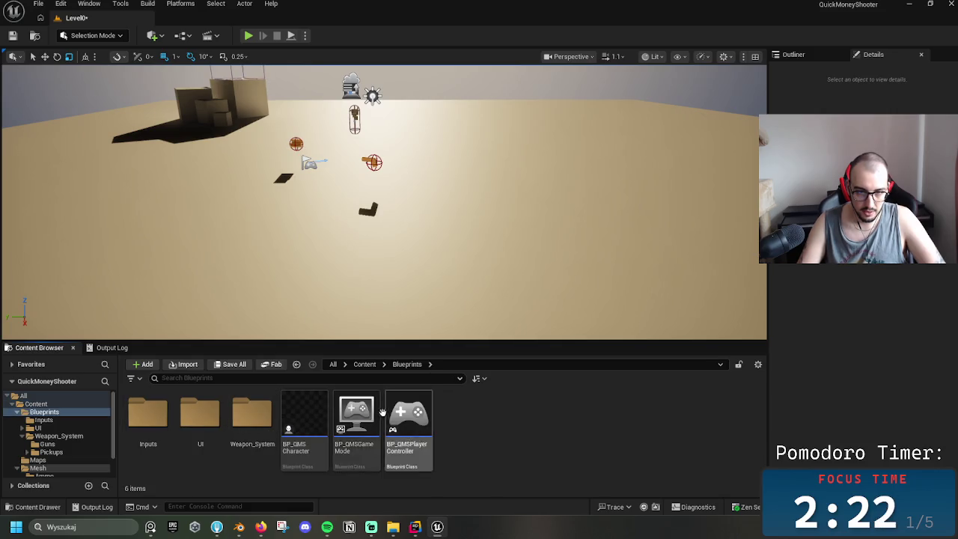
double_click(255, 440)
double_click(200, 415)
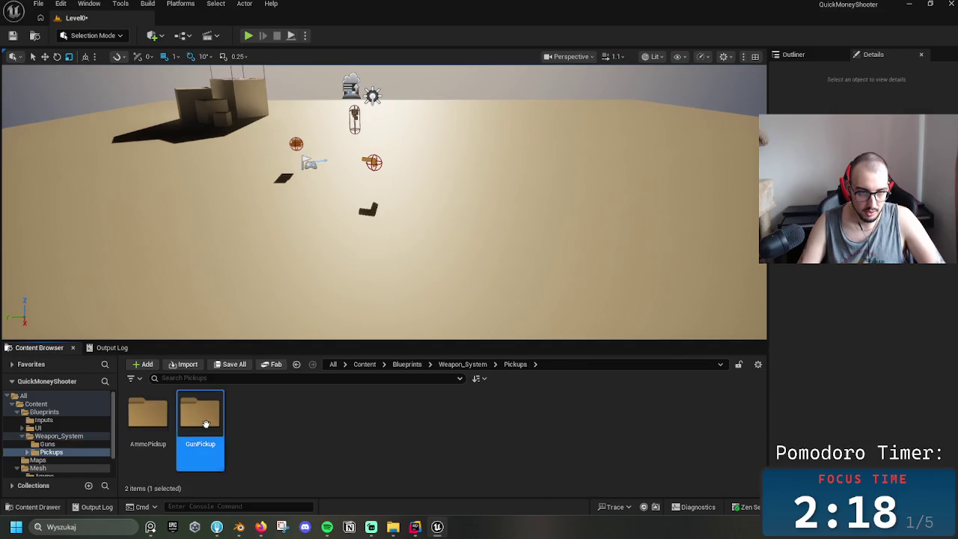
double_click(199, 415)
double_click(220, 428)
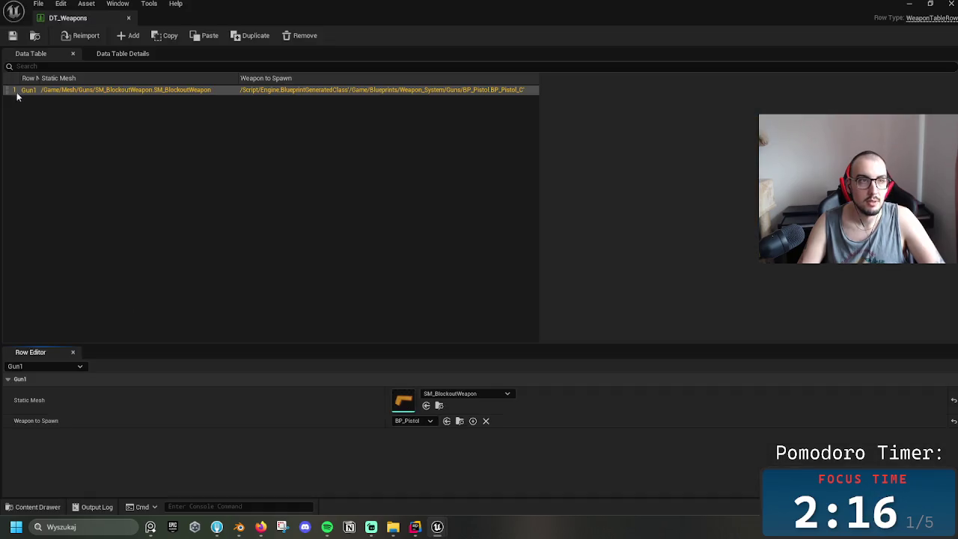
- Rename the Gun1 row to Pistol
double_click(35, 90)
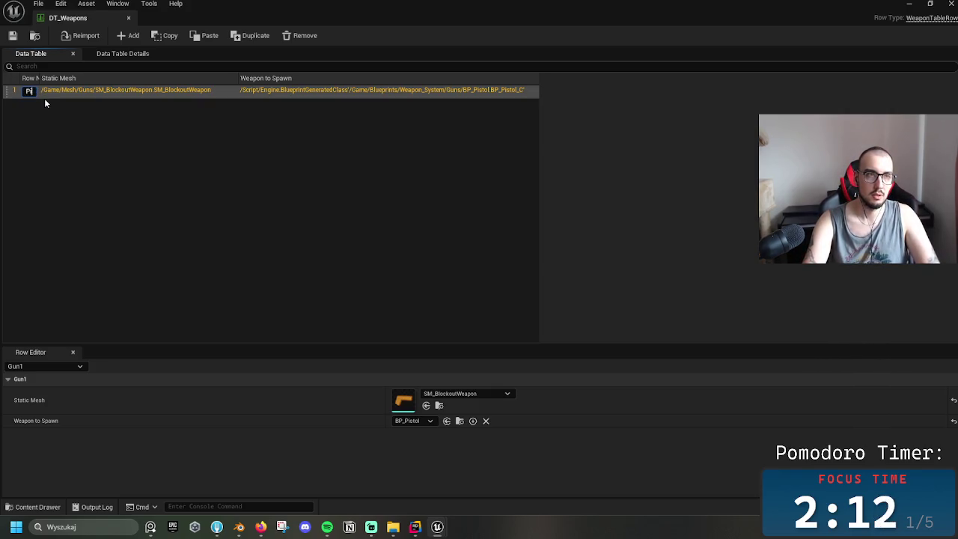
type("ol")
key("Return")
left_click(187, 199)
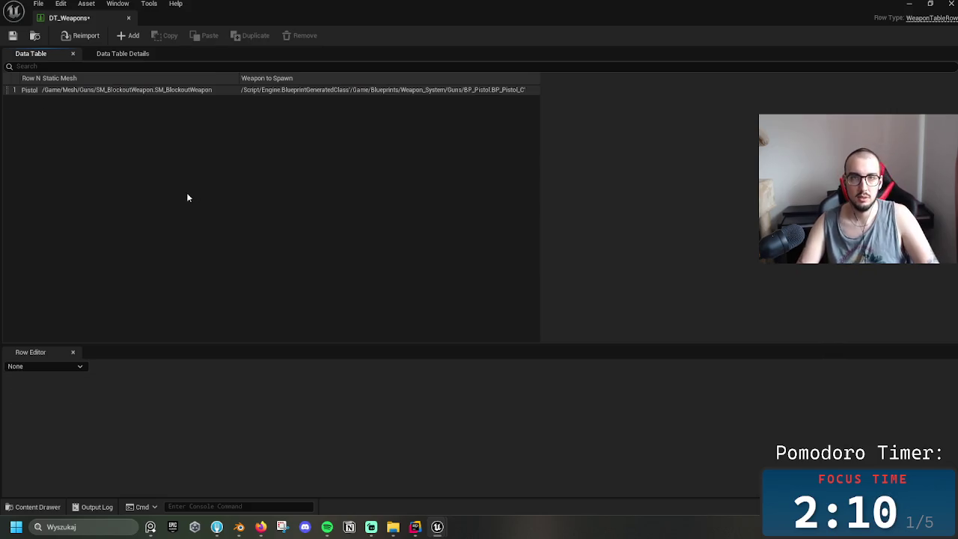
- Add a new data table row and name it Rifle
left_click(129, 36)
double_click(27, 100)
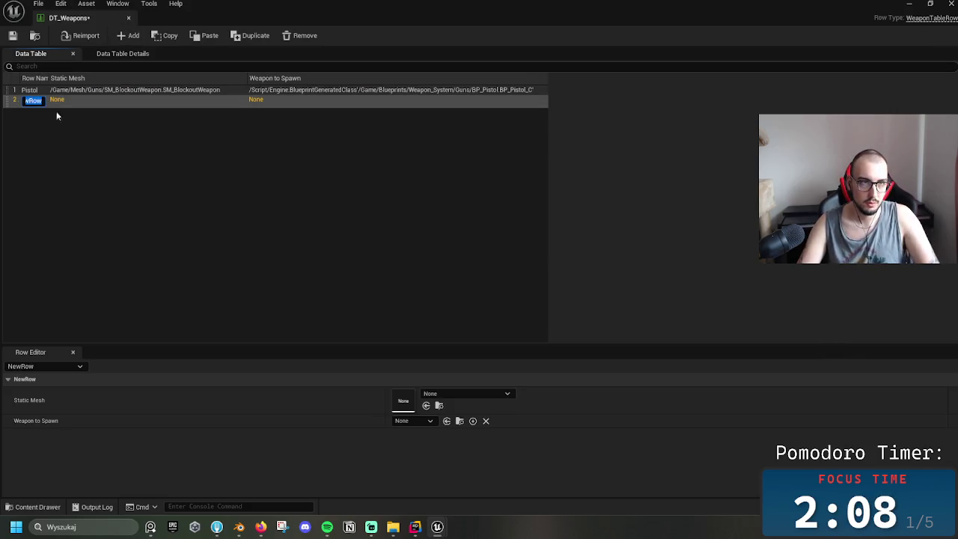
type("Rifle")
key("Return")
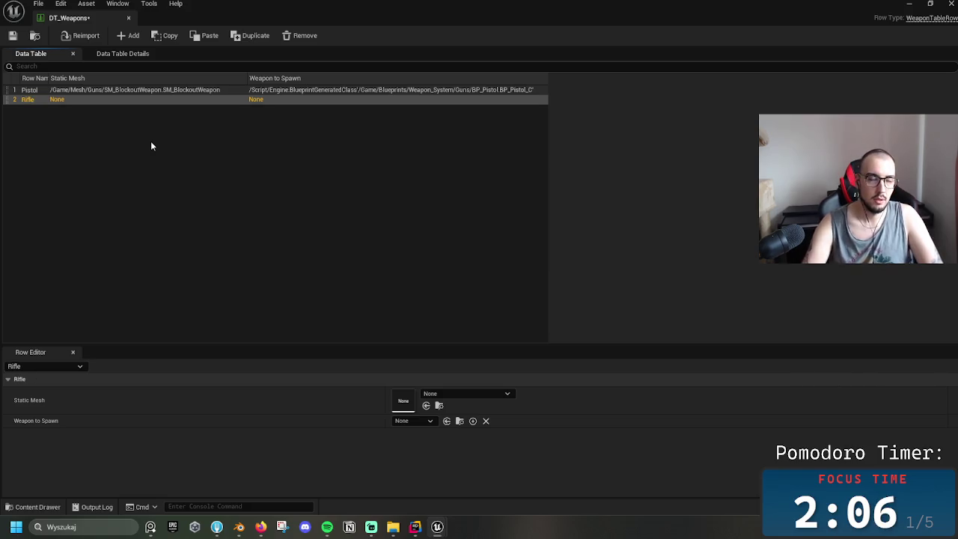
double_click(35, 101)
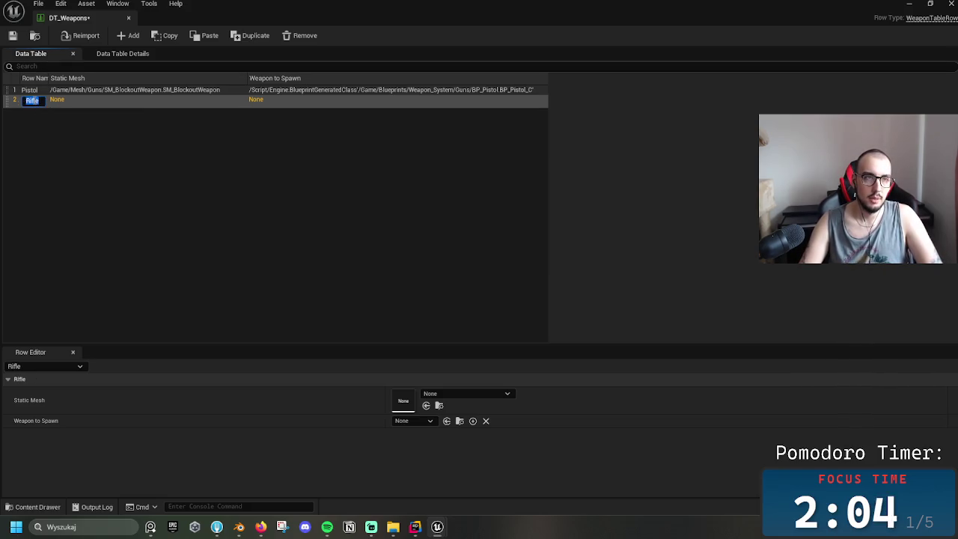
left_click(89, 99)
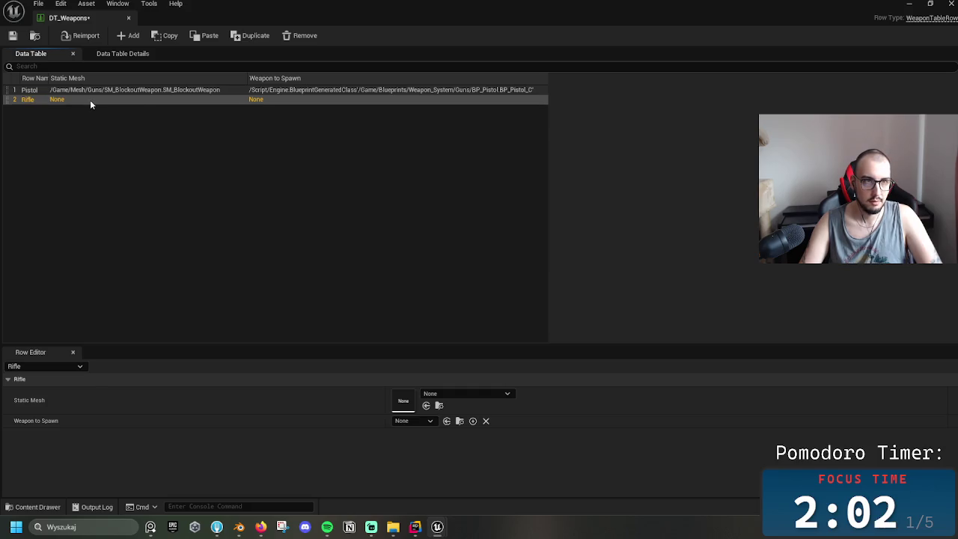
- Browse the Rifle row's Static Mesh list, searching 'rif', and close it without choosing a mesh
left_click(444, 393)
scroll(535, 313, "down", 2)
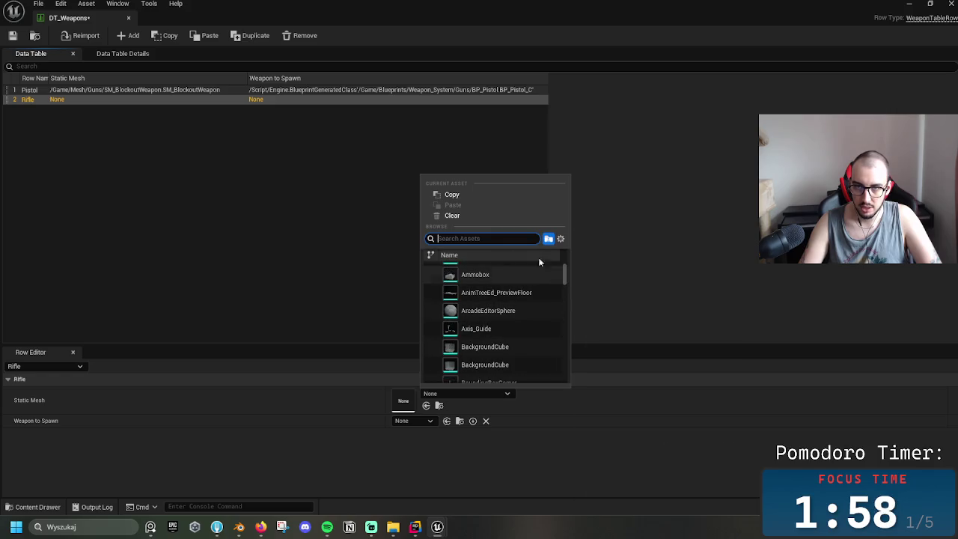
type("rif")
key("BackSpace")
key("BackSpace")
key("BackSpace")
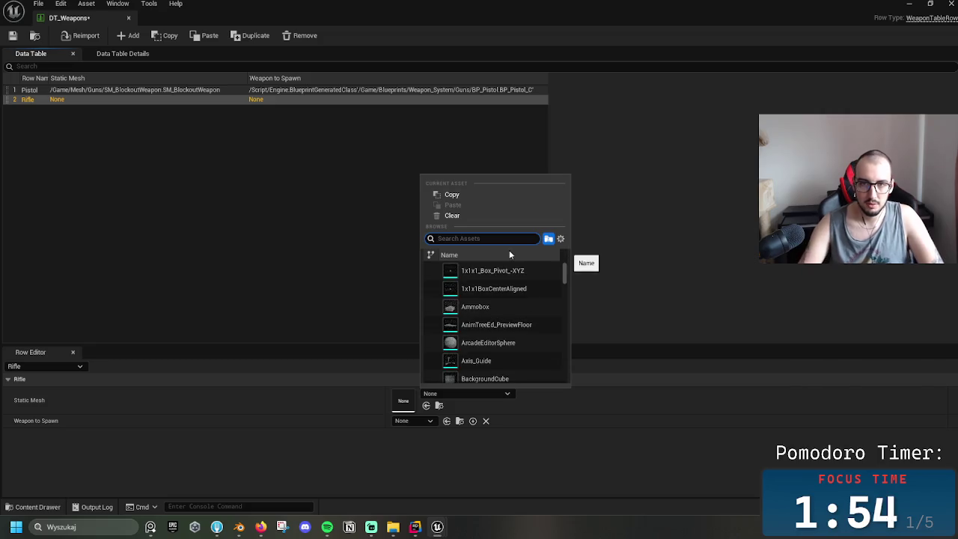
left_click_drag(564, 273, 564, 362)
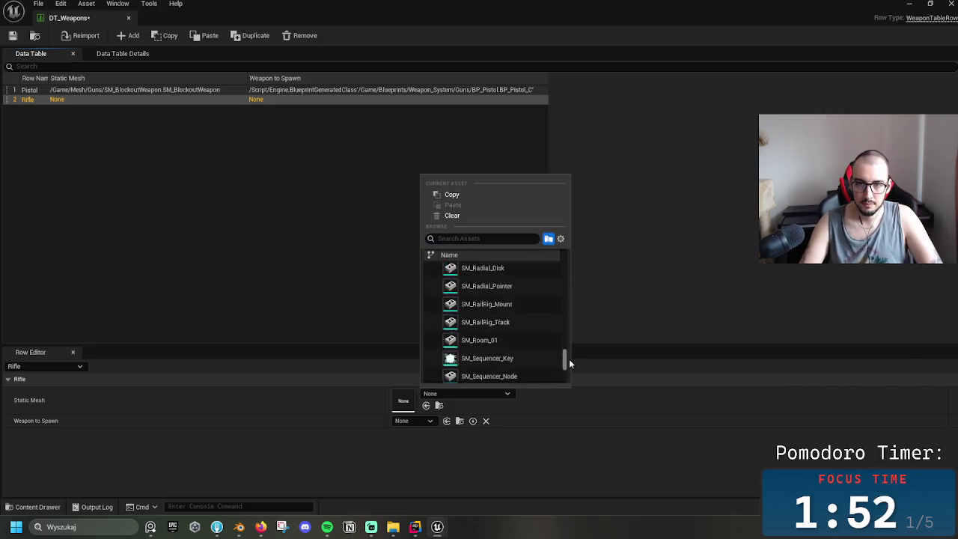
scroll(495, 336, "up", 5)
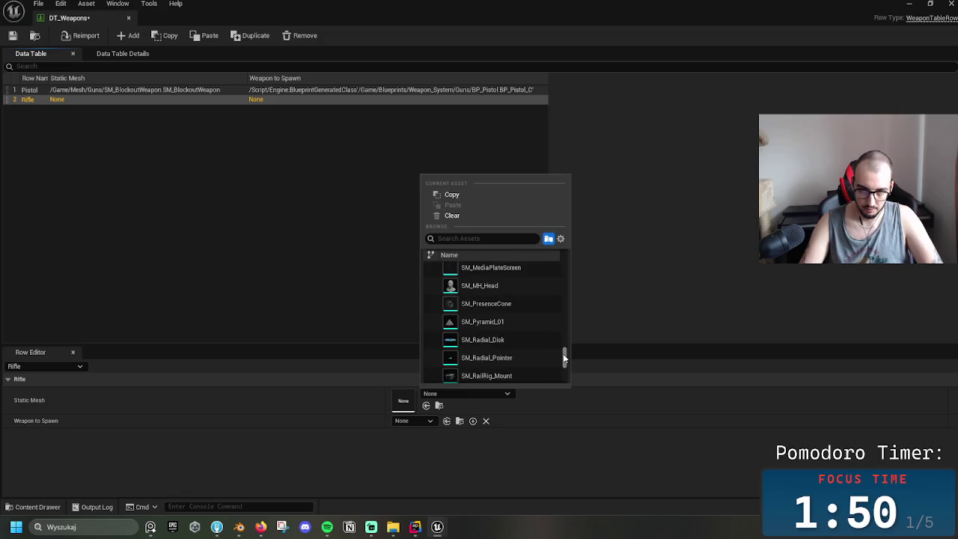
scroll(497, 359, "down", 4)
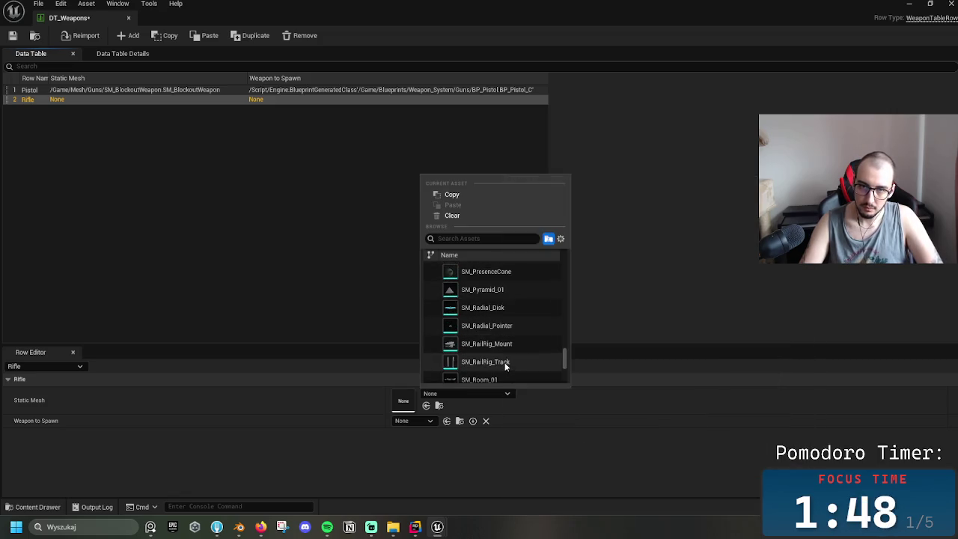
scroll(520, 329, "up", 4)
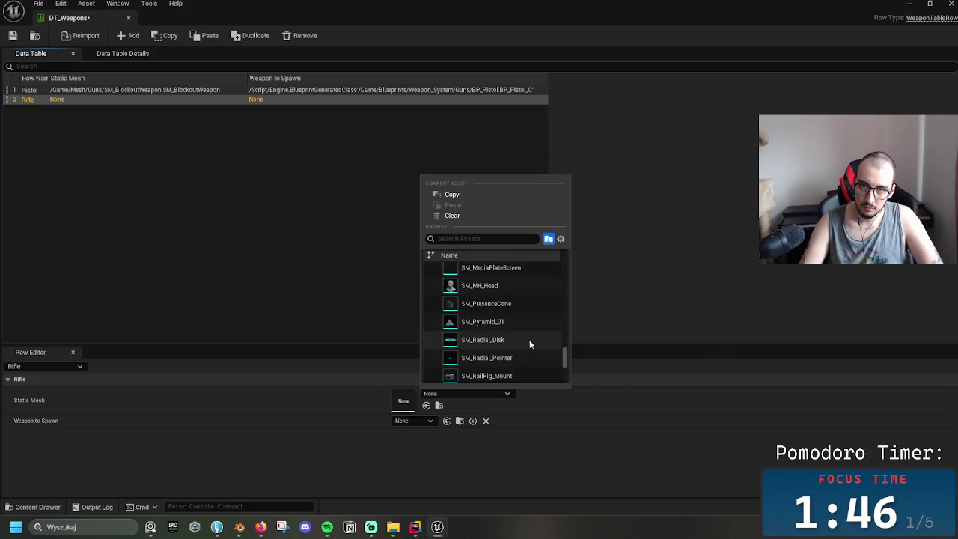
left_click_drag(565, 351, 568, 330)
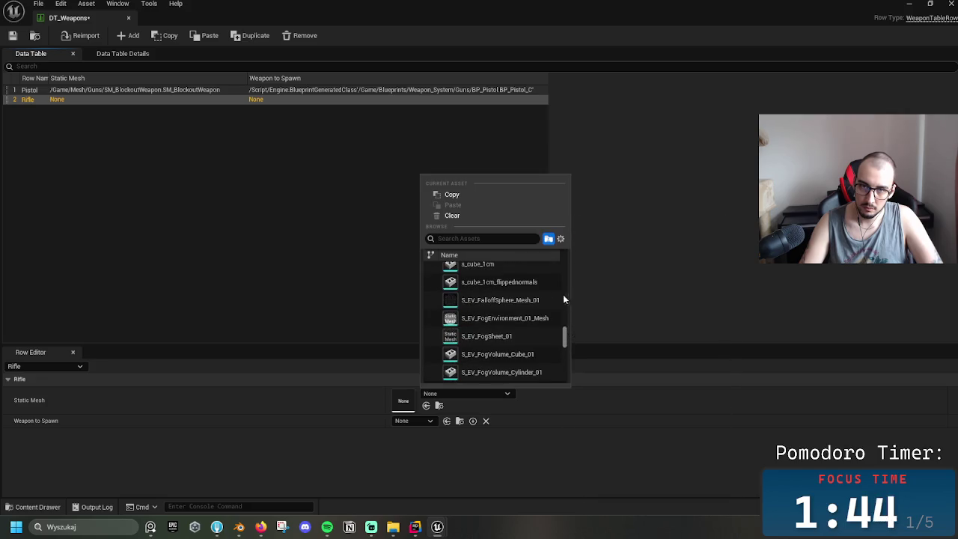
left_click(465, 425)
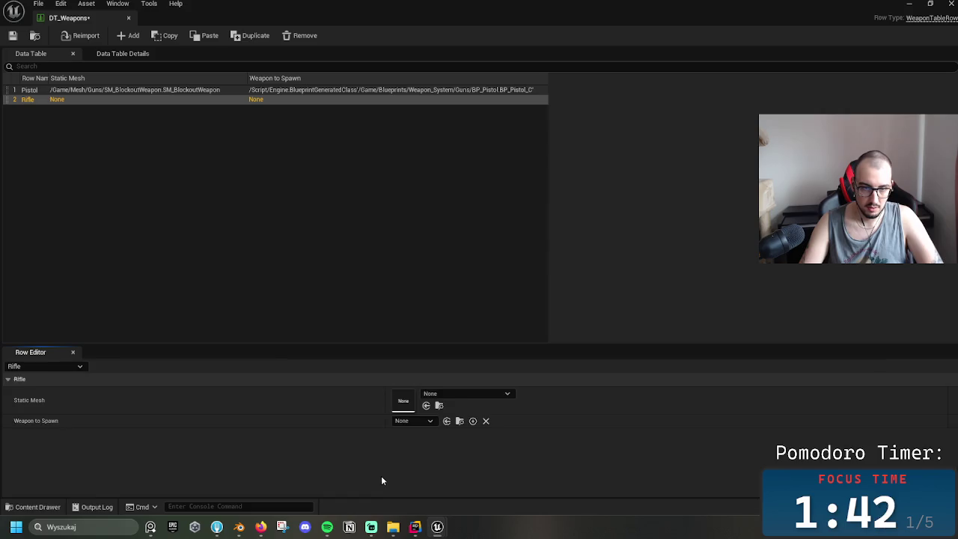
key("ctrl+space")
- Navigate the Content Drawer to Content > Mesh > Guns, then minimize the editor
left_click(411, 374)
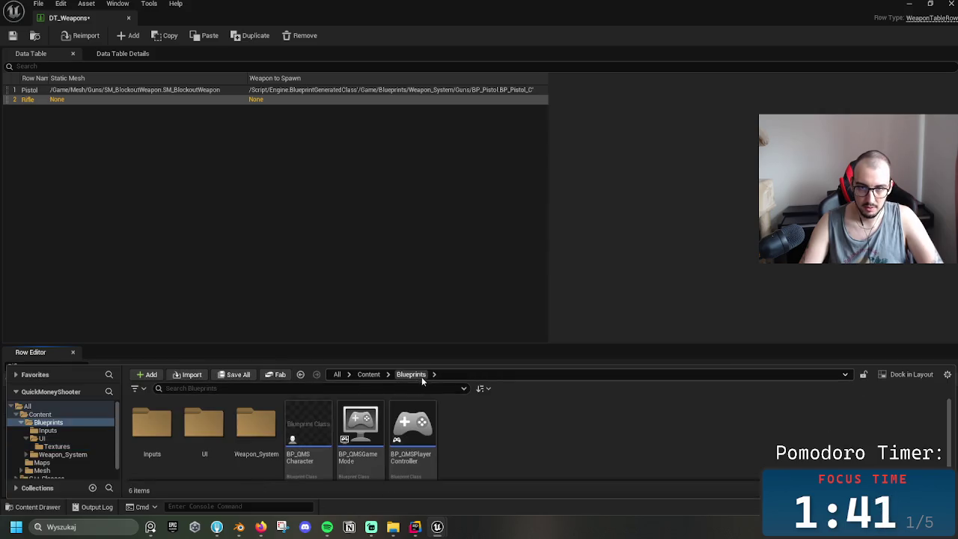
left_click(370, 375)
left_click(337, 374)
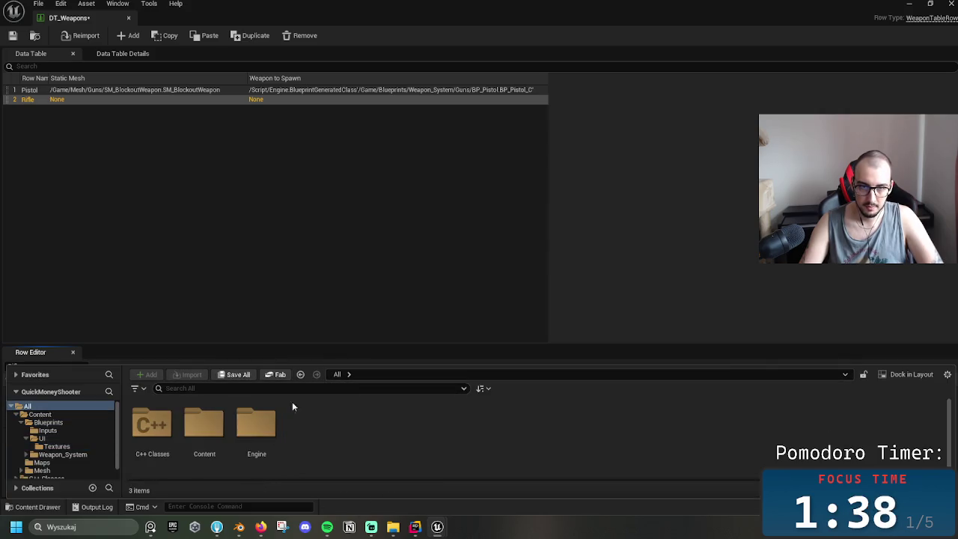
left_click(203, 427)
double_click(204, 431)
left_click(204, 433)
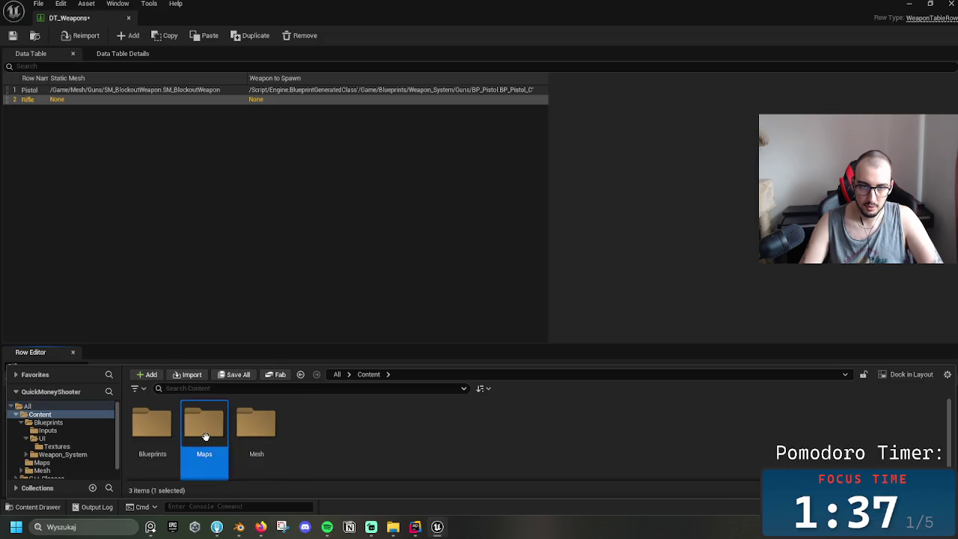
double_click(147, 428)
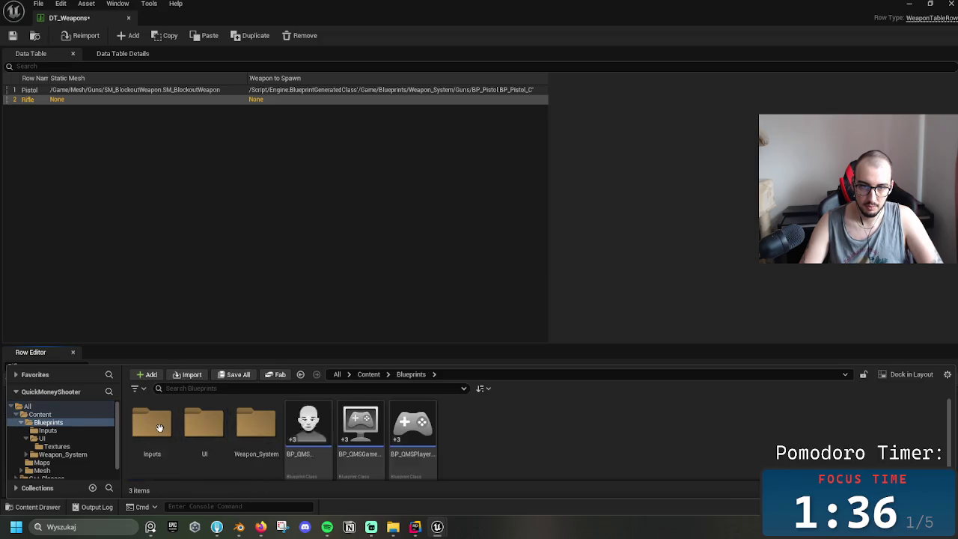
left_click(371, 375)
double_click(255, 428)
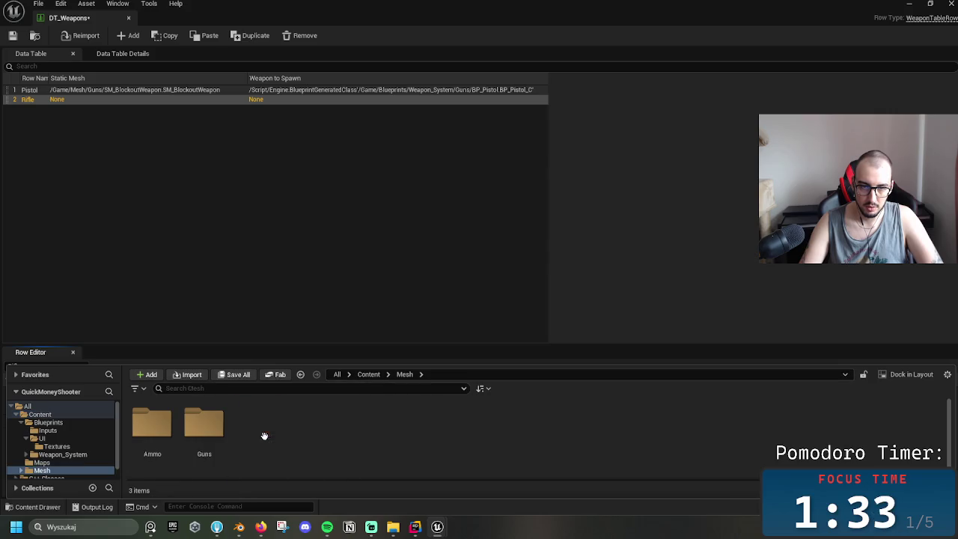
double_click(206, 429)
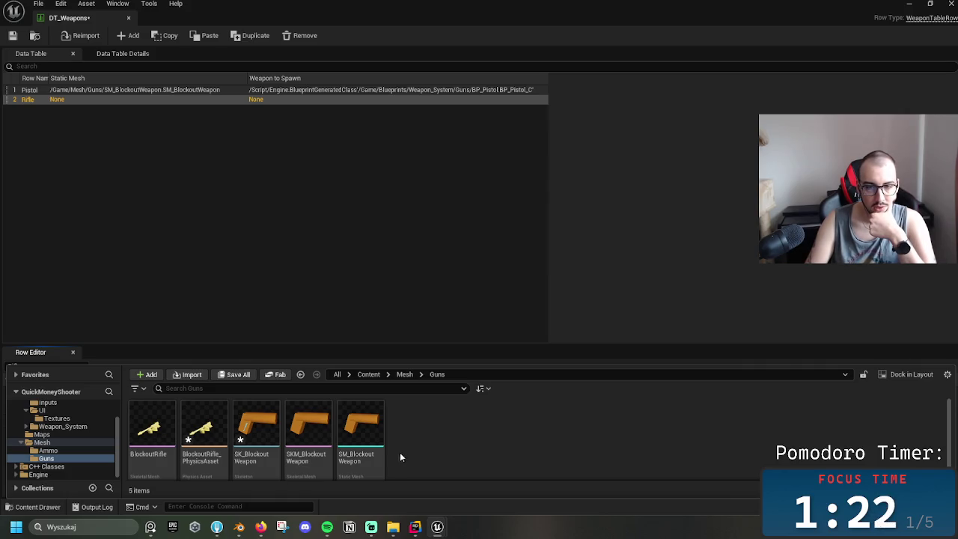
left_click(437, 526)
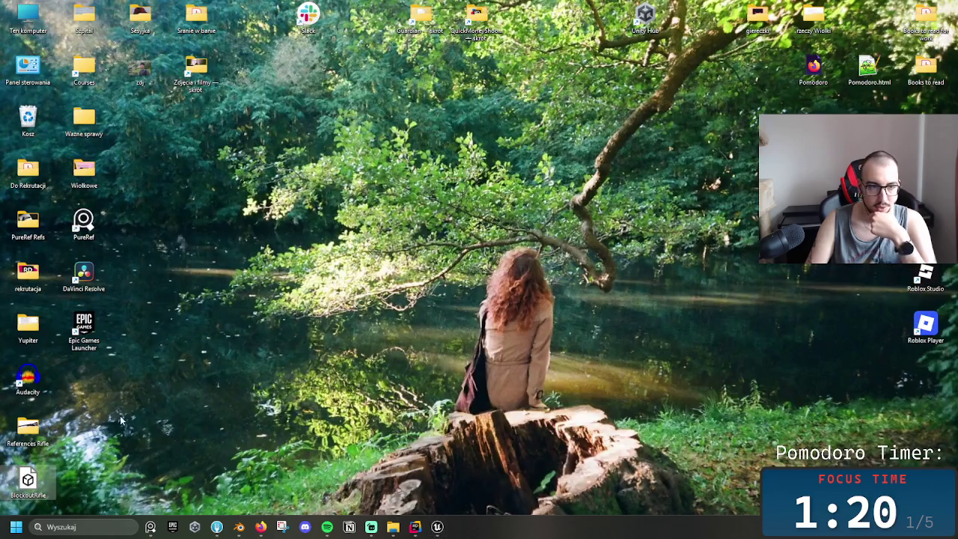
- Reopen Mesh > Guns and drag BlockoutRifle from the desktop into Unreal to import it
left_click(437, 527)
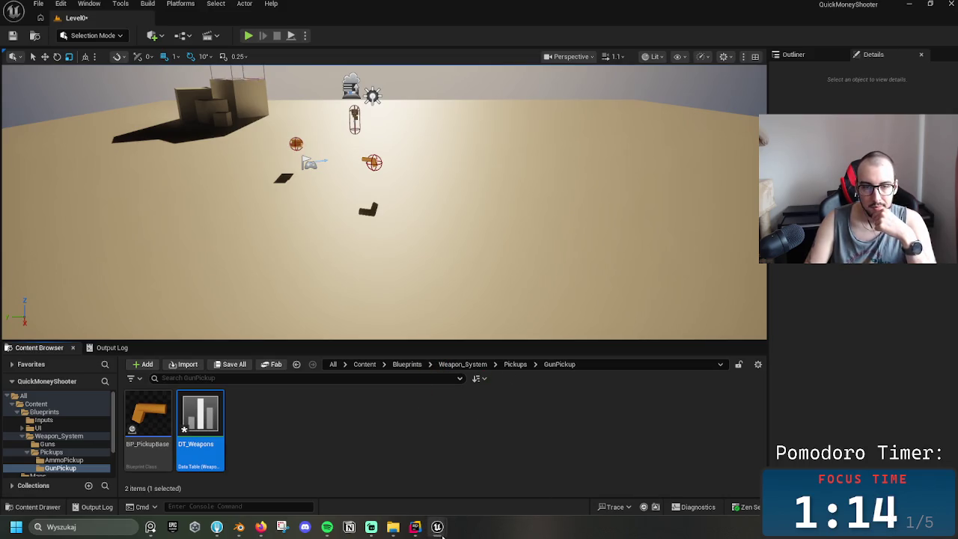
left_click(462, 365)
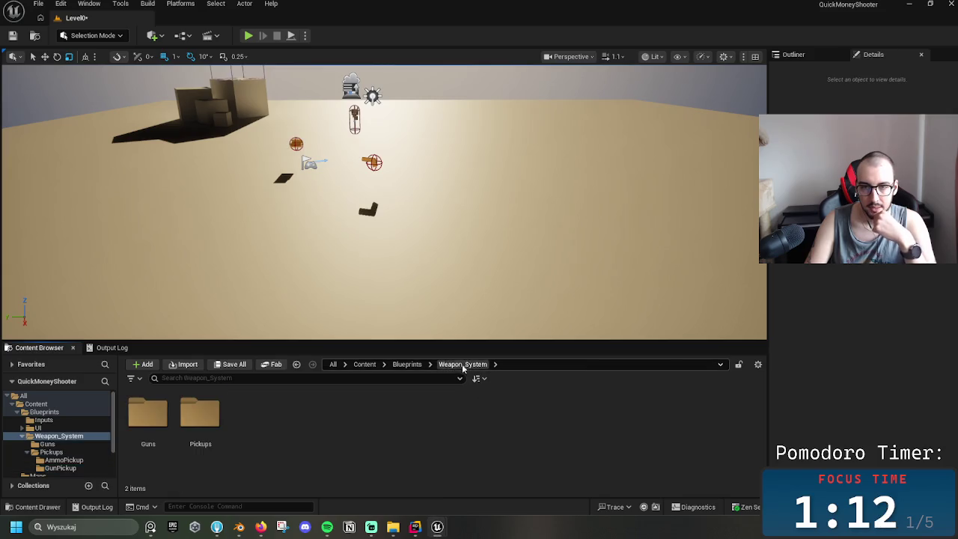
double_click(199, 415)
double_click(199, 415)
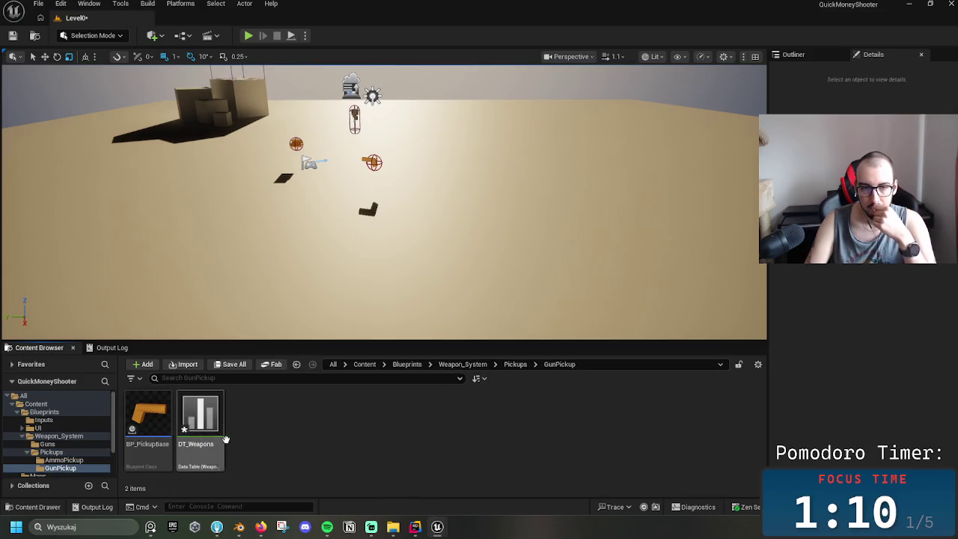
left_click(363, 365)
double_click(253, 417)
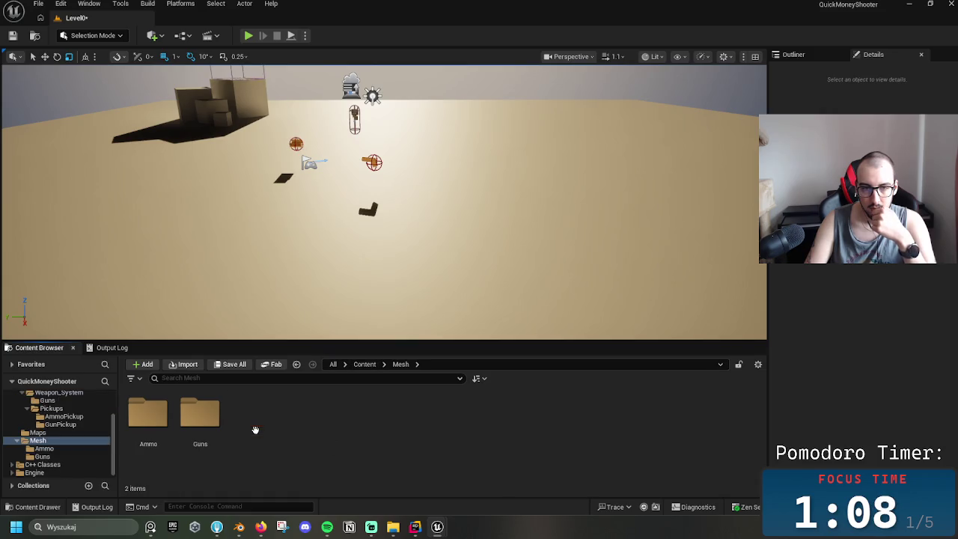
double_click(199, 419)
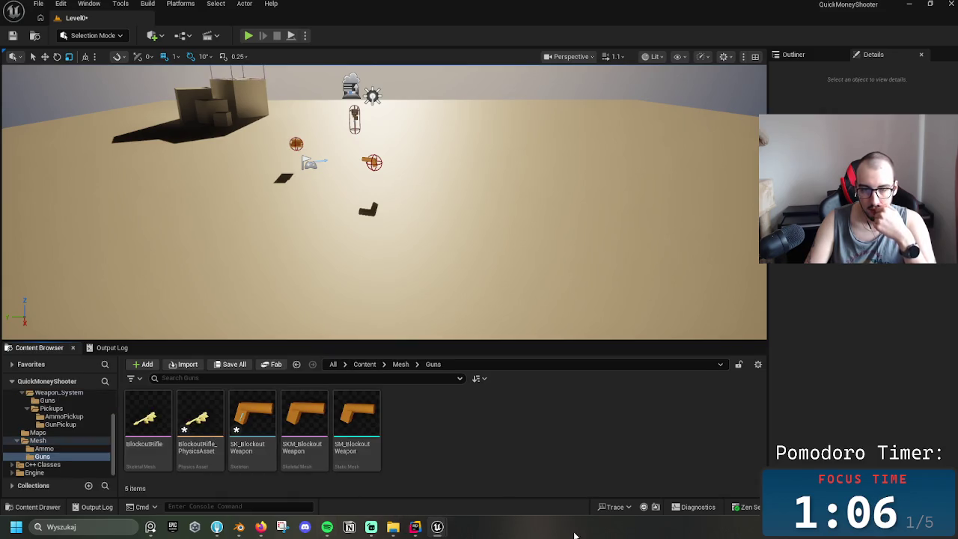
left_click(908, 4)
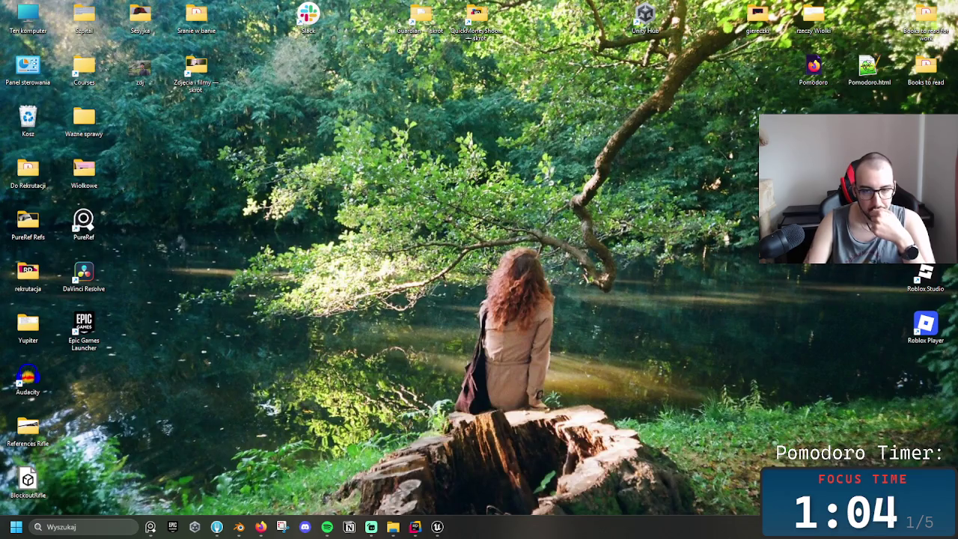
left_click_drag(362, 521, 437, 529)
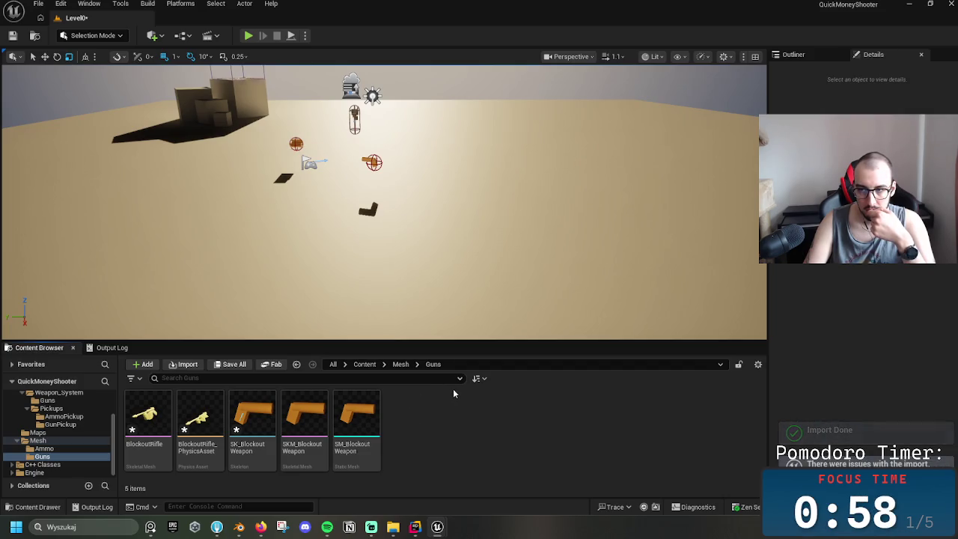
- Clear the selection and open, then dismiss, the Guns folder context menu
left_click(148, 416)
left_click(357, 415)
left_click(471, 441)
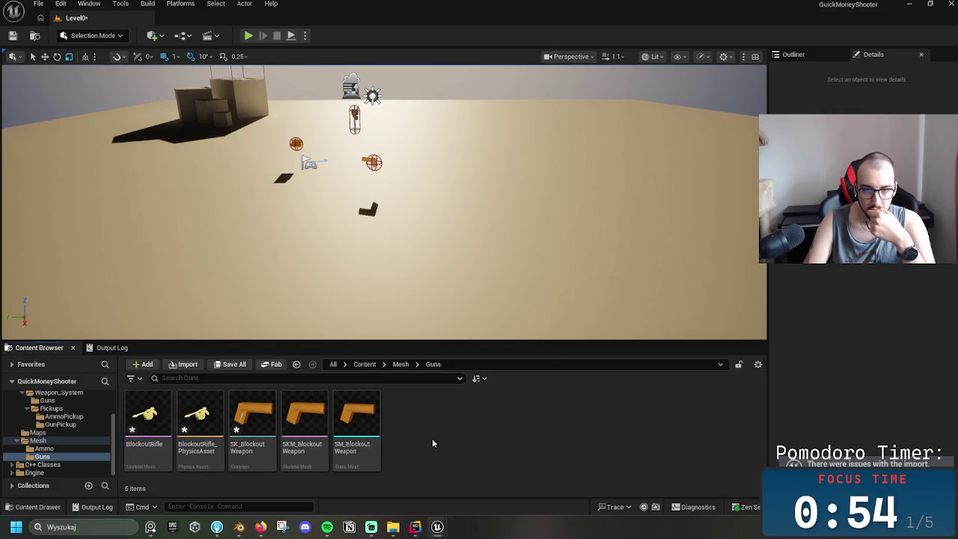
right_click(432, 438)
left_click(412, 422)
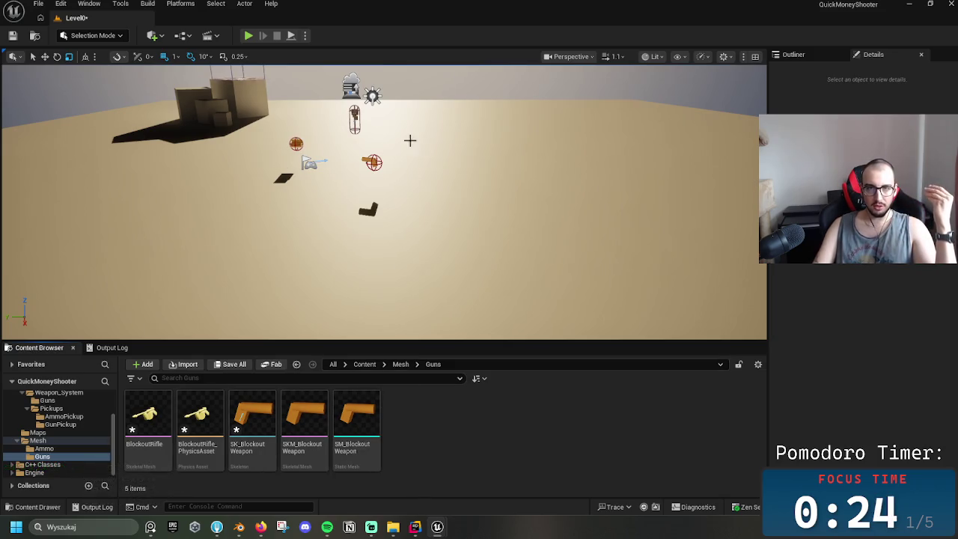
- Select the BlockoutRifle skeletal mesh and look through its asset actions
left_click(165, 403)
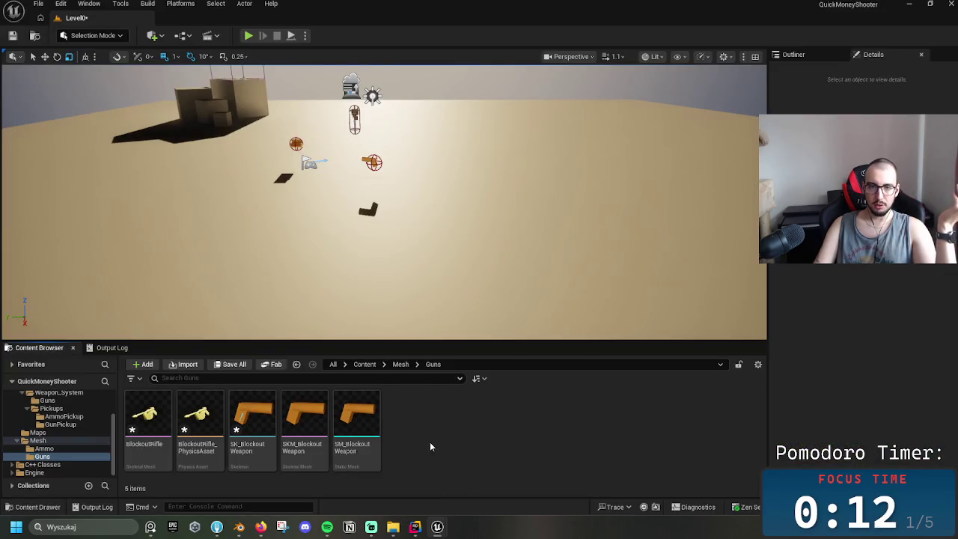
right_click(152, 432)
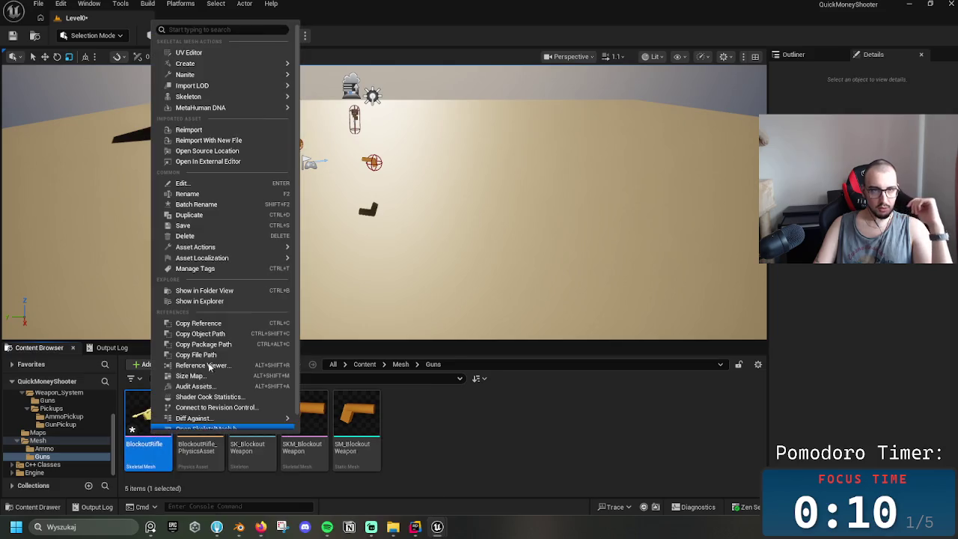
left_click(515, 390)
left_click(144, 431)
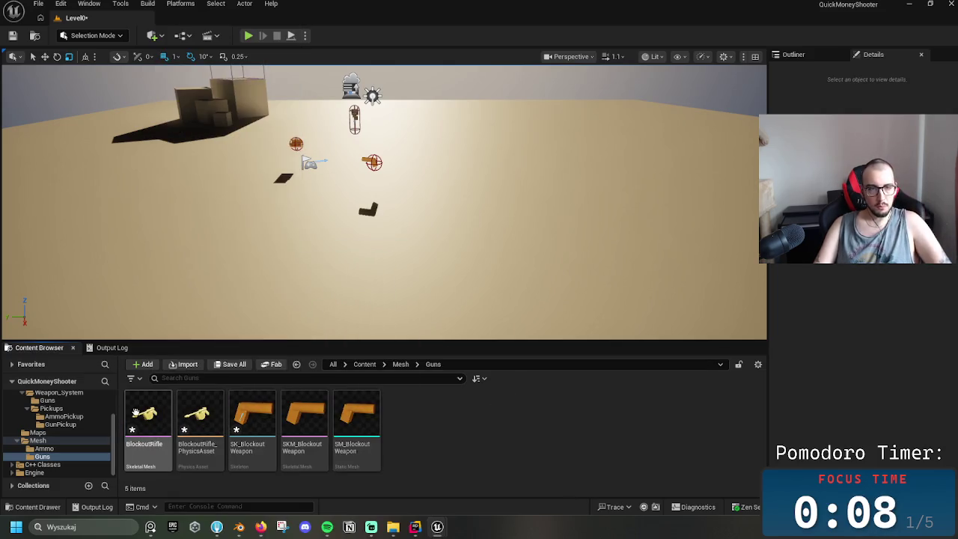
right_click(134, 417)
left_click(134, 418)
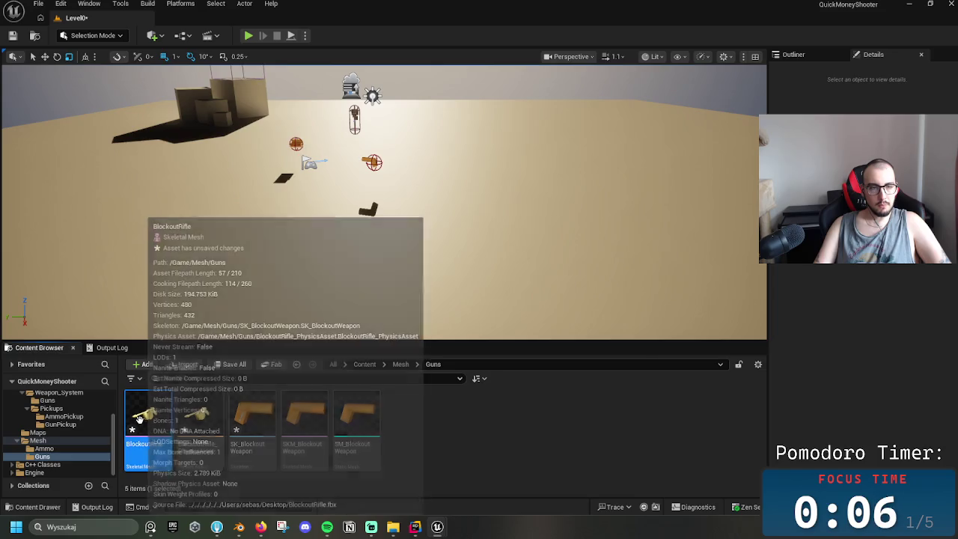
left_click(460, 423)
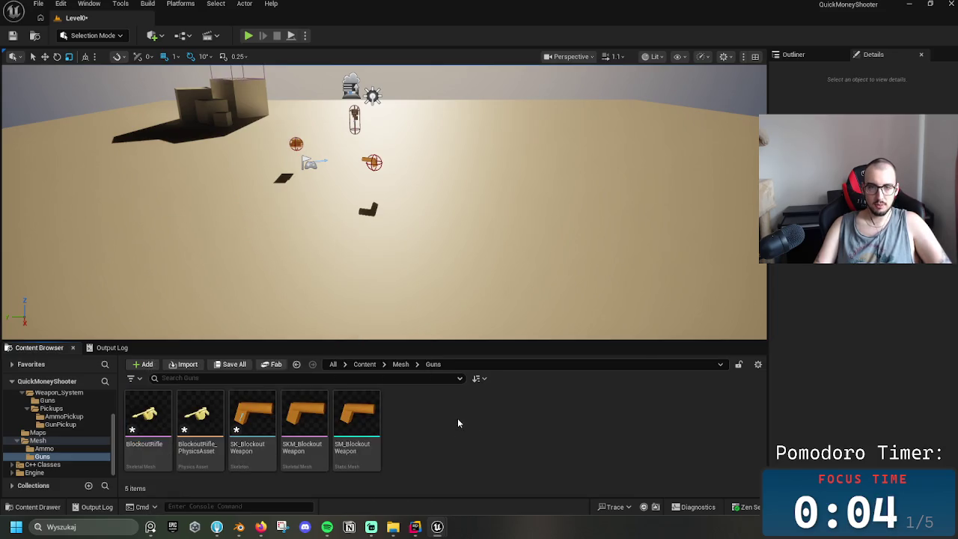
- Duplicate BlockoutRifle into BlockoutRifle1, keeping the default name
key("ctrl+v")
left_click(424, 417)
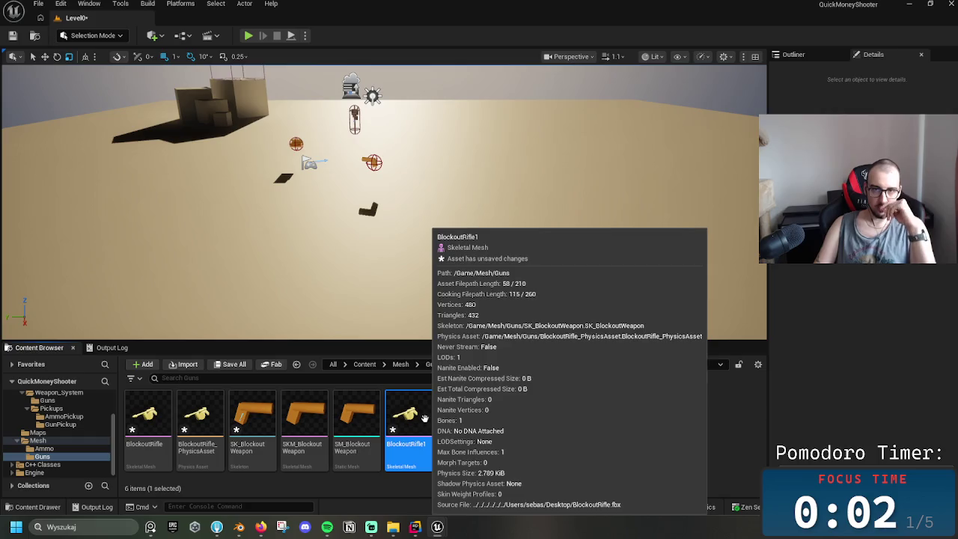
right_click(424, 417)
mouse_move(462, 82)
left_click(408, 445)
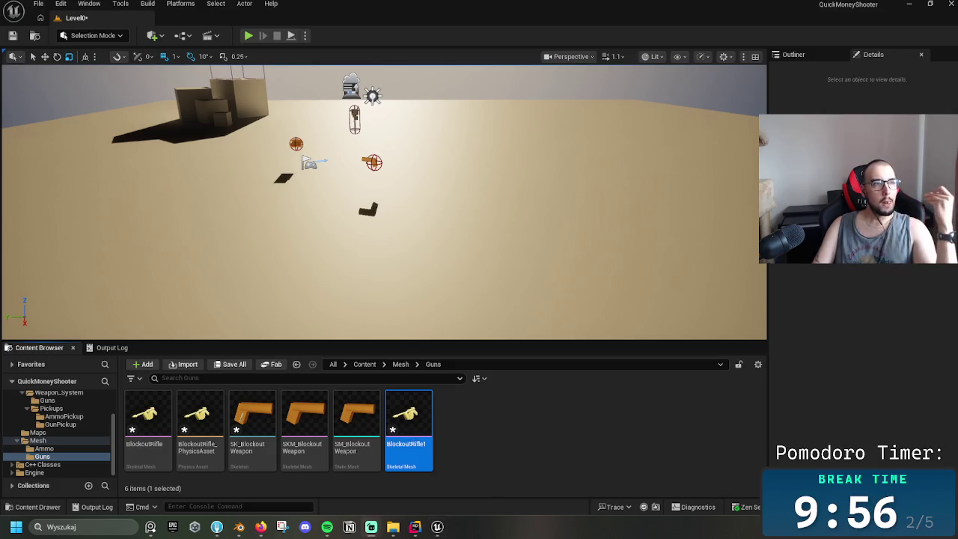
left_click(462, 460)
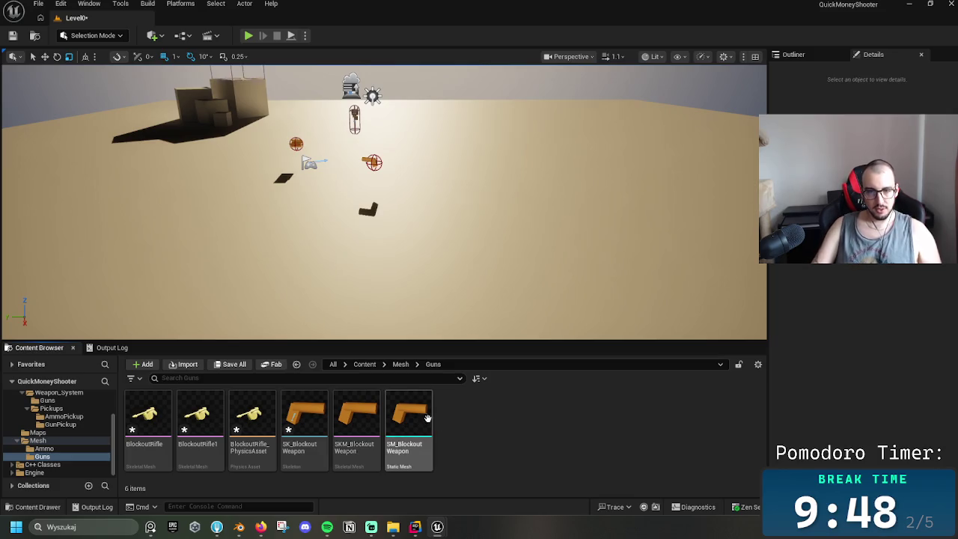
right_click(171, 421)
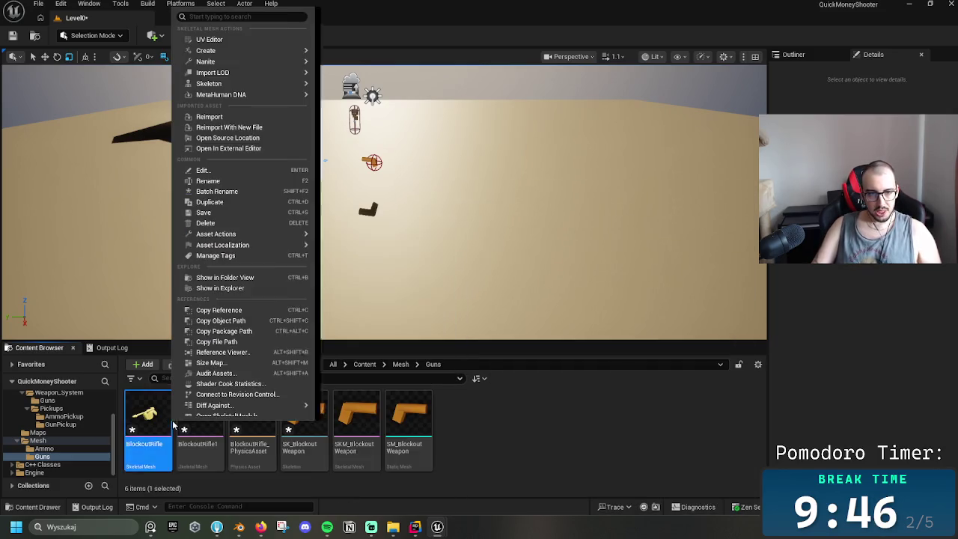
- Create a skeleton from BlockoutRifle1 and name it SK_BlockoutRifle
right_click(200, 440)
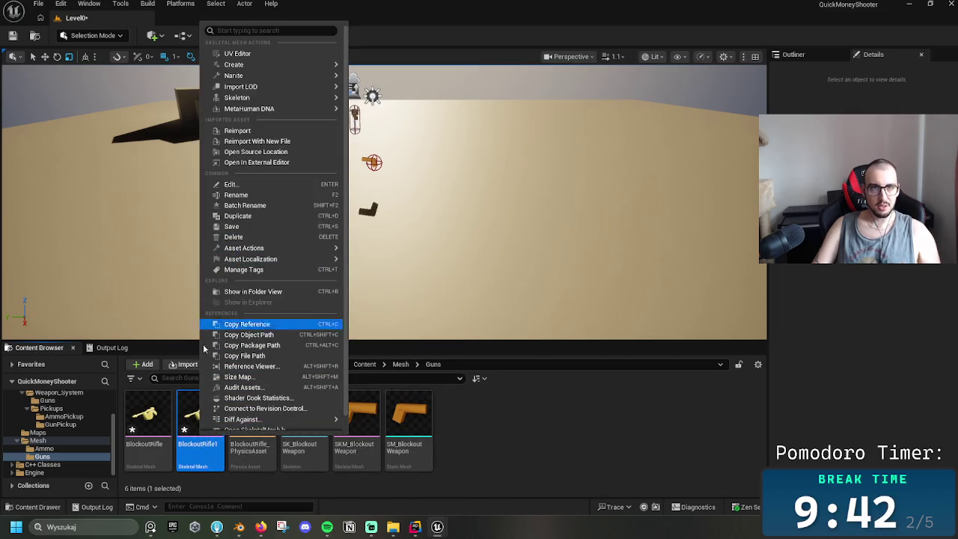
mouse_move(236, 97)
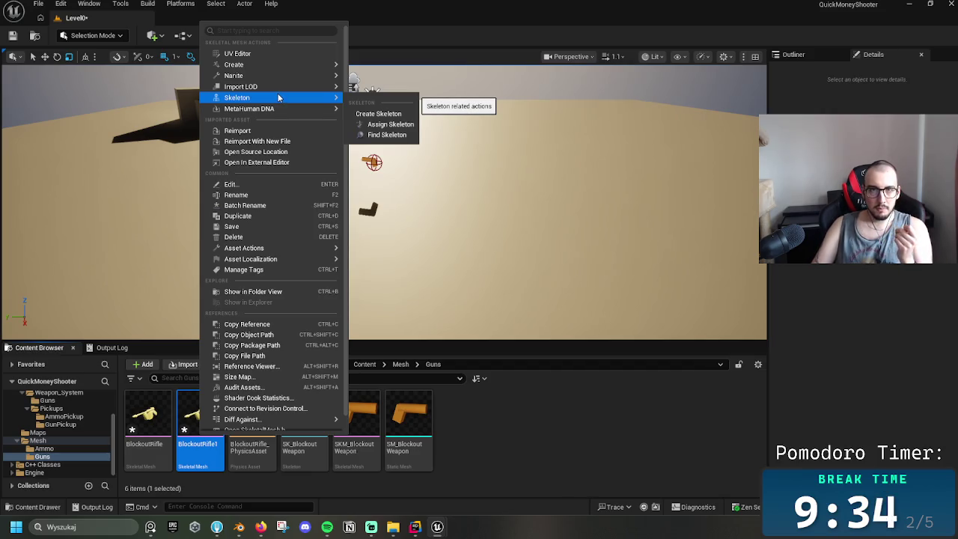
left_click(403, 117)
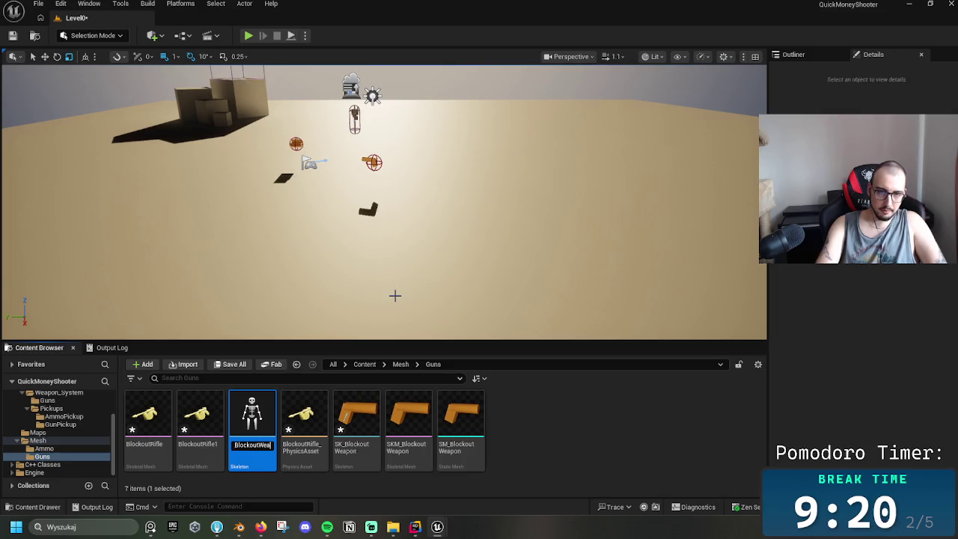
type("SK_")
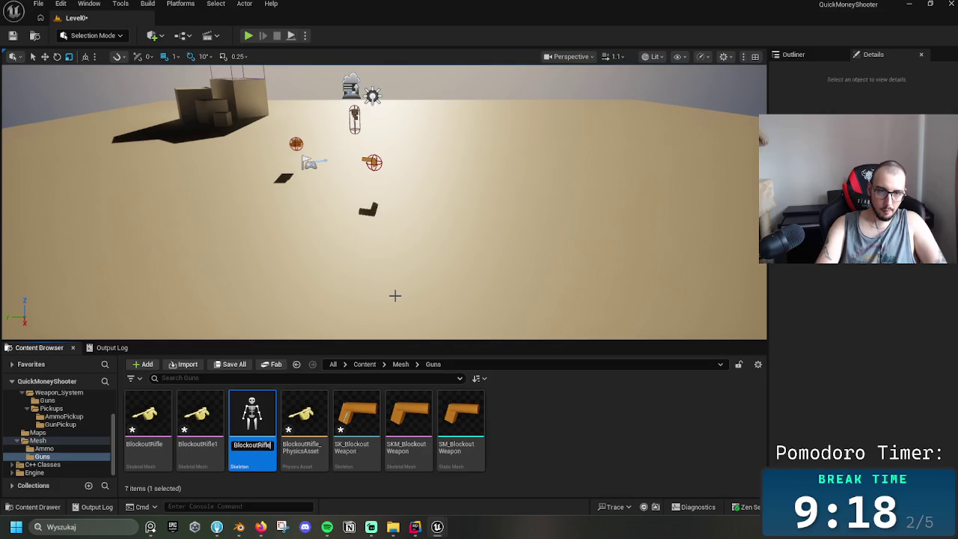
key("Return")
key("Return")
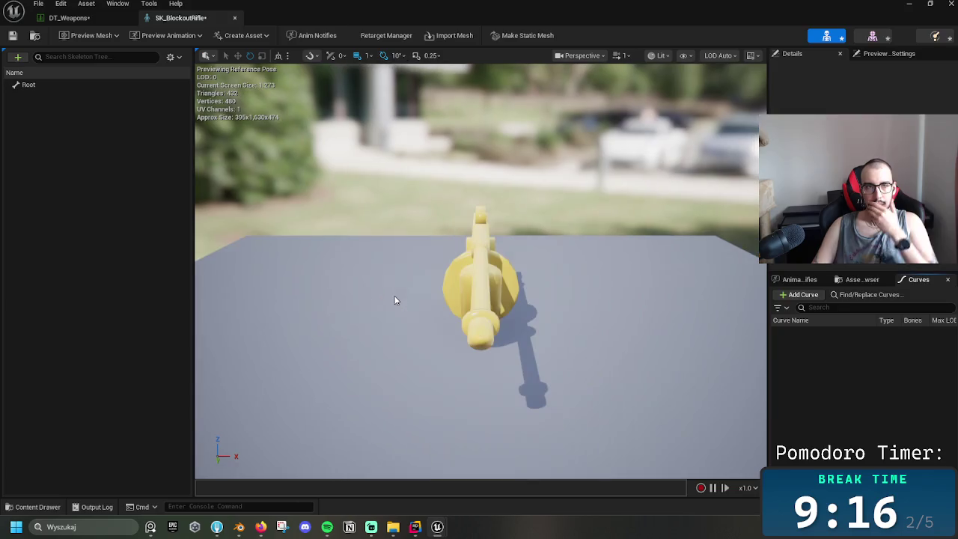
- Select the Root bone and rotate the rifle around it
left_click(62, 88)
mouse_move(537, 282)
left_mouse_down()
mouse_move(596, 283)
mouse_move(568, 224)
mouse_move(566, 279)
left_mouse_up()
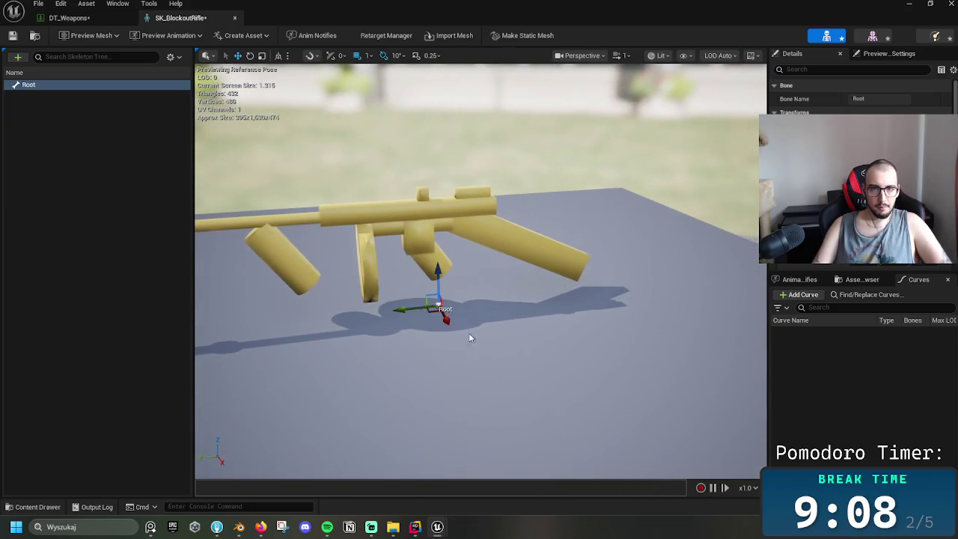
left_click_drag(442, 281, 443, 290)
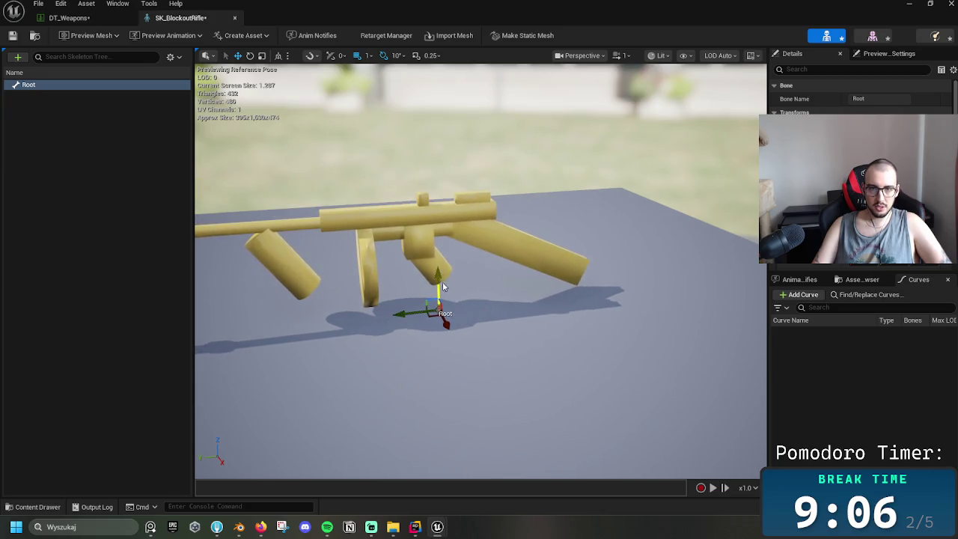
- Test-place SK_BlockoutRifle in the level, undo it, and start Make Static Mesh
left_click(948, 4)
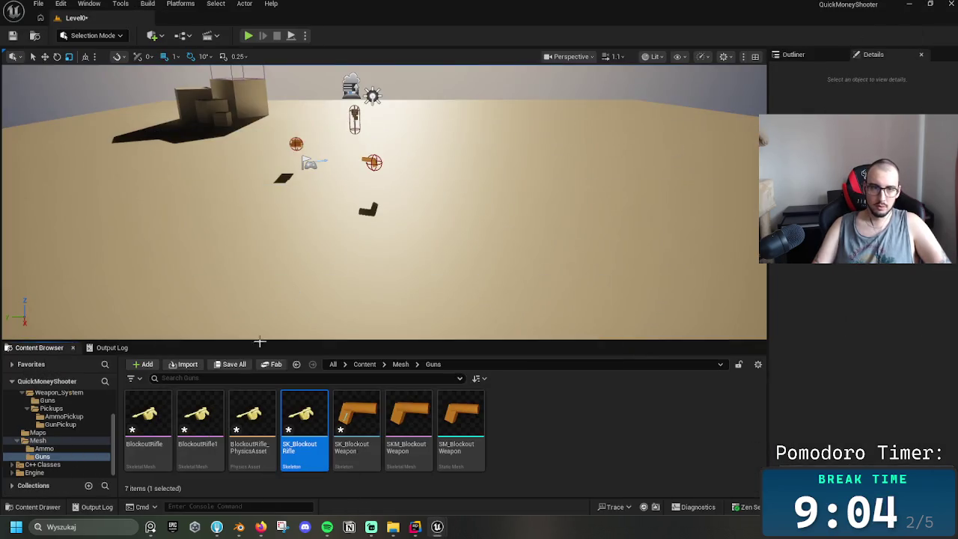
left_click_drag(304, 440, 466, 289)
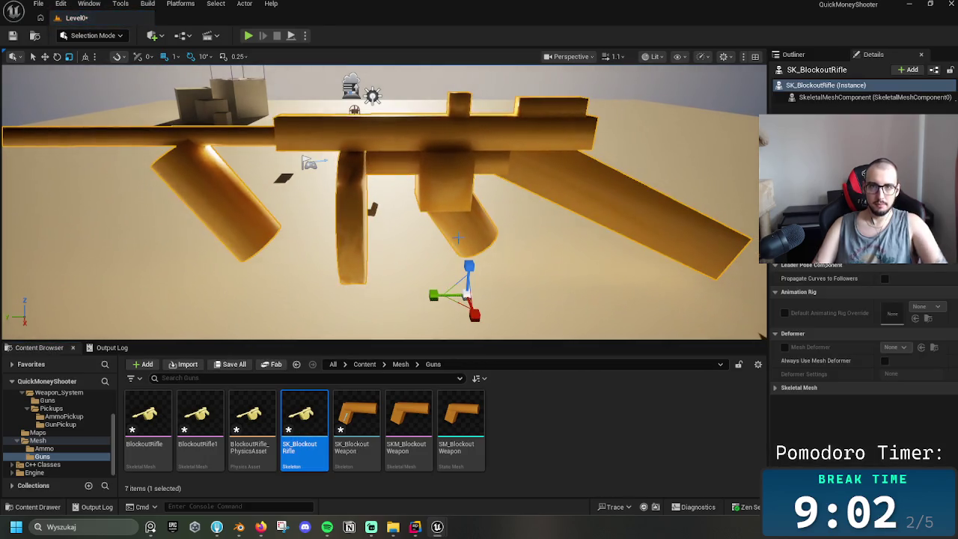
key("ctrl+z")
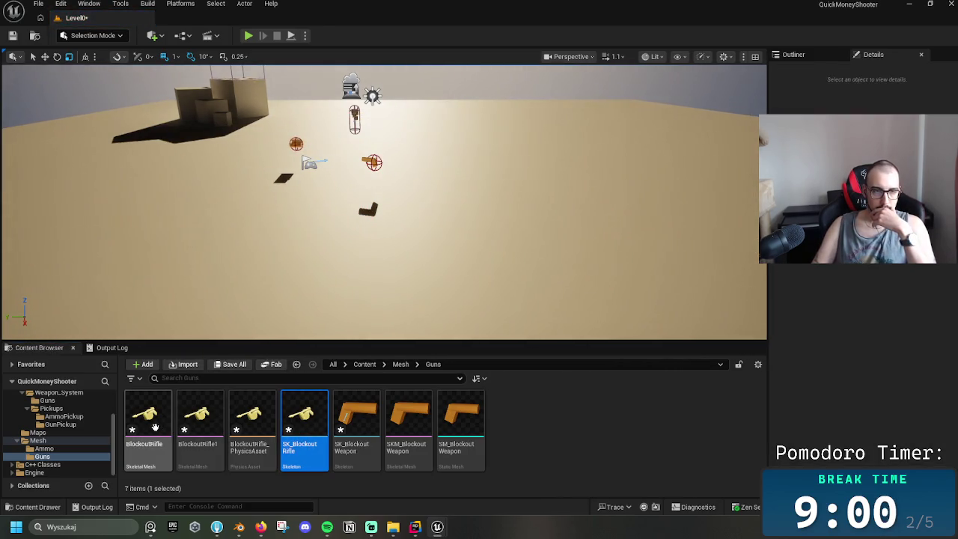
double_click(304, 418)
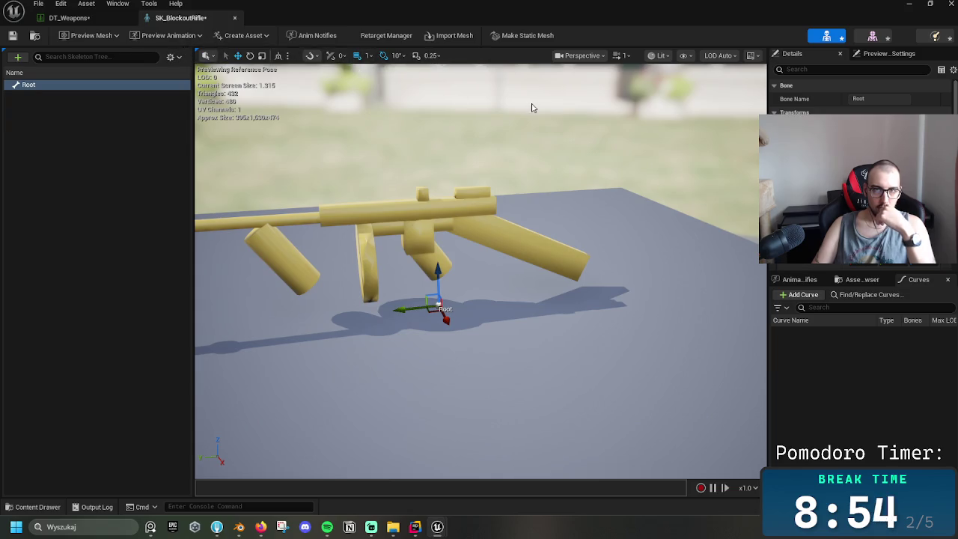
left_click(505, 38)
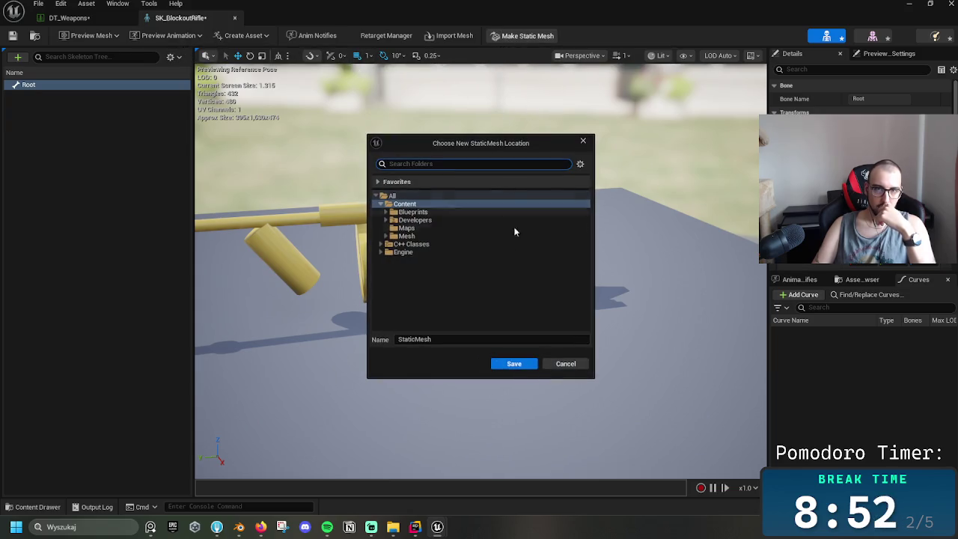
- Save the converted static mesh into the Mesh/Guns folder
left_click(430, 236)
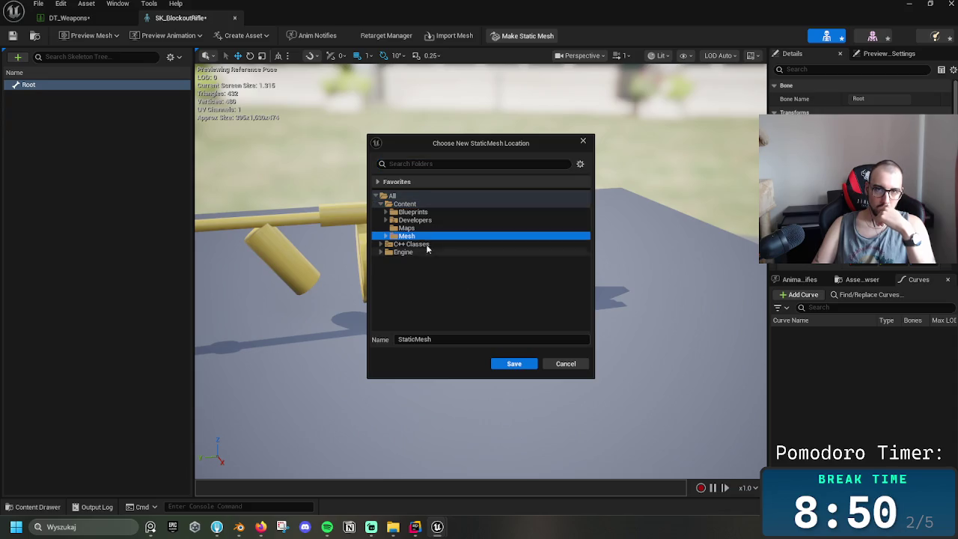
left_click(385, 235)
left_click(408, 252)
left_click(511, 364)
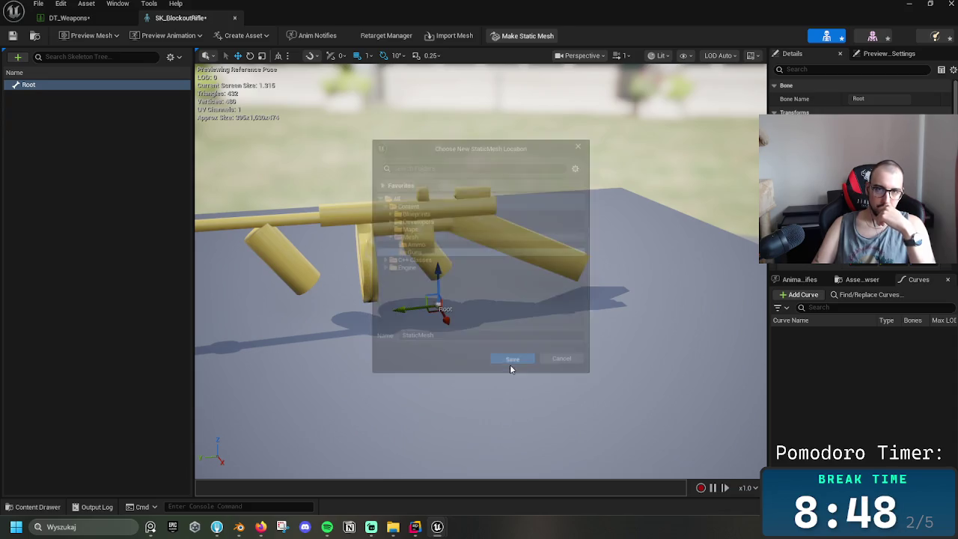
left_click(909, 4)
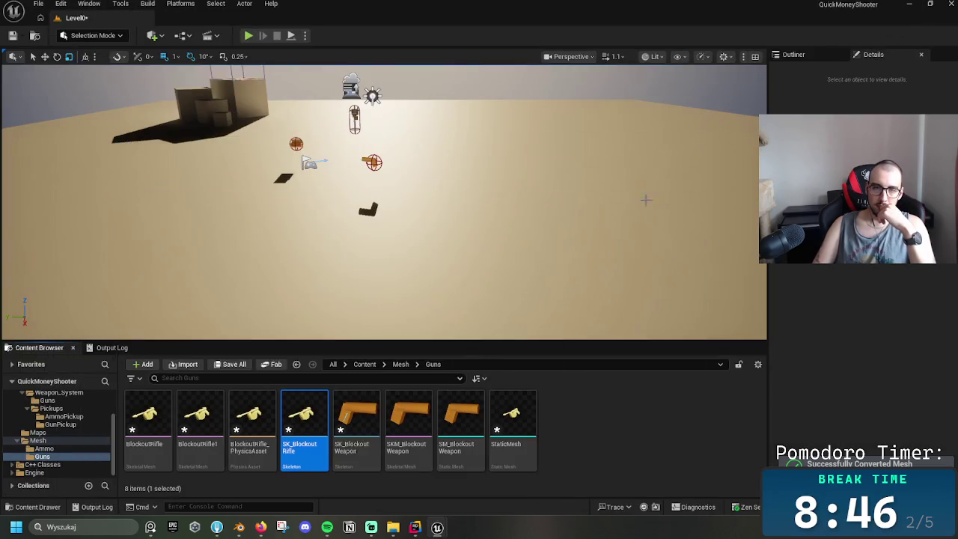
- Rename the new StaticMesh asset to SM_Rifle and open it
left_click(524, 426)
left_click(531, 445)
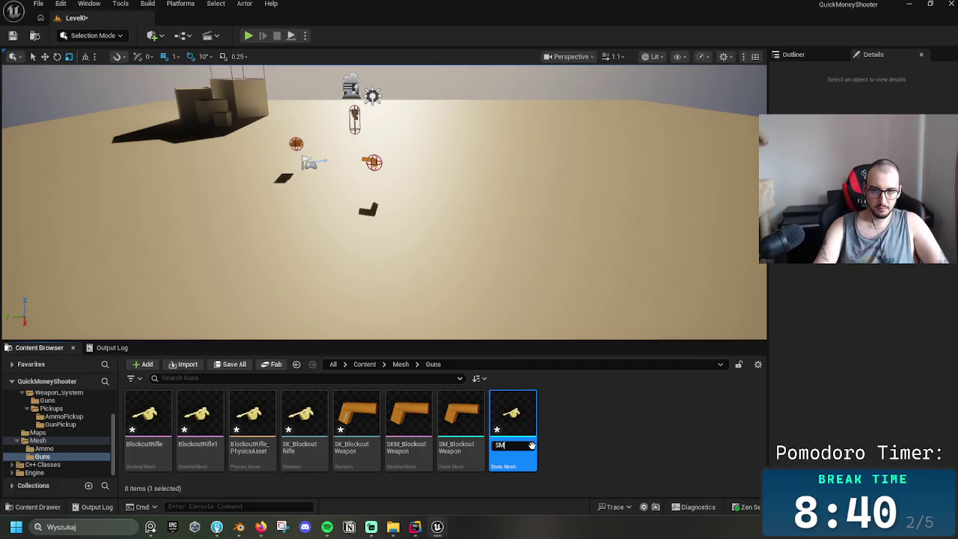
type("_Rifle")
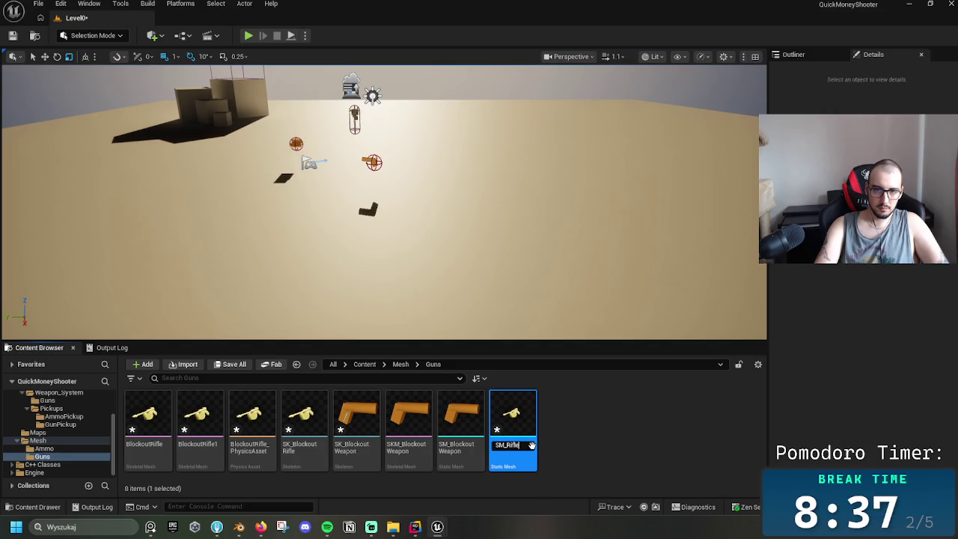
key("Return")
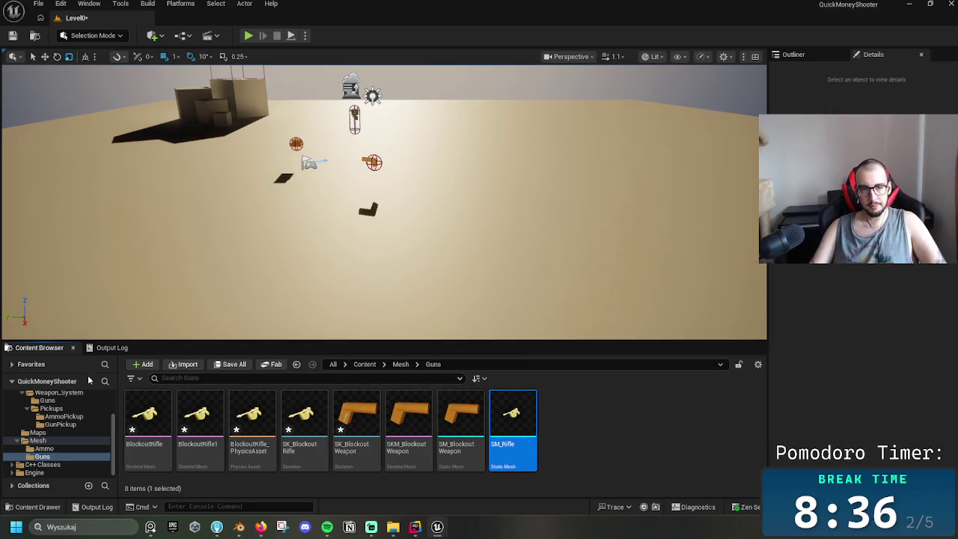
double_click(522, 429)
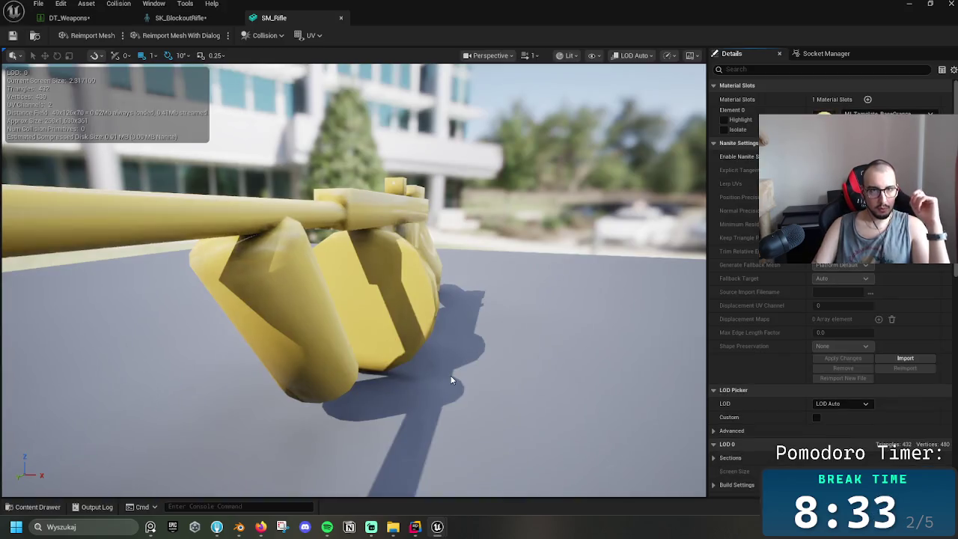
- Orbit the SM_Rifle preview, then close the mesh editor
left_click_drag(451, 380, 419, 374)
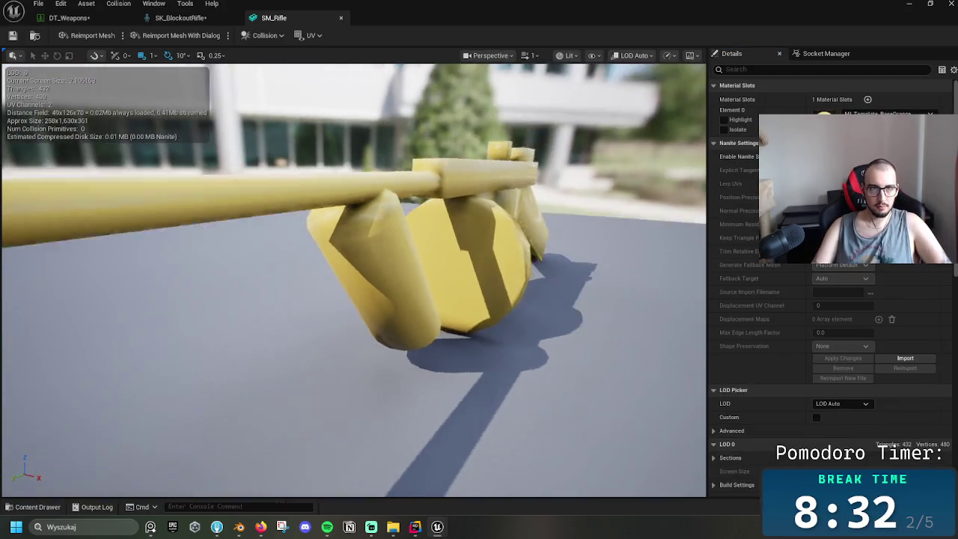
left_click_drag(363, 233, 363, 233)
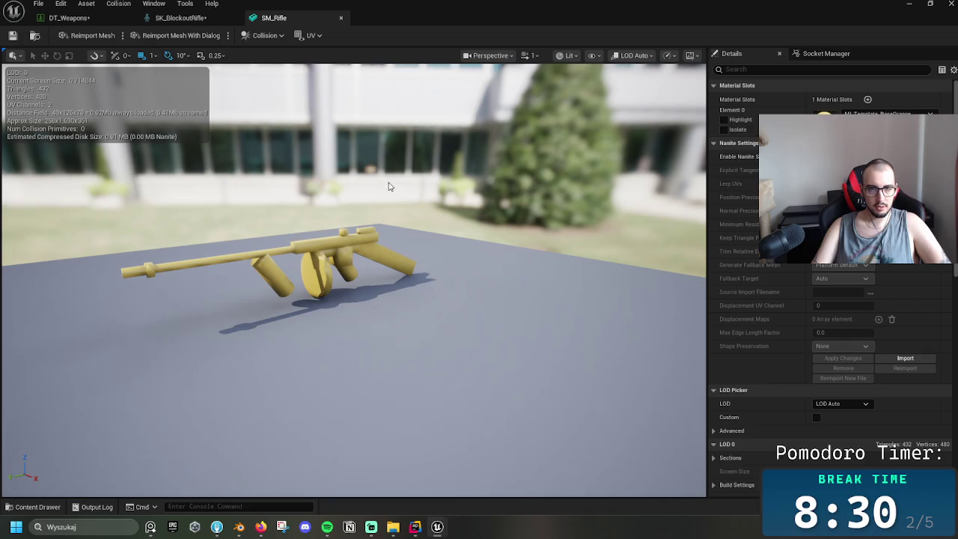
left_click_drag(363, 233, 363, 232)
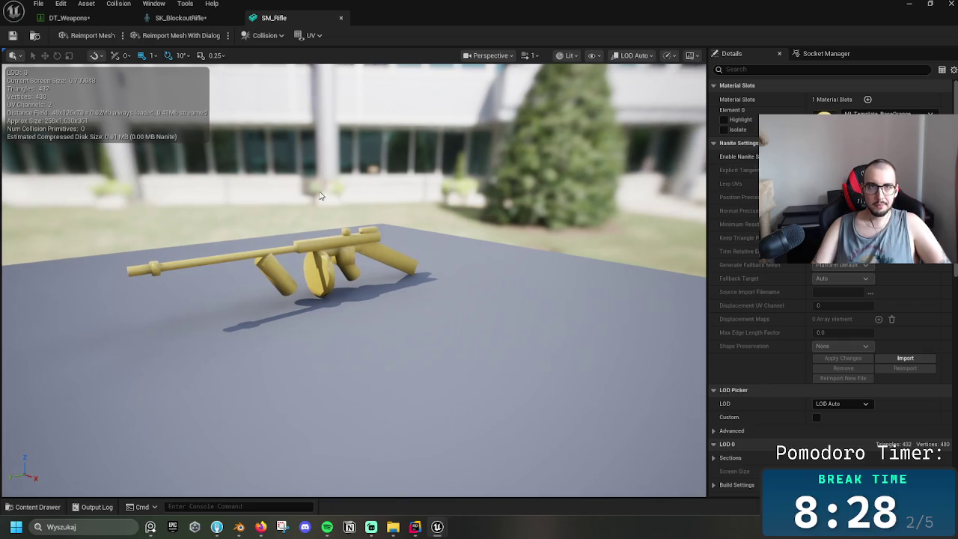
left_click(341, 18)
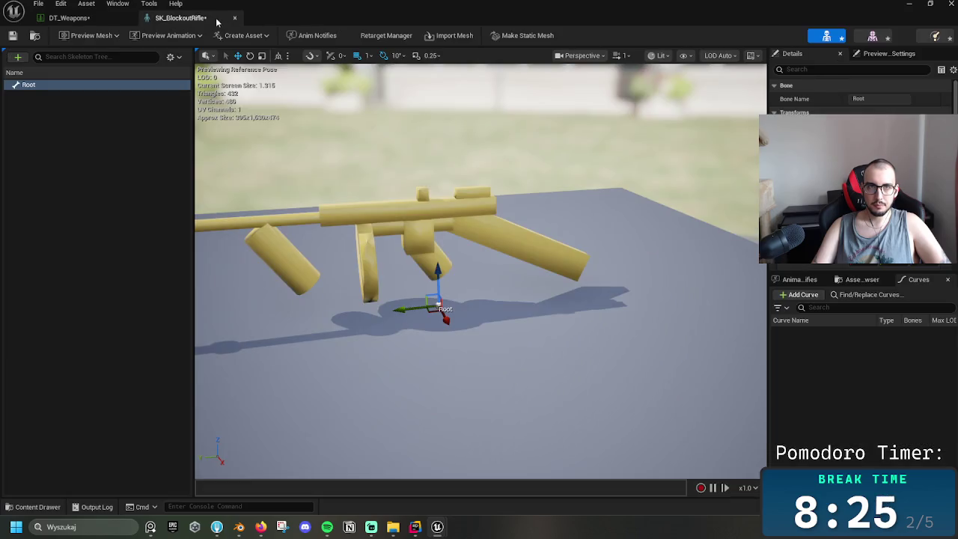
left_click(950, 4)
- Drag SM_Rifle into the level and lift it above the ground
left_click_drag(513, 419, 526, 258)
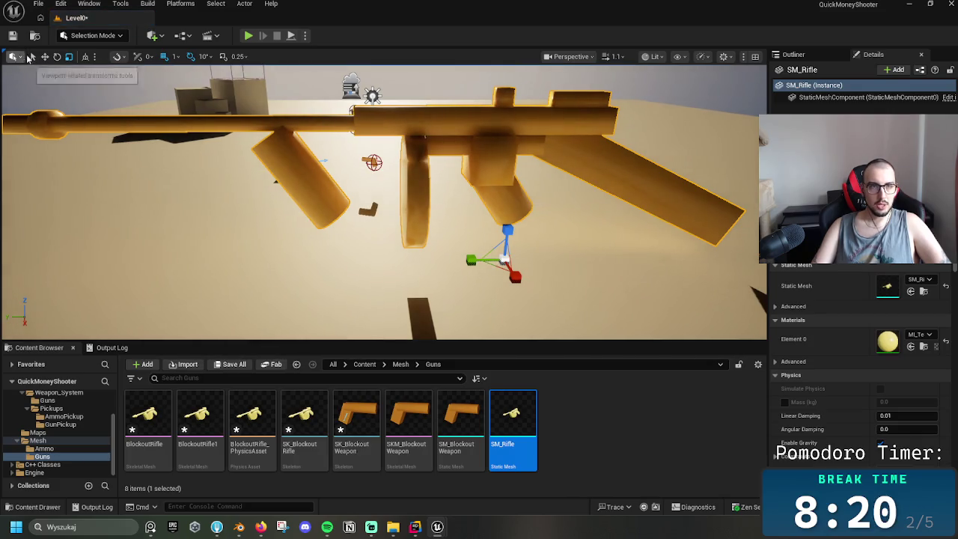
right_click_drag(404, 234, 404, 234)
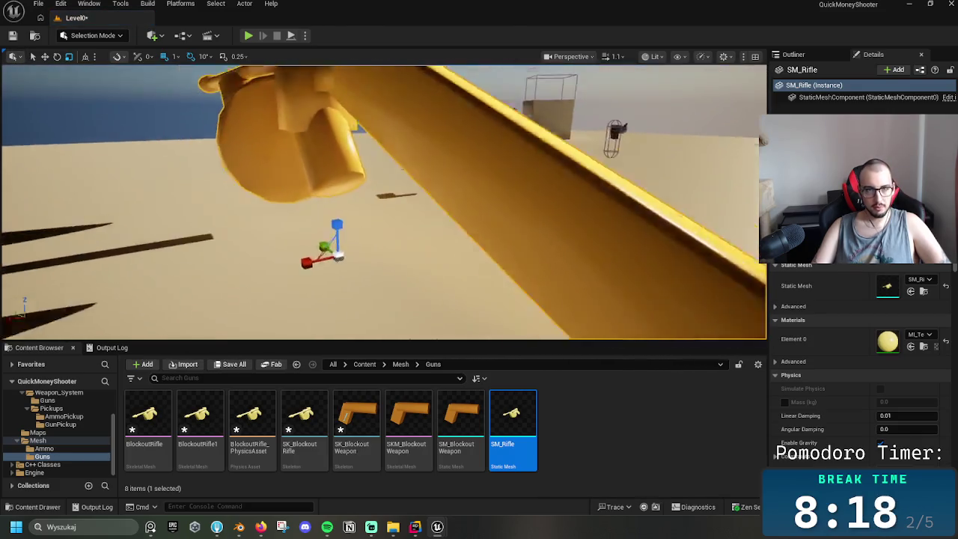
key("f")
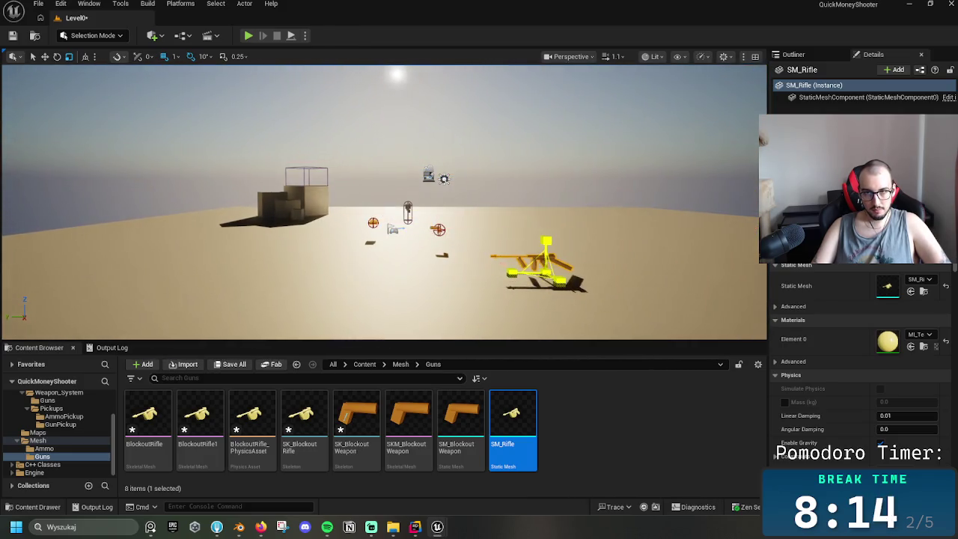
key("f")
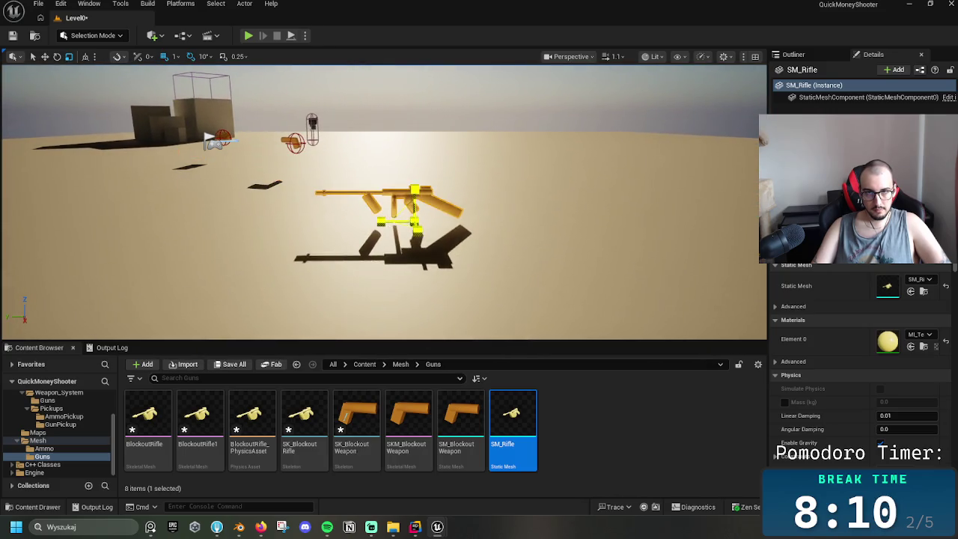
left_click_drag(412, 194, 416, 144)
mouse_move(376, 174)
right_mouse_down()
mouse_move(463, 174)
mouse_move(419, 179)
right_mouse_up()
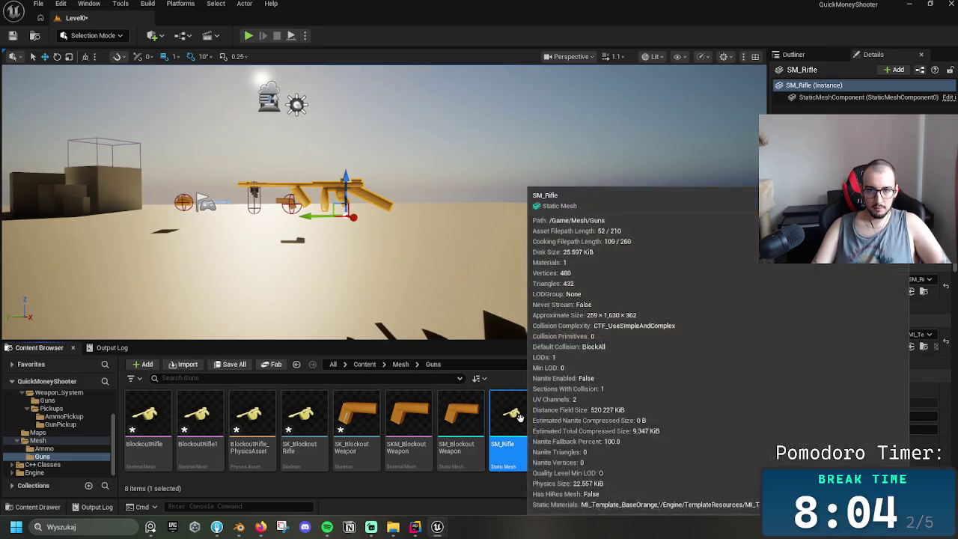
- Reopen SM_Rifle, check its sockets and the DT_Weapons and SK_BlockoutRifle tabs, then minimize
double_click(516, 416)
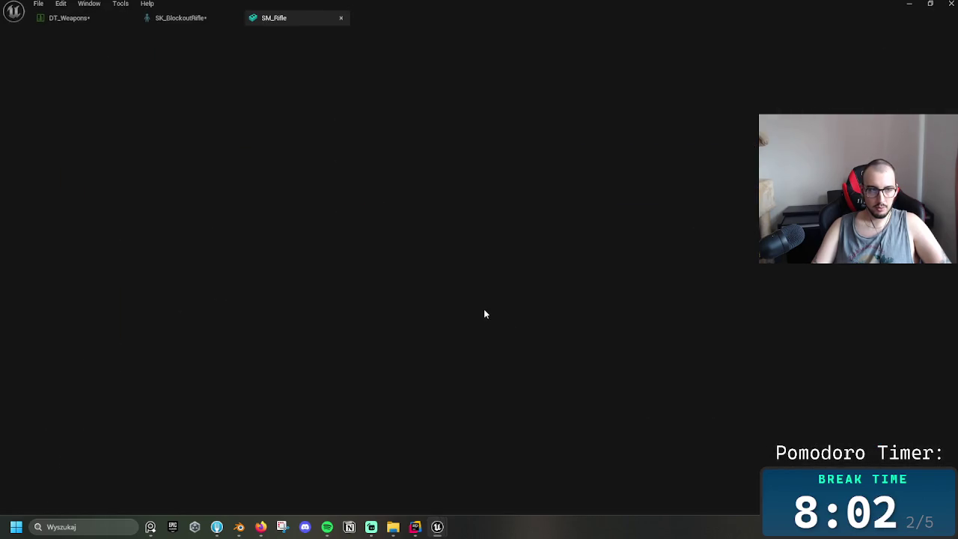
scroll(827, 352, "down", 2)
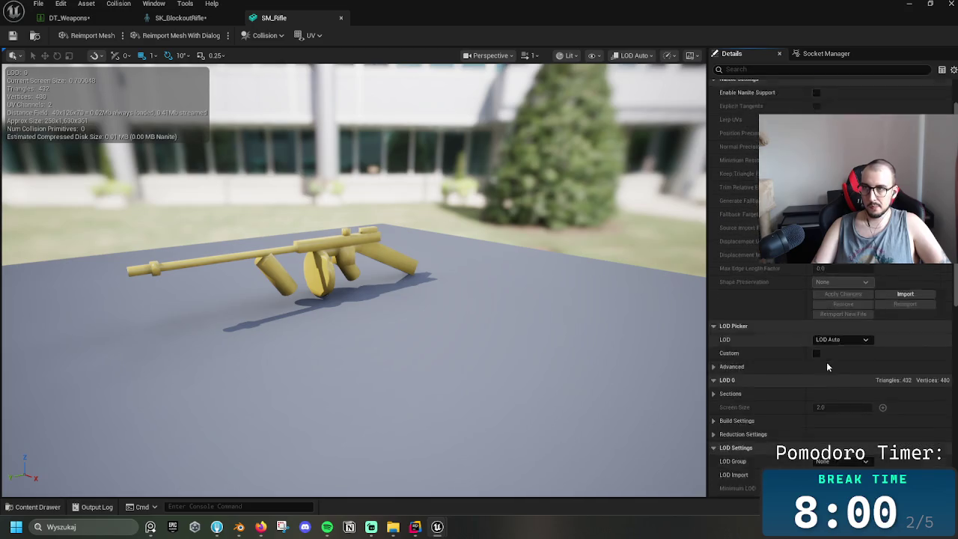
scroll(828, 364, "up", 2)
left_click(847, 54)
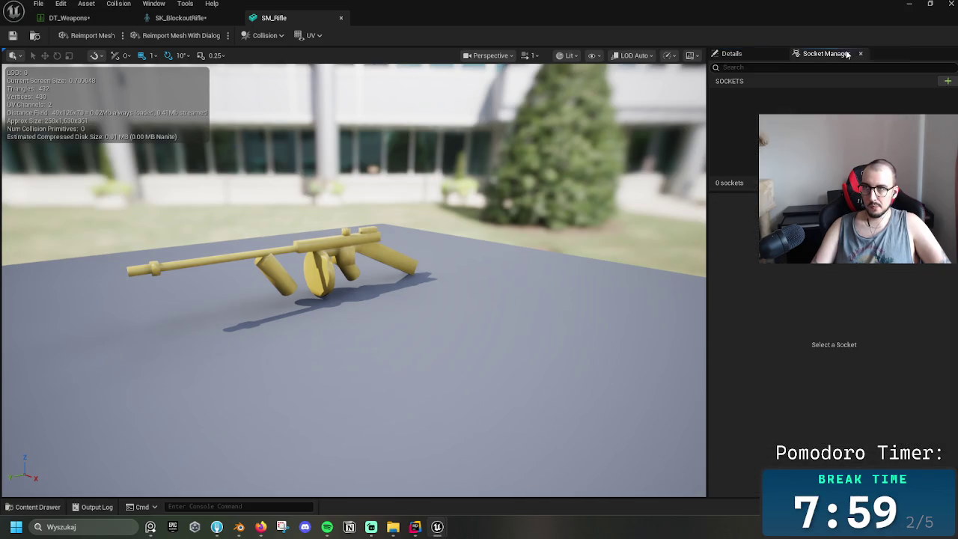
left_click(744, 57)
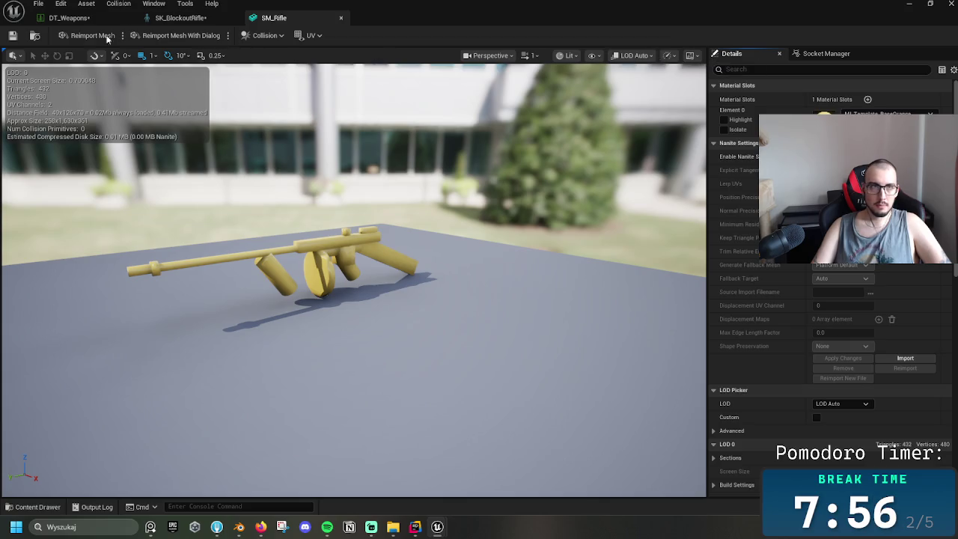
left_click(66, 17)
left_click(217, 17)
left_click(329, 19)
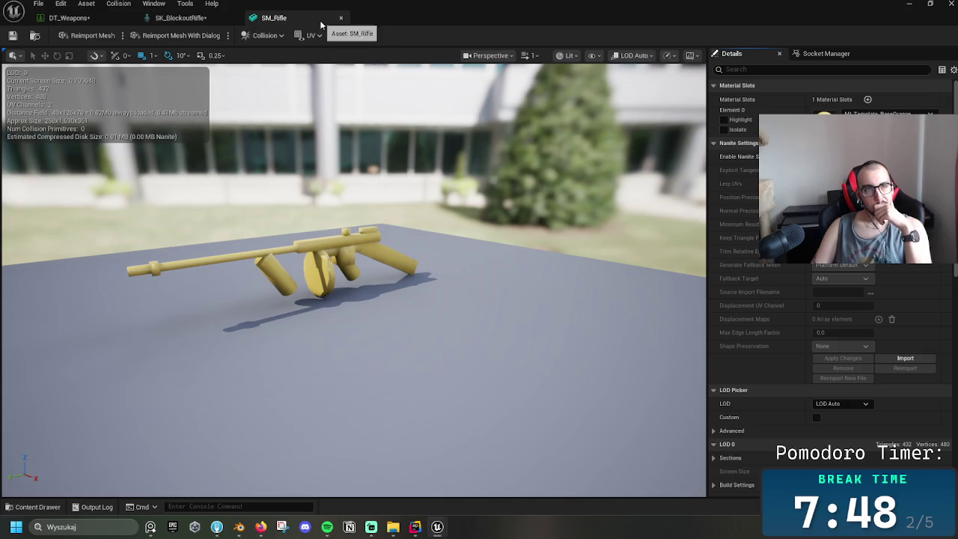
left_click(907, 6)
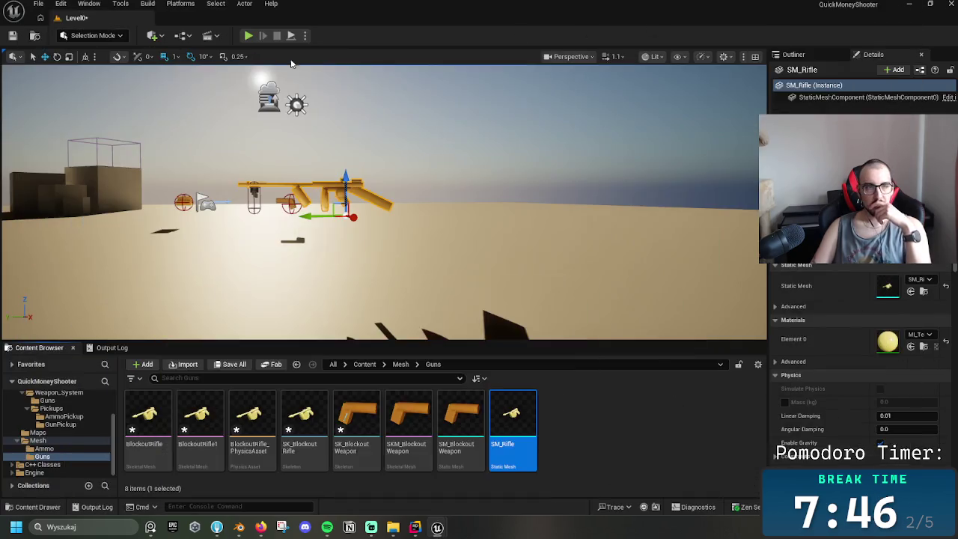
- Raise the SM_Rifle pivot from Z 104 to 133 with Modeling mode's Edit Pivot tool
left_click(90, 35)
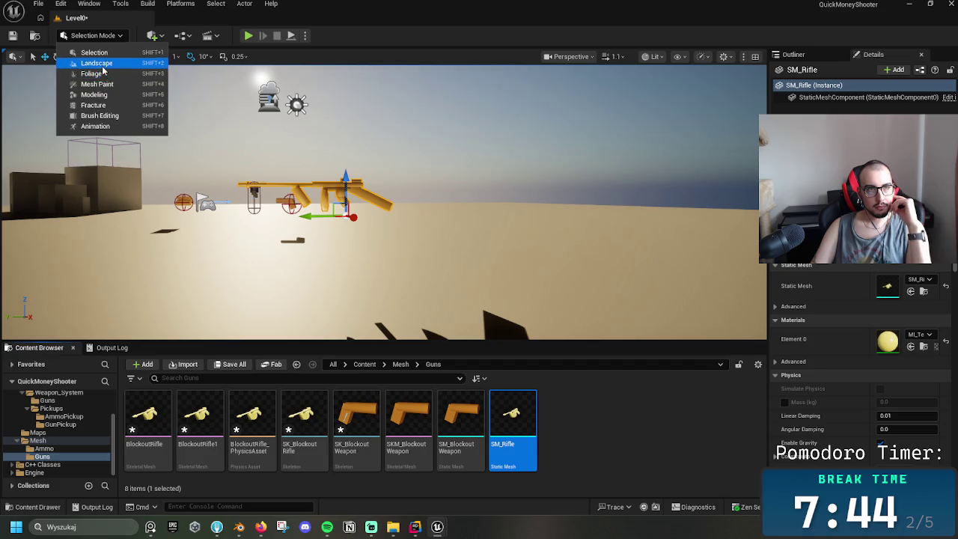
left_click(348, 207)
key("shift+5")
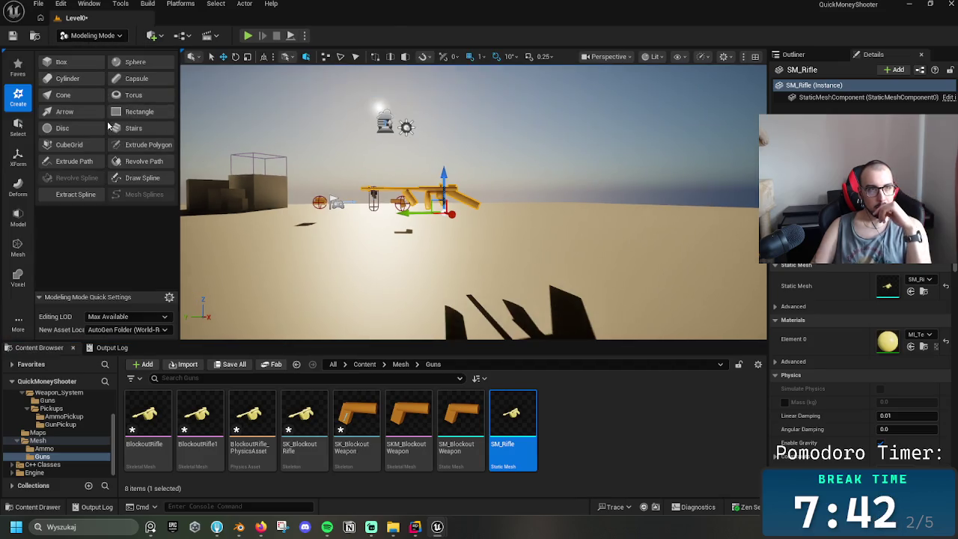
left_click(18, 156)
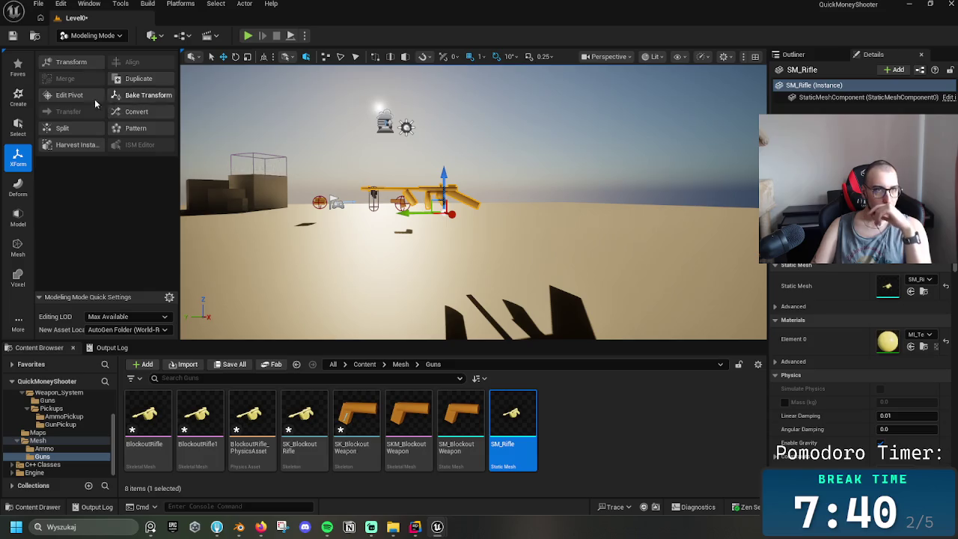
left_click(102, 98)
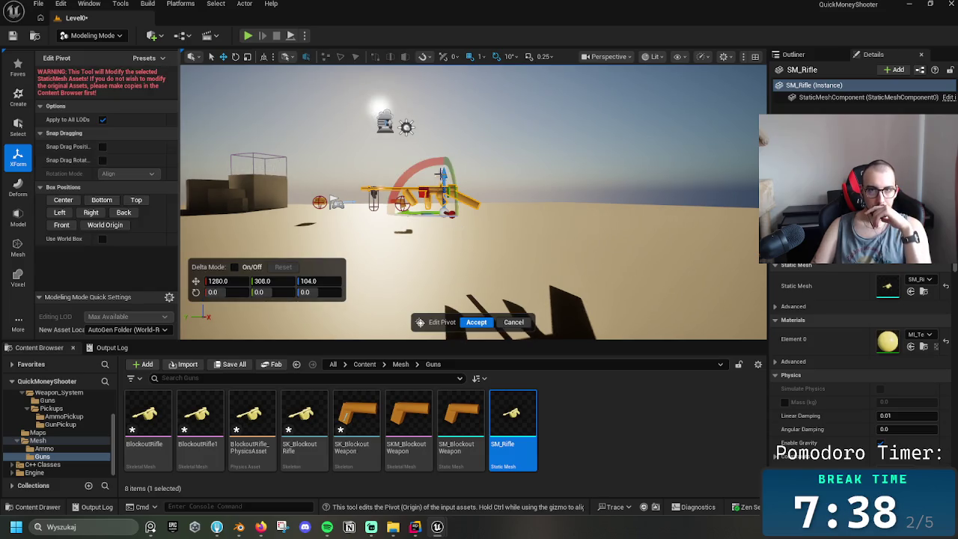
left_click_drag(441, 177, 443, 157)
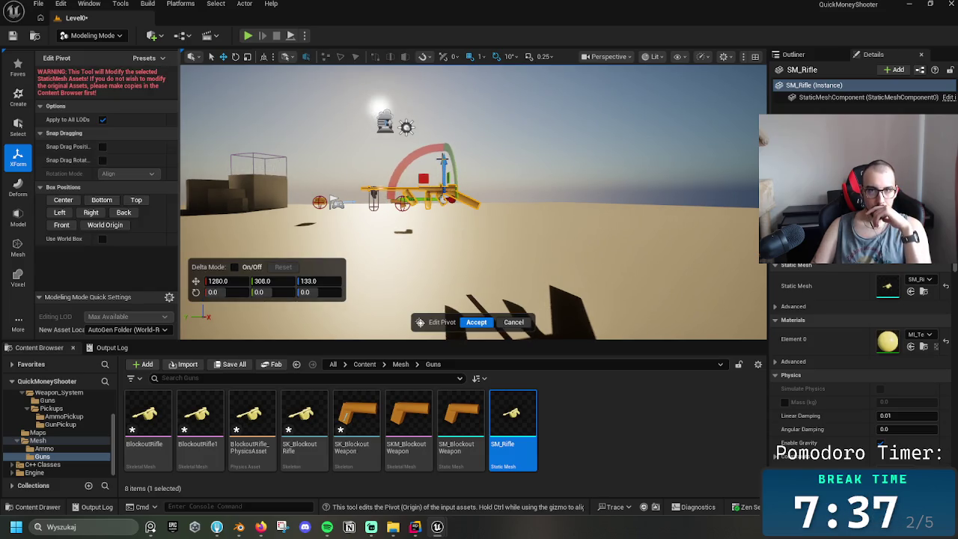
left_click(474, 322)
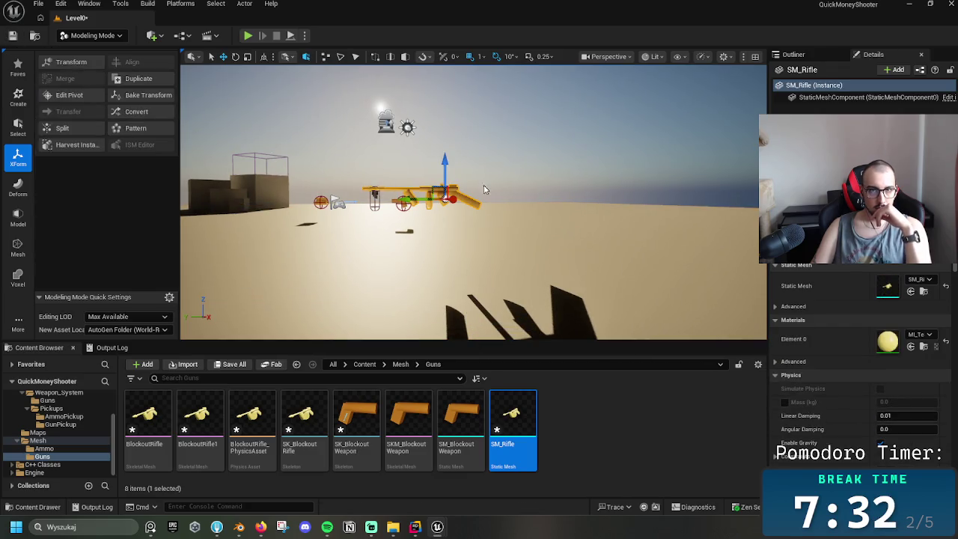
- Test the new pivot by lifting the rifle and snapping it to the ground with End
left_click_drag(443, 160, 440, 111)
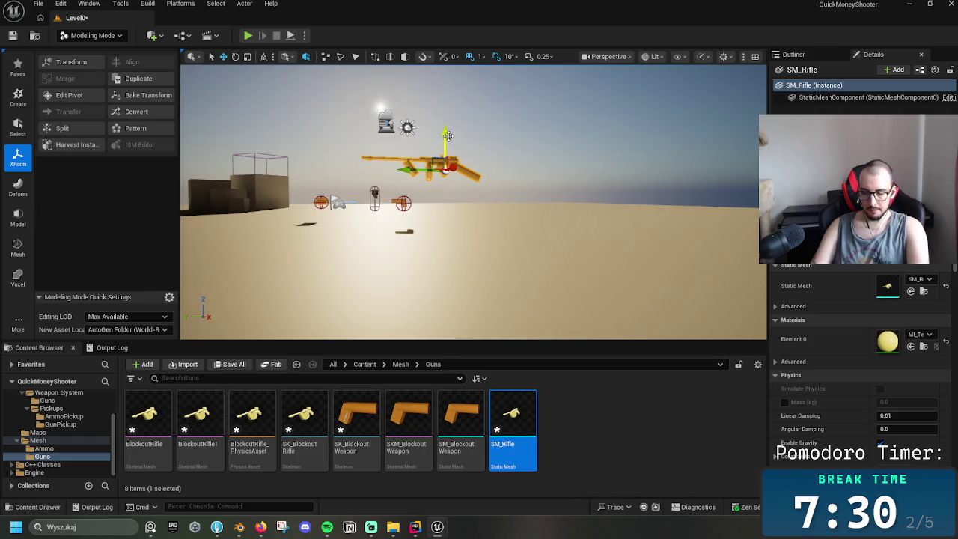
key("End")
left_click_drag(444, 205, 444, 184)
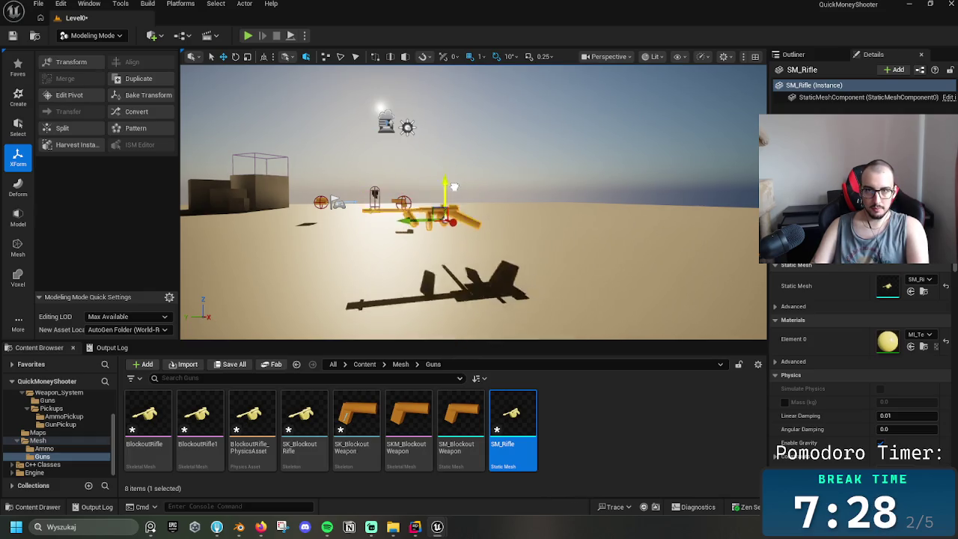
double_click(526, 416)
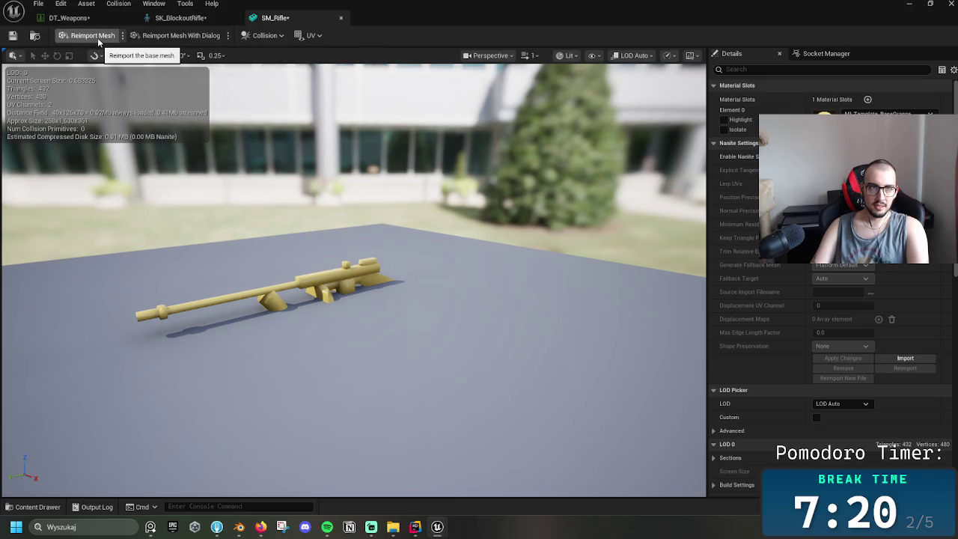
- Cancel the SM_Rifle reimport without choosing a file, and close the SM_Rifle editor
left_click(97, 37)
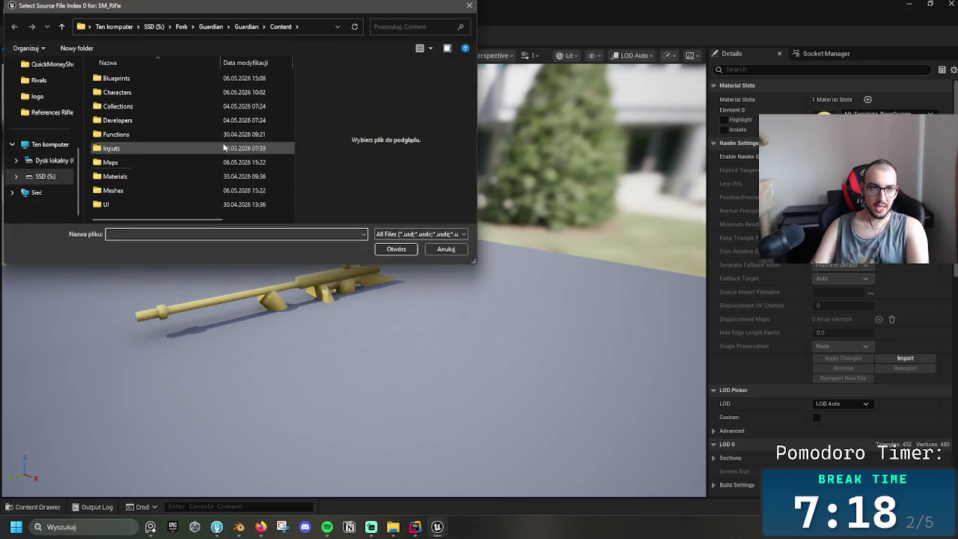
left_click(469, 6)
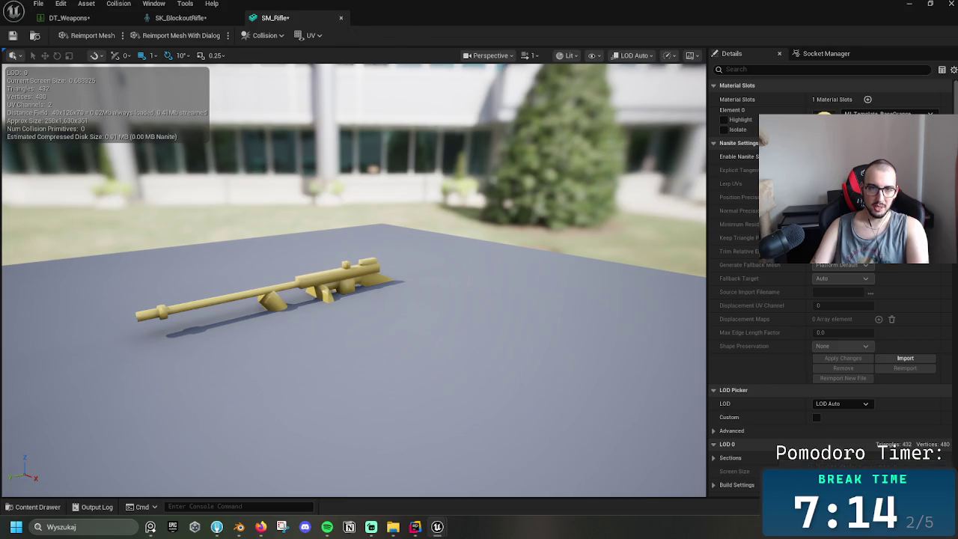
left_click(340, 18)
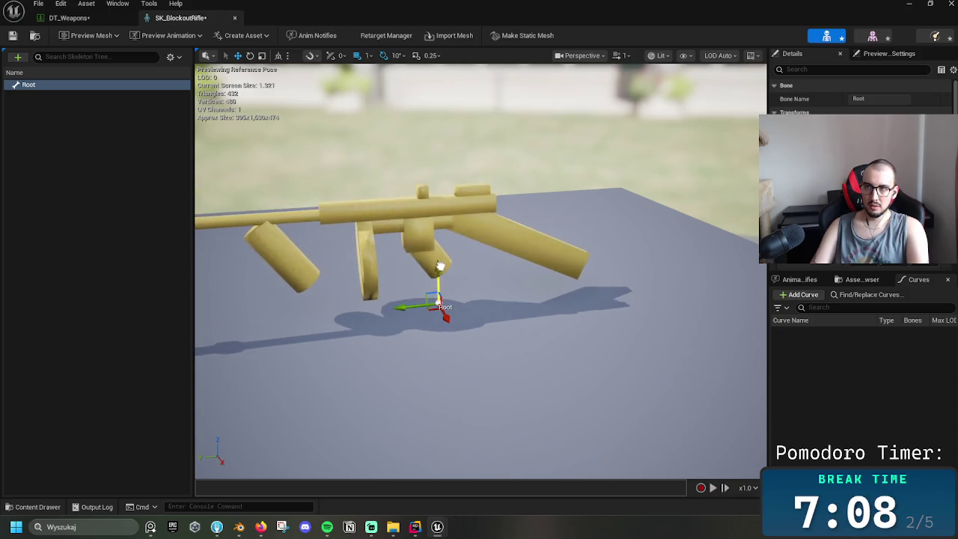
- Add a socket to the Root bone and name it Muzzle
left_click_drag(441, 265, 446, 268)
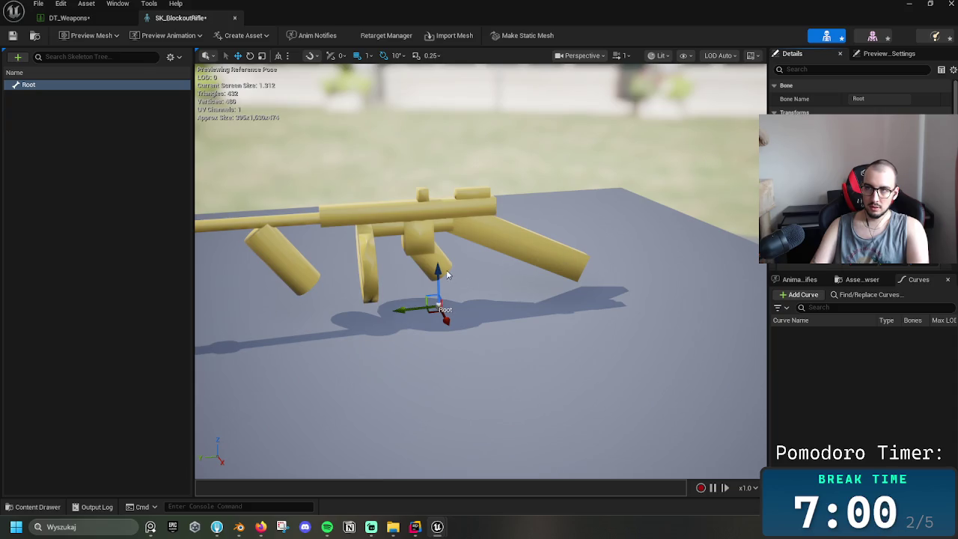
left_click_drag(448, 275, 448, 273)
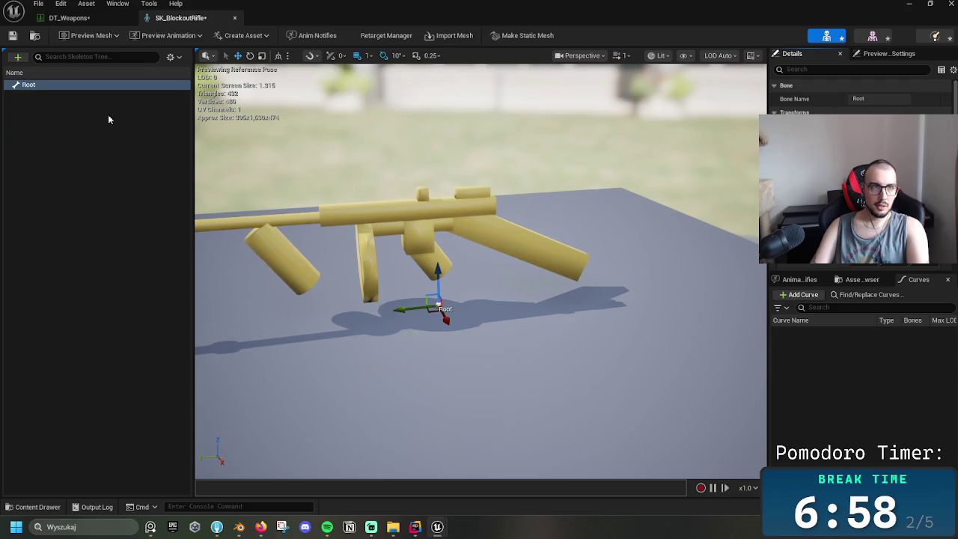
right_click(54, 85)
mouse_move(91, 193)
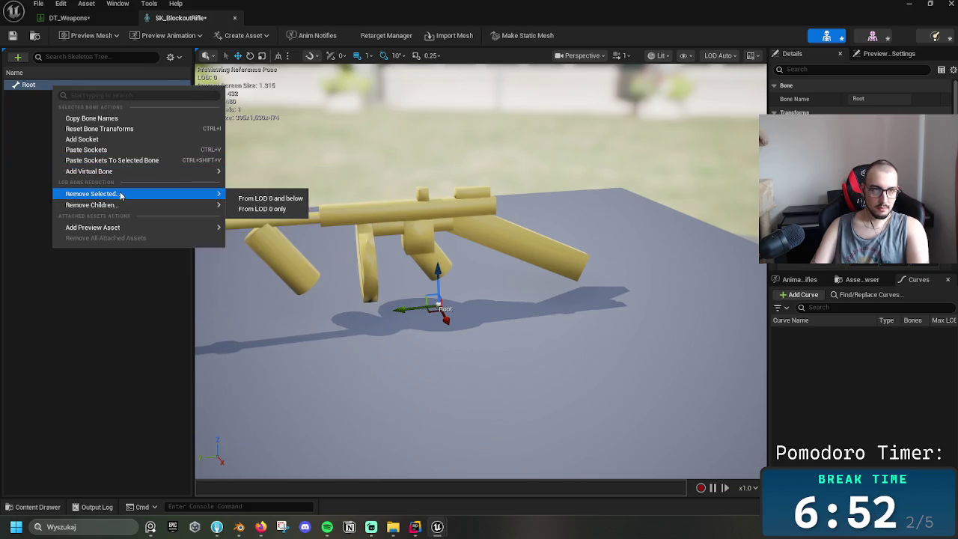
left_click(131, 139)
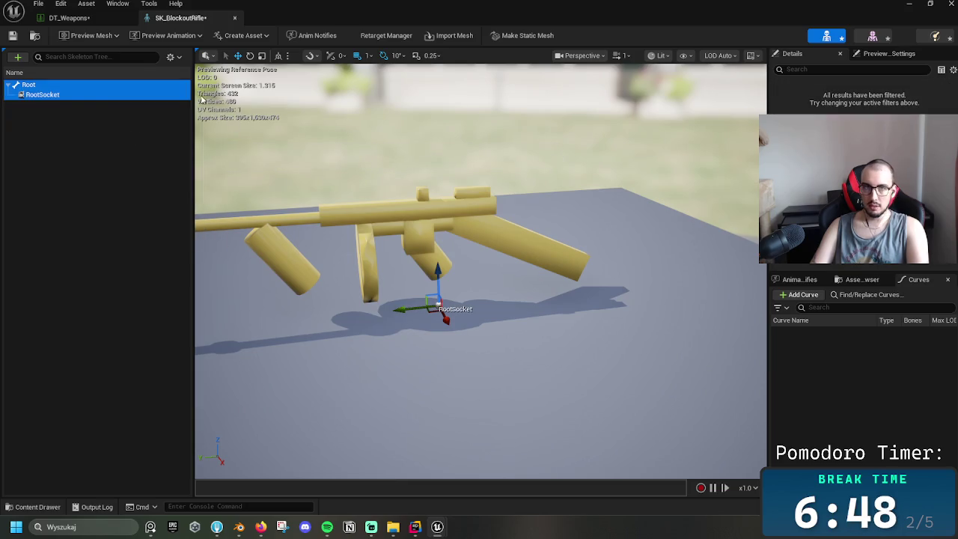
left_click(68, 96)
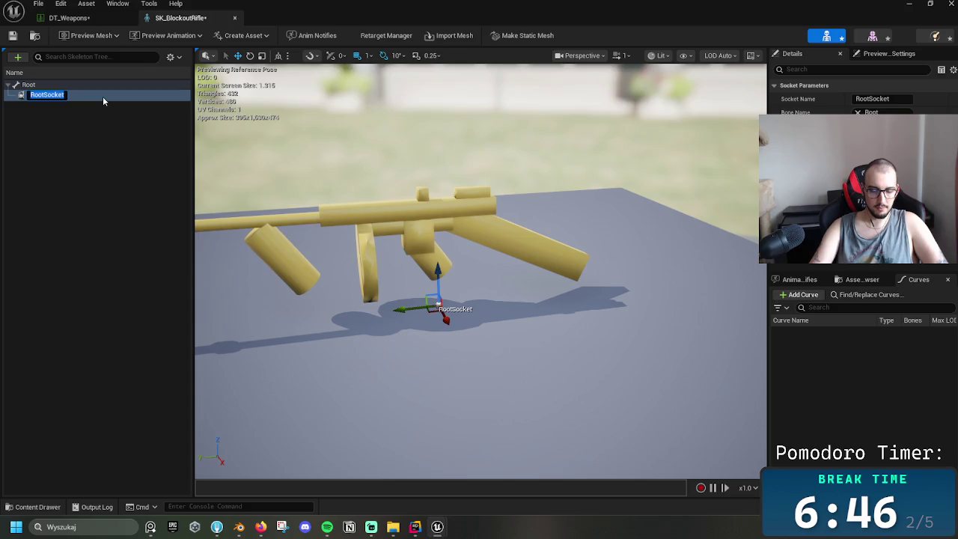
type("Muzzle")
key("Return")
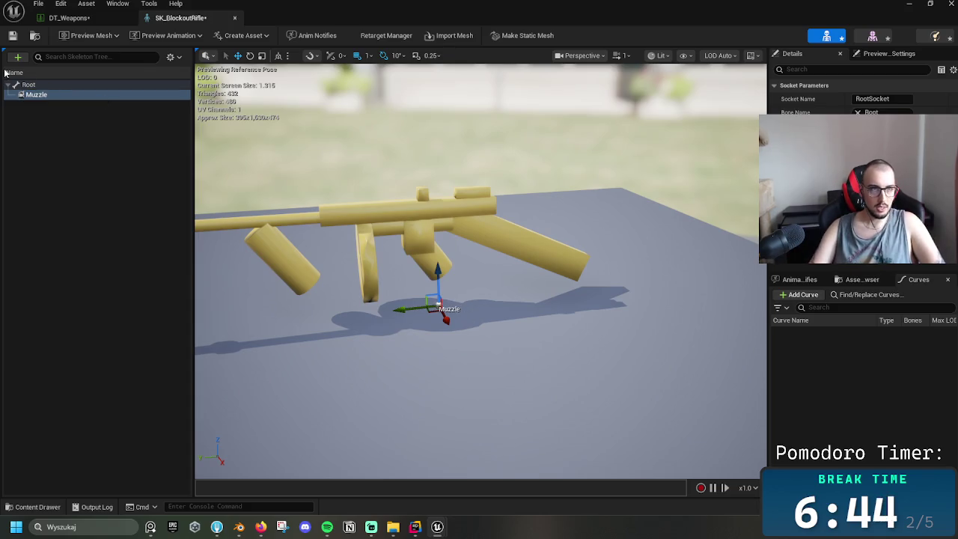
- Add a second Root socket named Grip
left_click(29, 84)
right_click(28, 84)
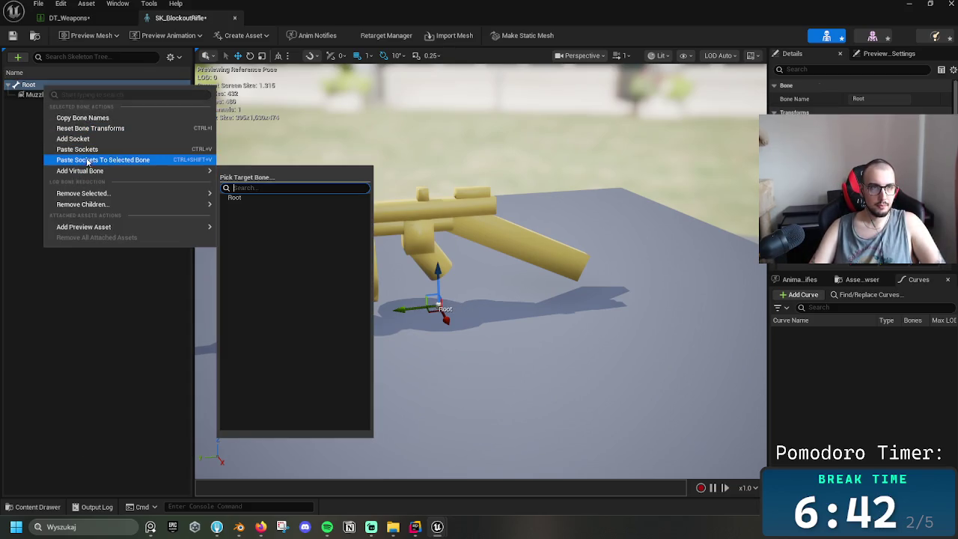
left_click(84, 139)
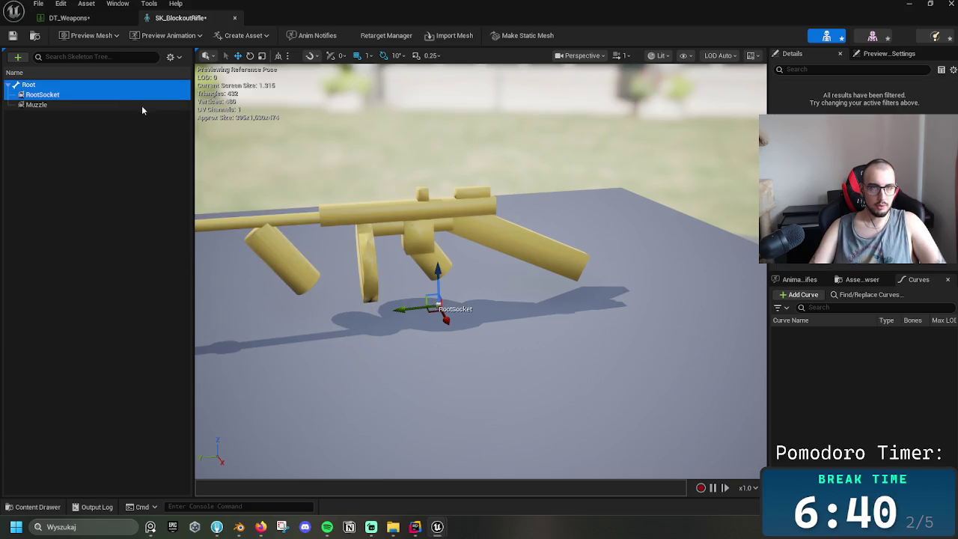
left_click(78, 94)
left_click(78, 95)
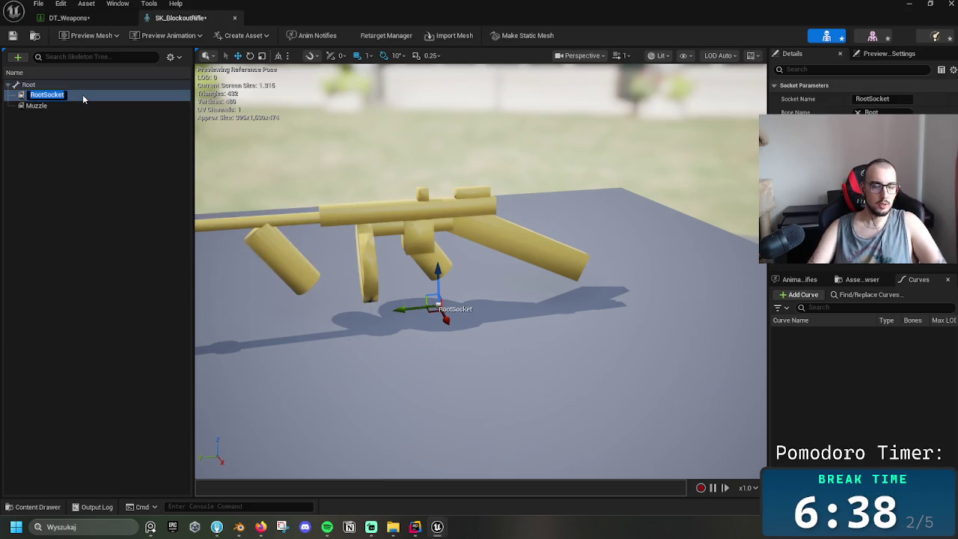
type("Grip")
key("Return")
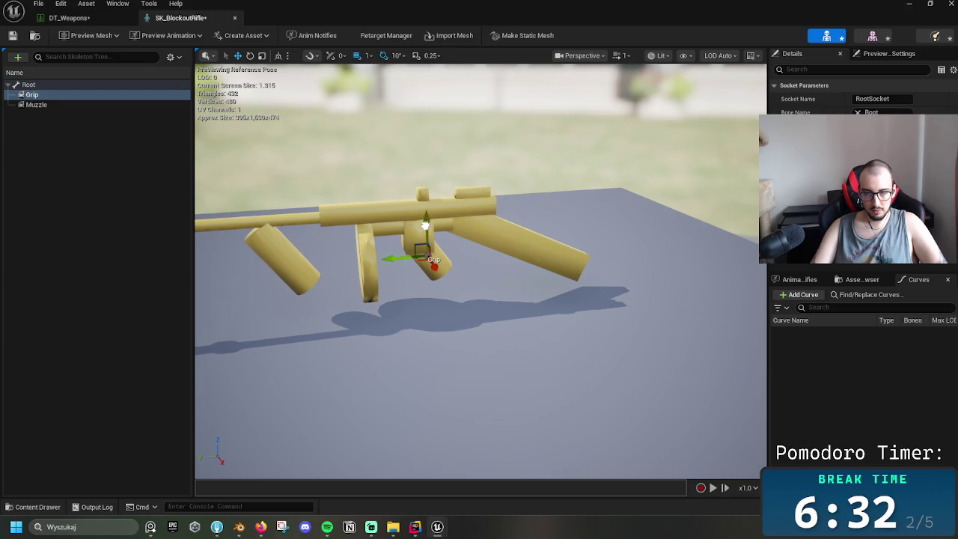
- Move the Muzzle socket to the barrel tip, then bring the level editor to the front
left_click(58, 106)
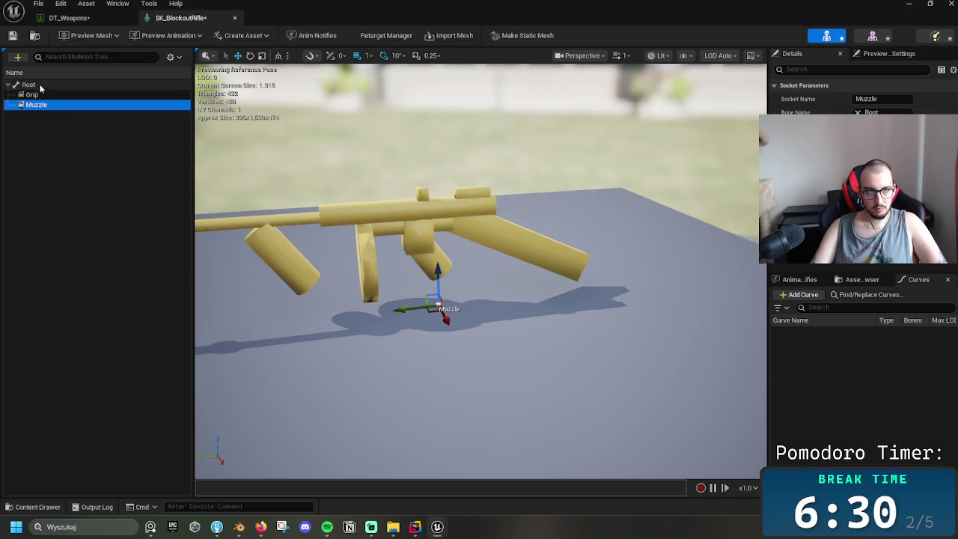
left_click_drag(438, 284, 431, 181)
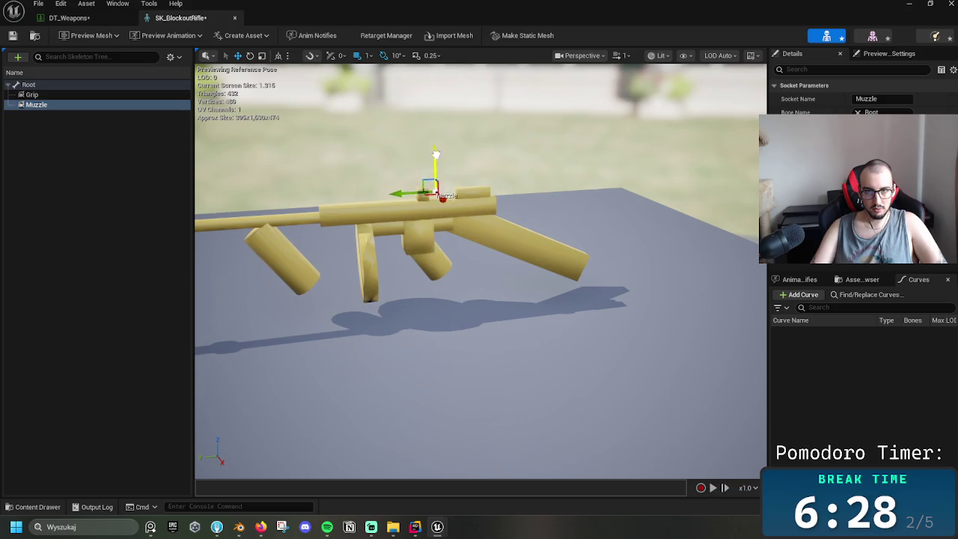
right_click_drag(438, 170, 517, 226)
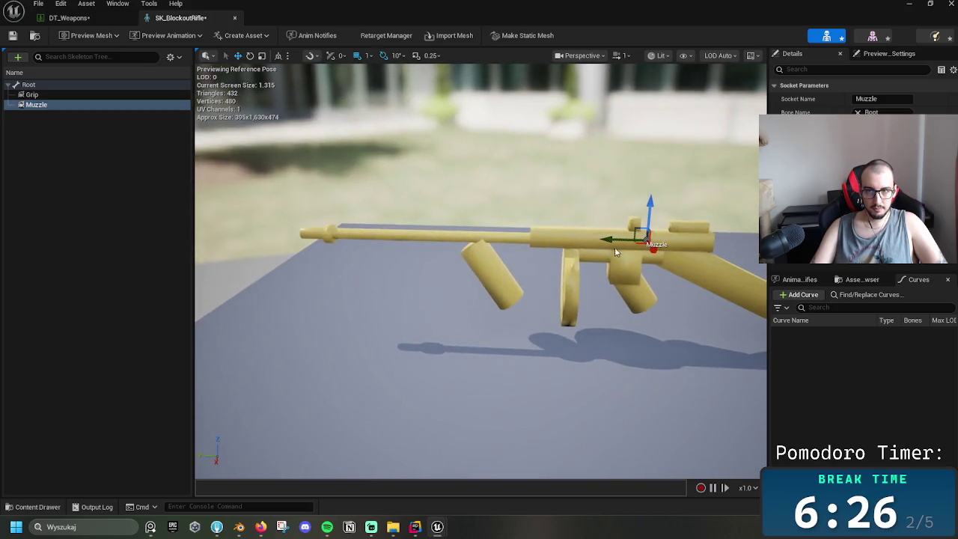
left_click_drag(516, 226, 263, 209)
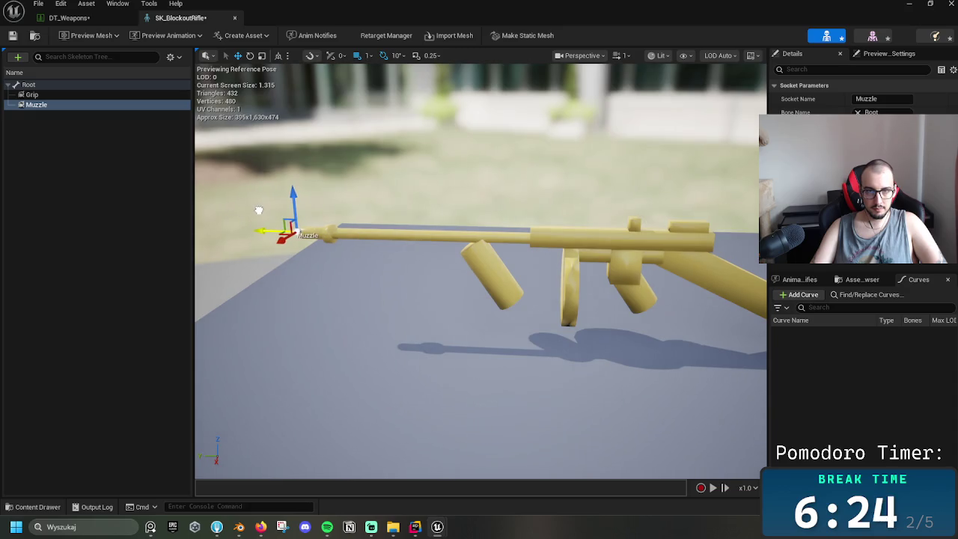
left_click(381, 293)
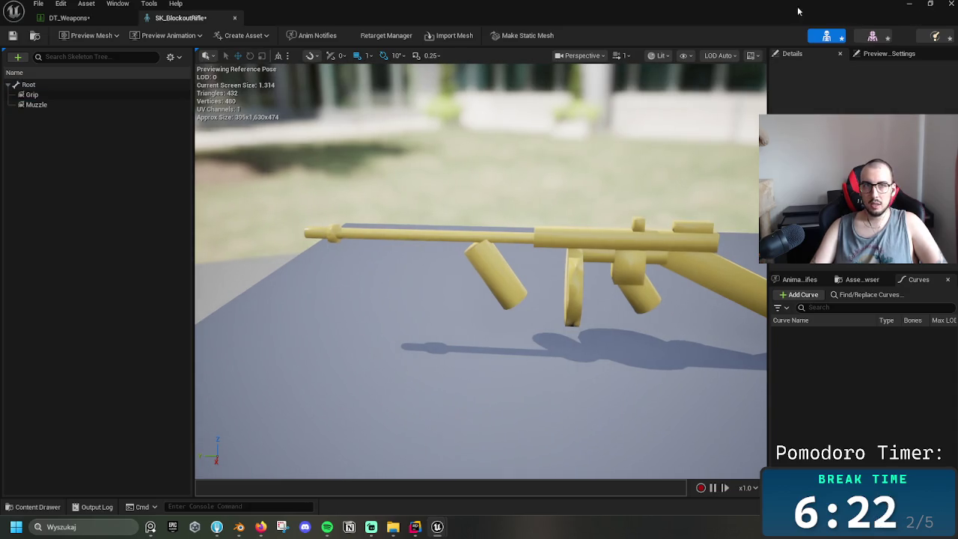
left_click(69, 17)
left_click(180, 17)
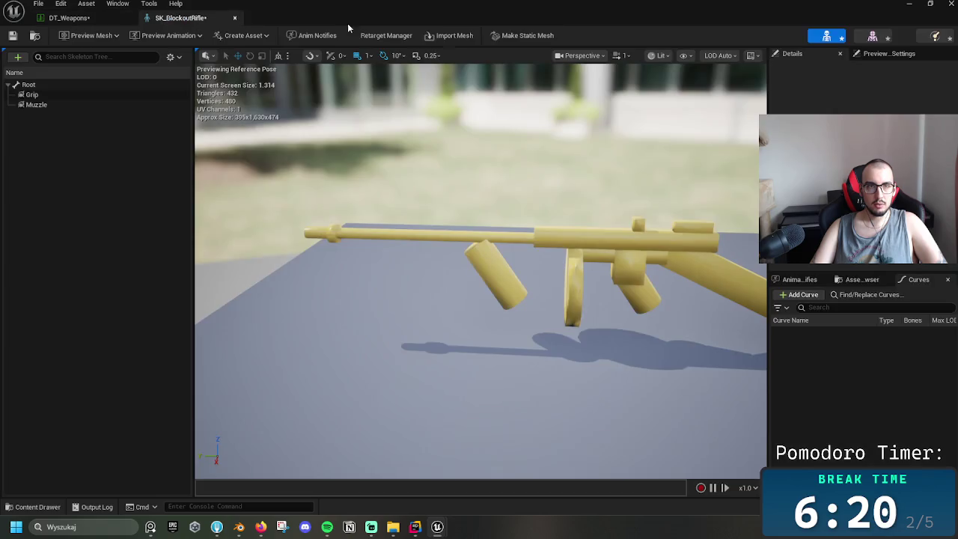
left_click(437, 527)
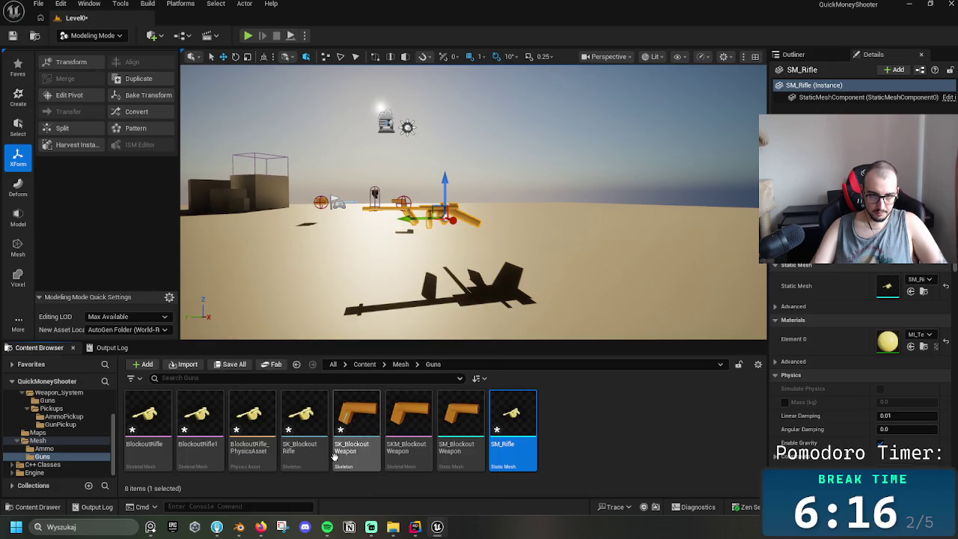
- Inspect BlockoutRifle1's Grip socket in Skeleton mode, then close it and SK_BlockoutRifle, applying changes
double_click(198, 423)
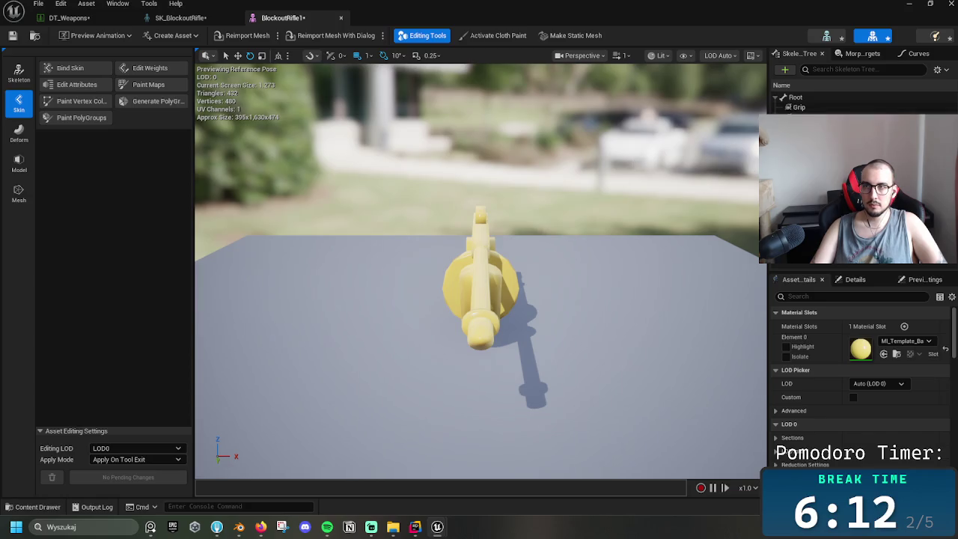
left_click(795, 97)
left_click(798, 107)
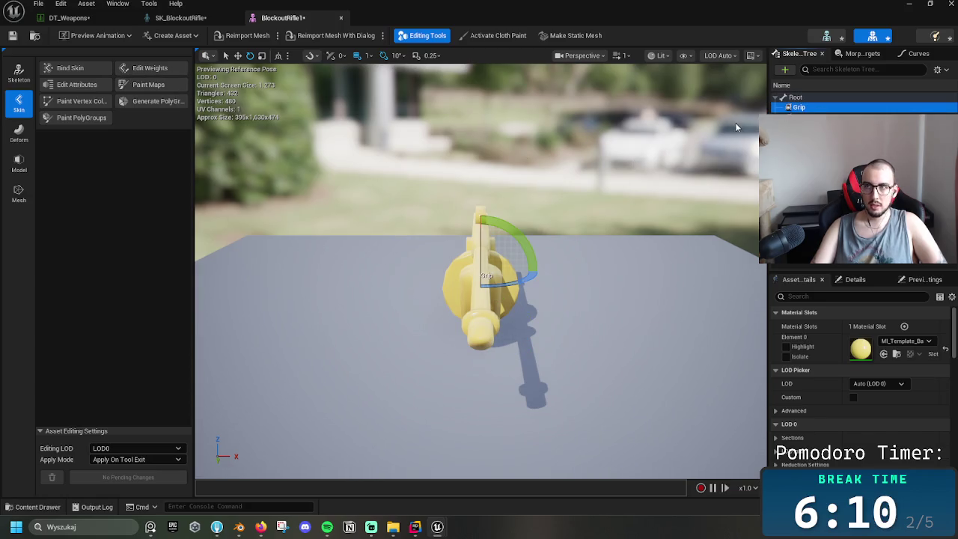
left_click(18, 73)
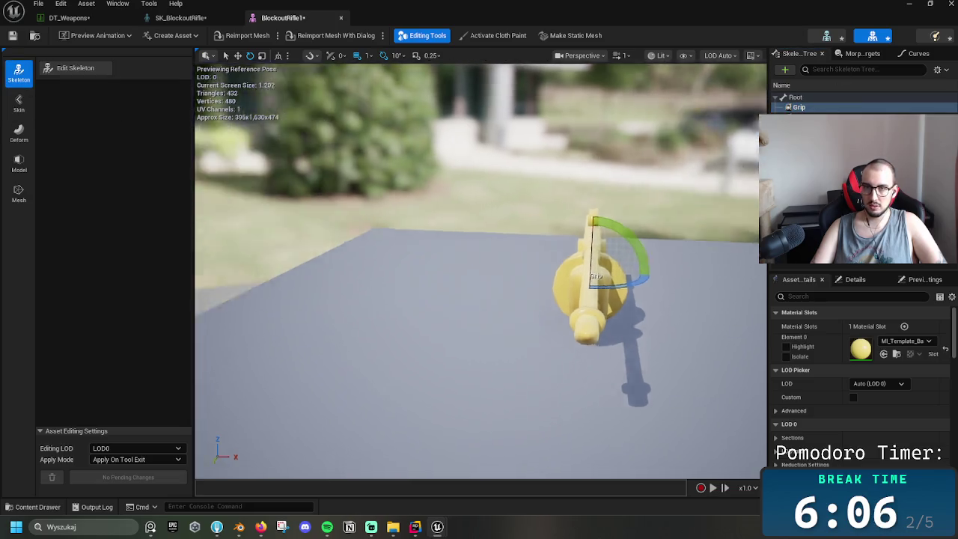
left_click_drag(524, 262, 644, 269, "alt")
left_click_drag(591, 213, 600, 213, "alt")
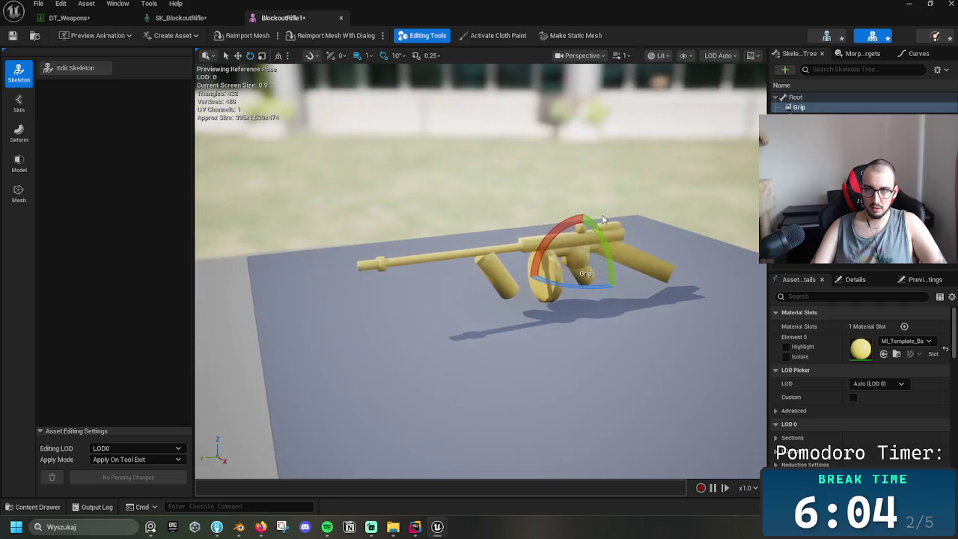
left_click(794, 97)
left_click(799, 107)
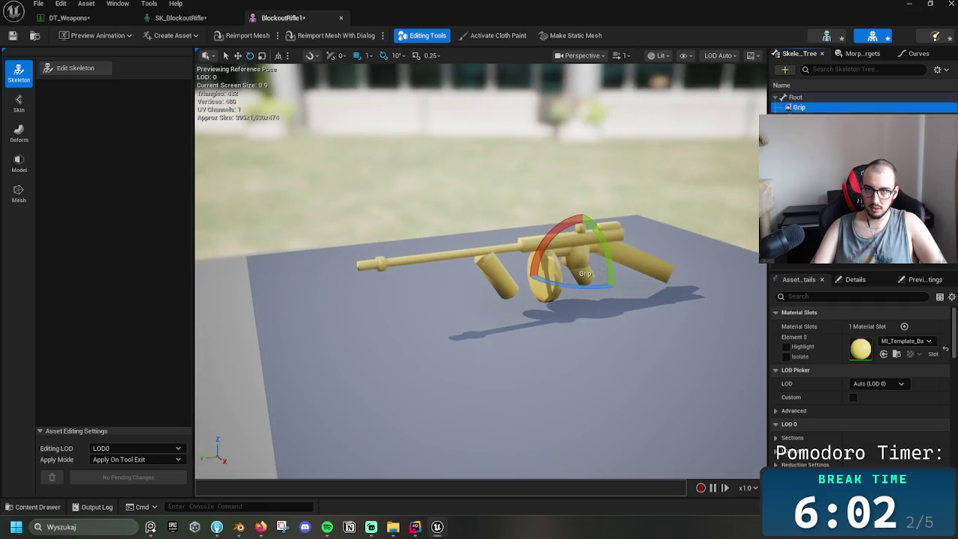
left_click(342, 17)
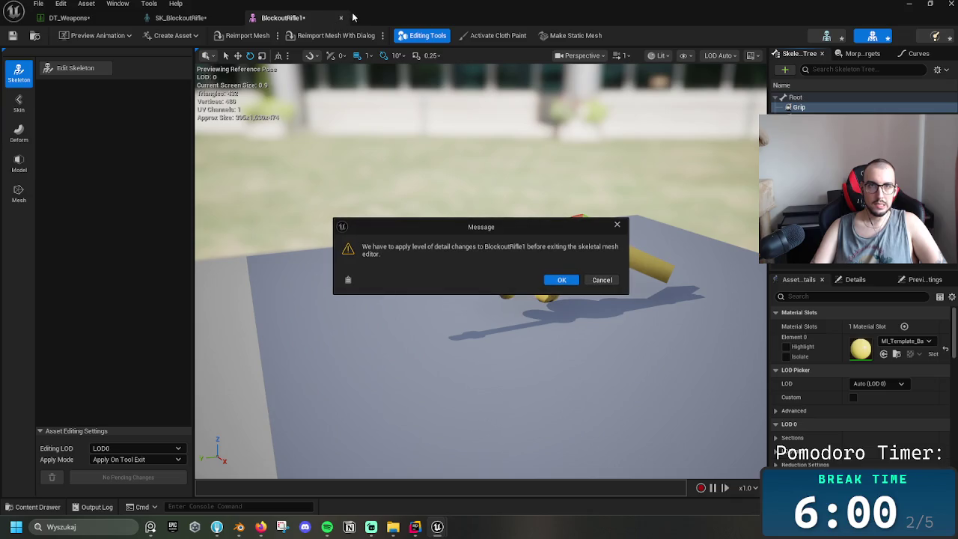
left_click(561, 278)
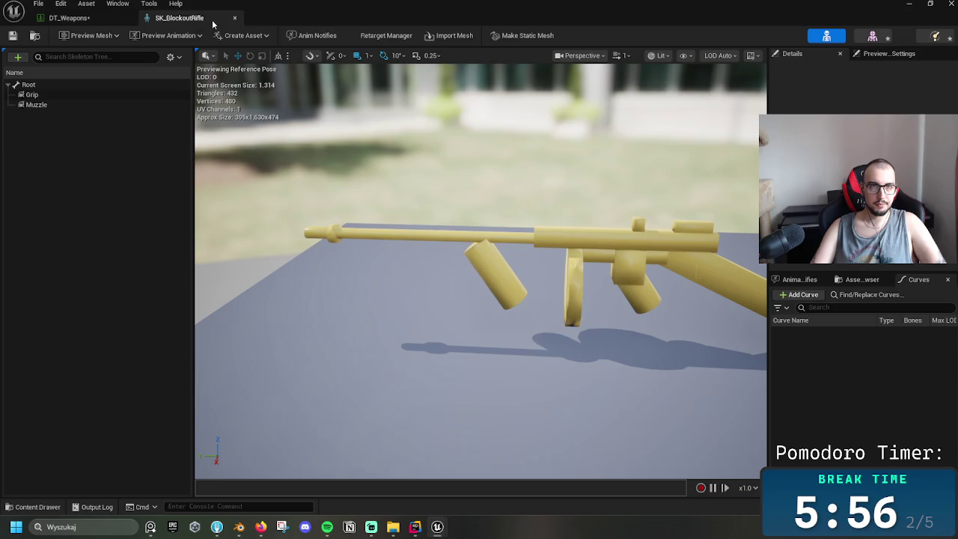
left_click(235, 18)
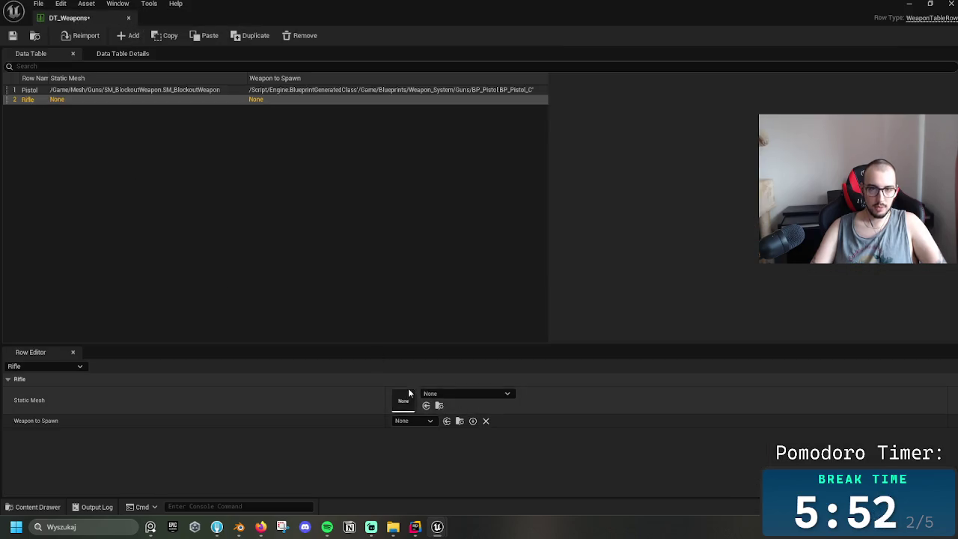
- Assign SM_Rifle as the Rifle row's Static Mesh in DT_Weapons and save the table
left_click(441, 393)
type("s")
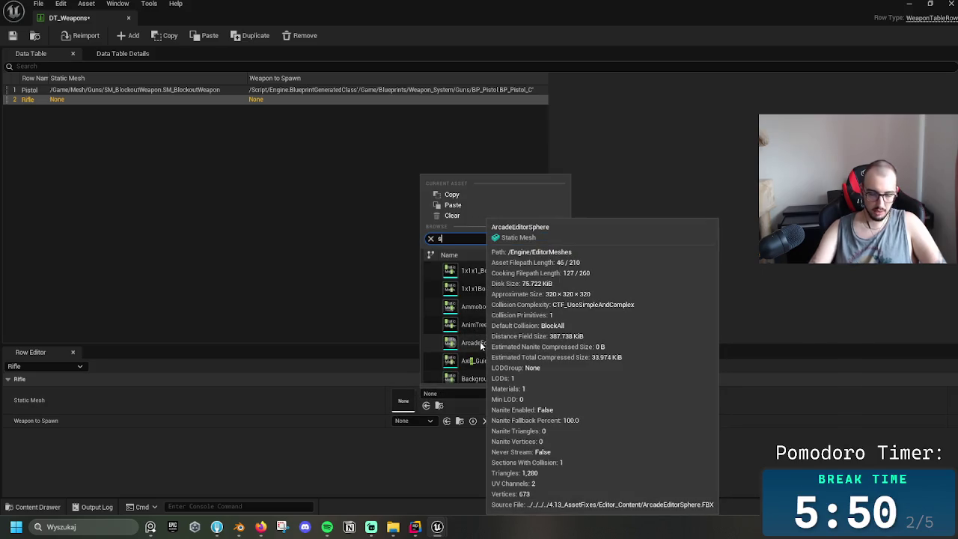
key("BackSpace")
type("rifle")
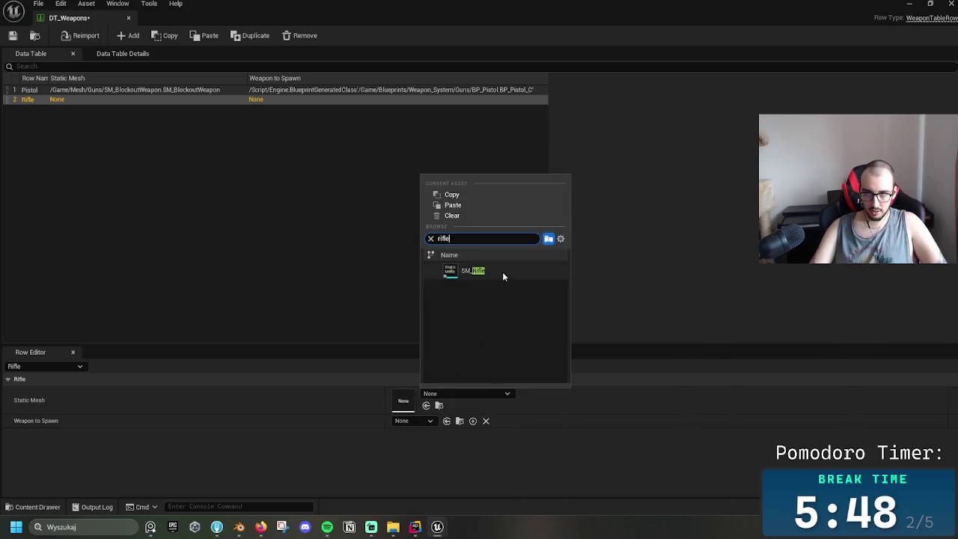
left_click(503, 273)
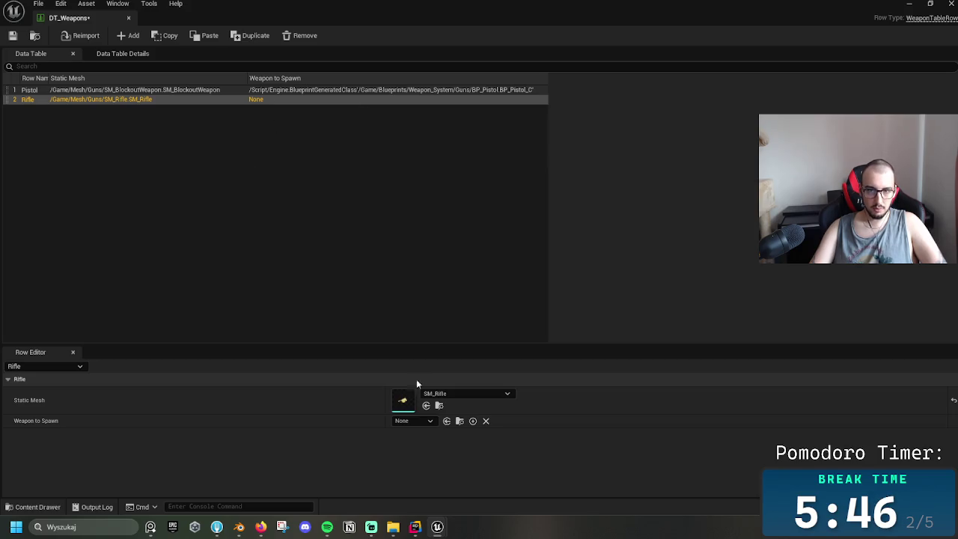
left_click(407, 420)
left_click(580, 274)
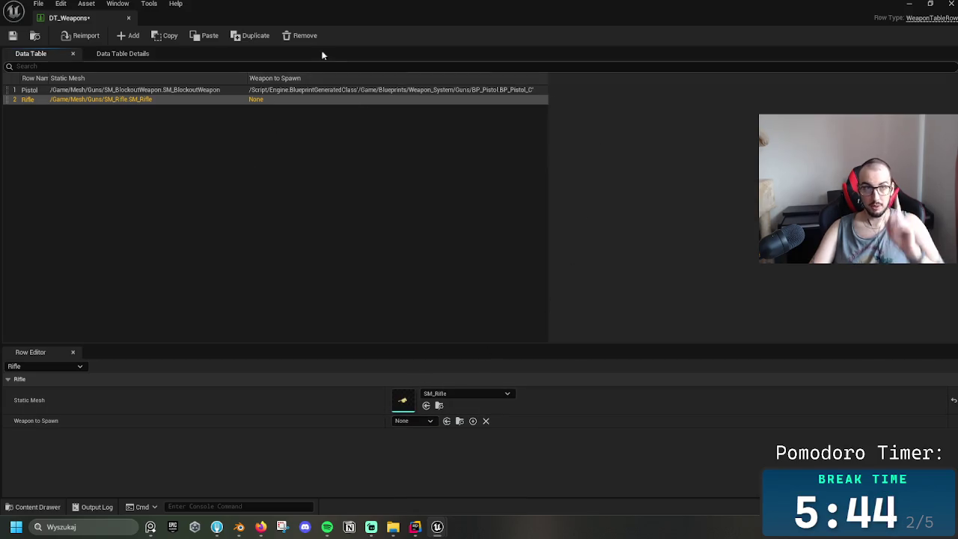
key("ctrl+s")
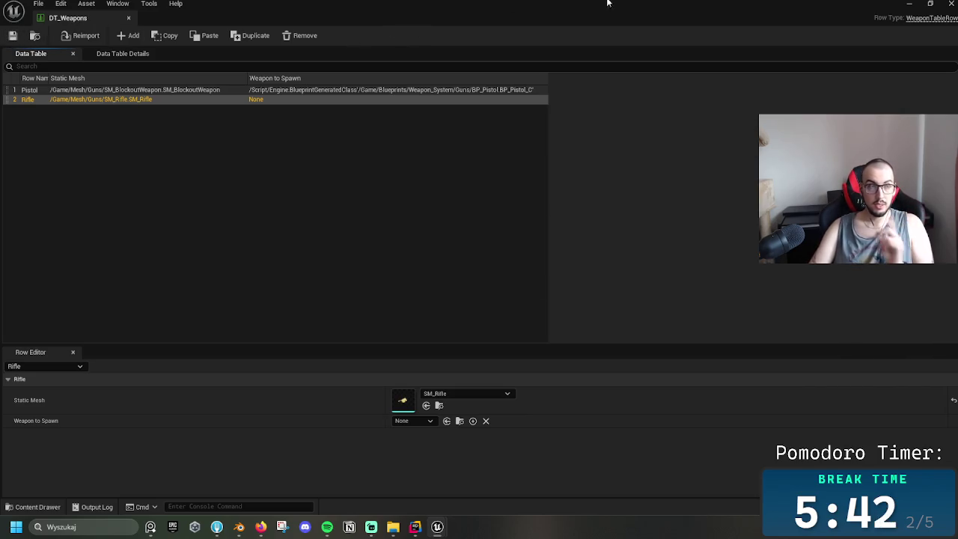
left_click(910, 5)
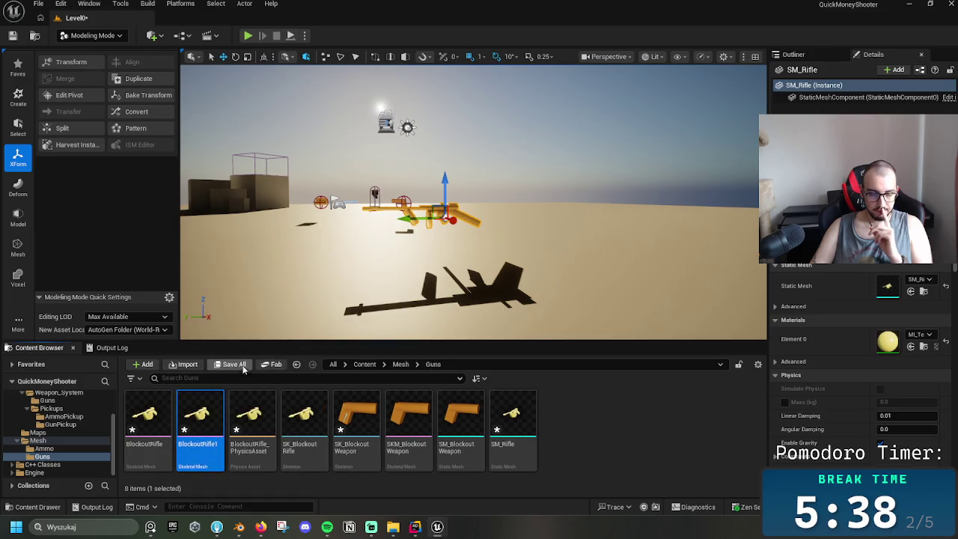
- Open BlockoutRifle, check where its Muzzle socket sits, and close the editor
left_click(157, 417)
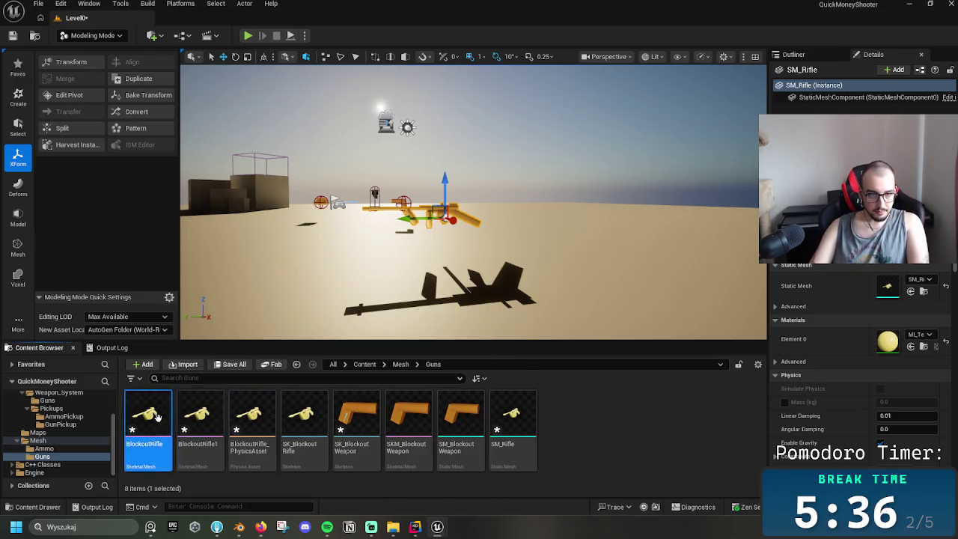
double_click(156, 417)
left_click(812, 107)
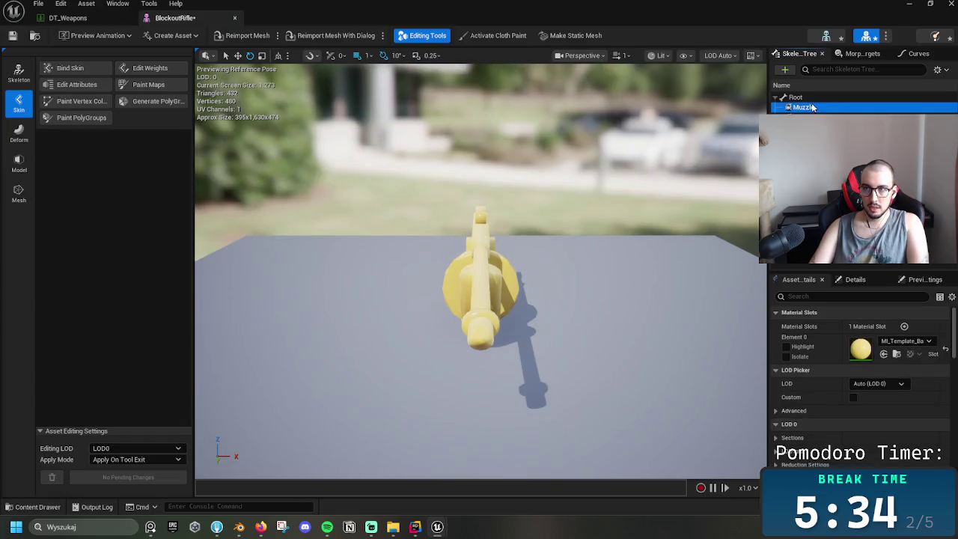
left_click_drag(479, 337, 599, 329)
left_click(803, 107)
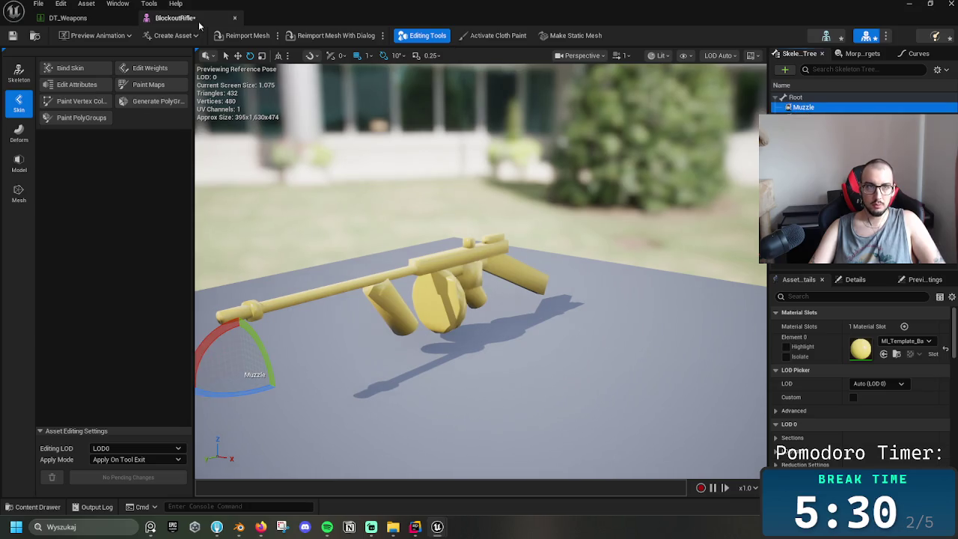
left_click(234, 18)
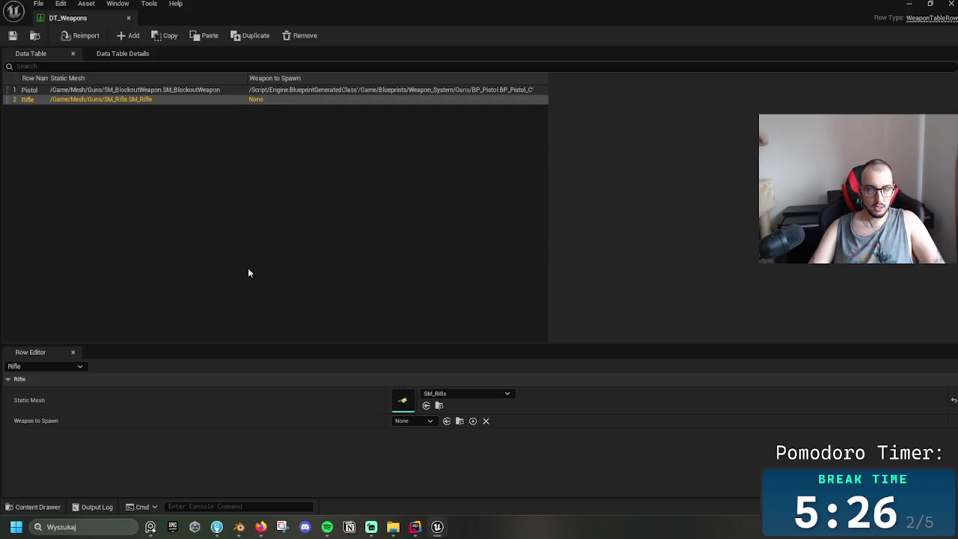
- Delete BlockoutRifle, force-delete BlockoutRifle_PhysicsAsset, and force-delete the SK_BlockoutRifle skeleton
left_click(949, 4)
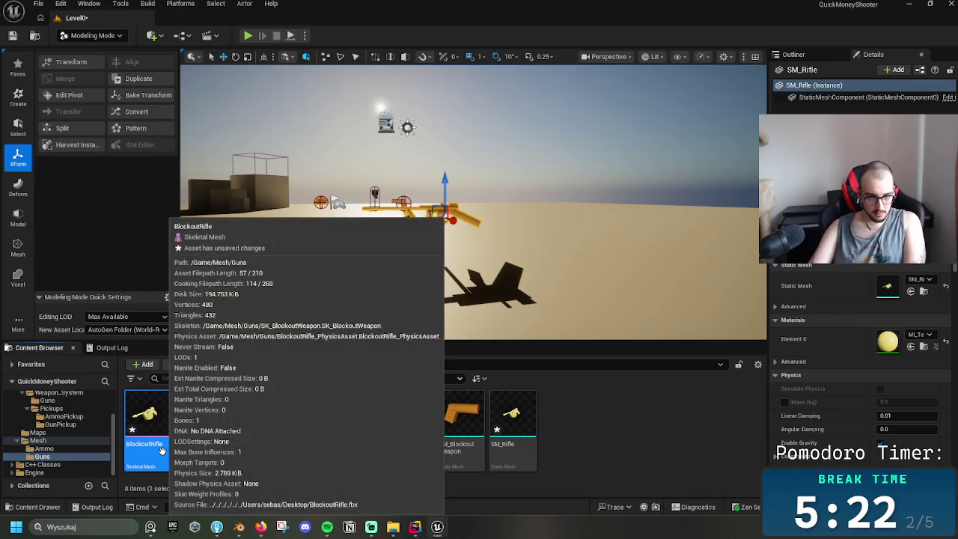
key("Delete")
left_click(411, 421)
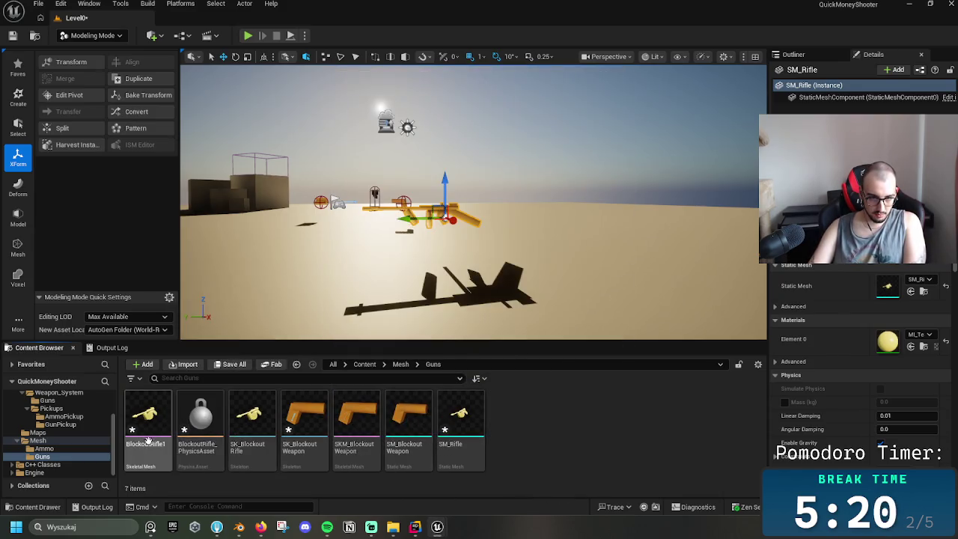
left_click(200, 430)
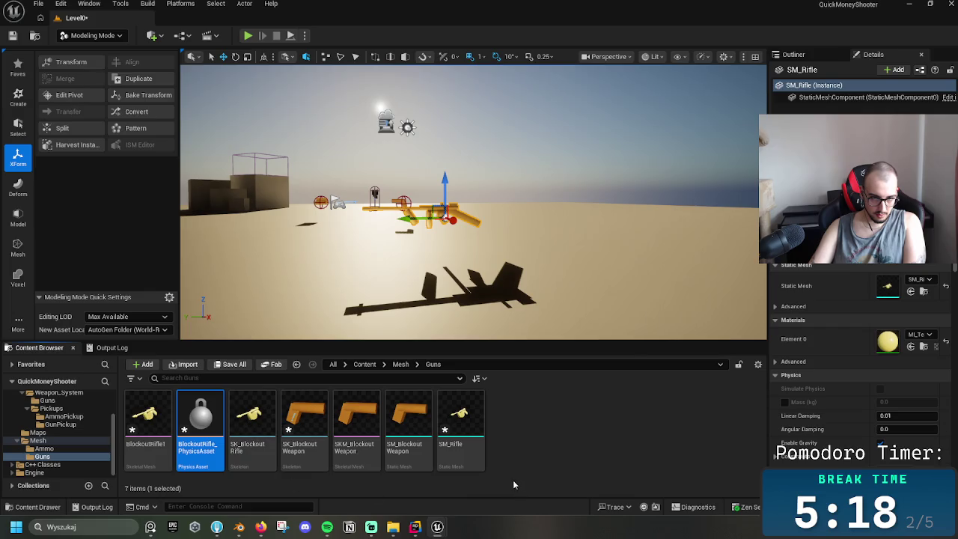
key("Delete")
left_click(446, 421)
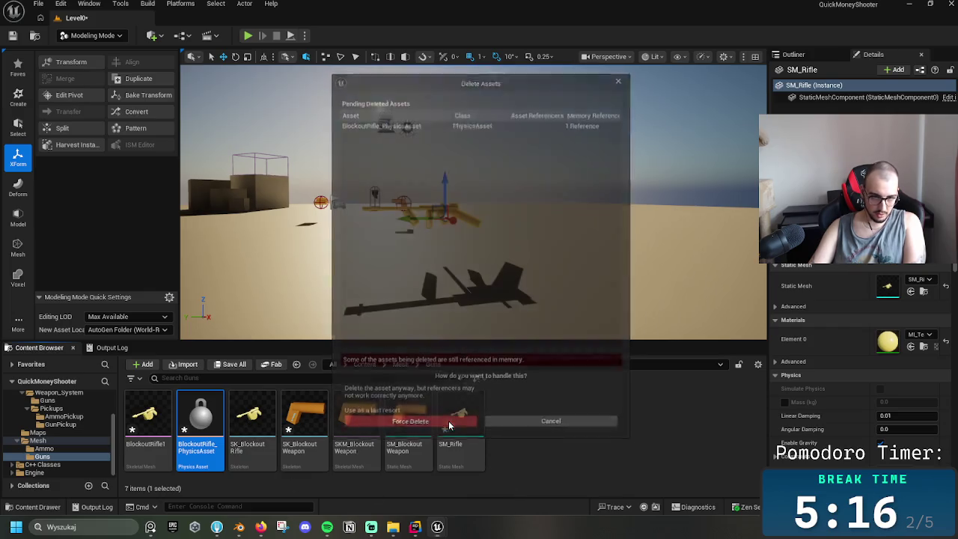
left_click(150, 445)
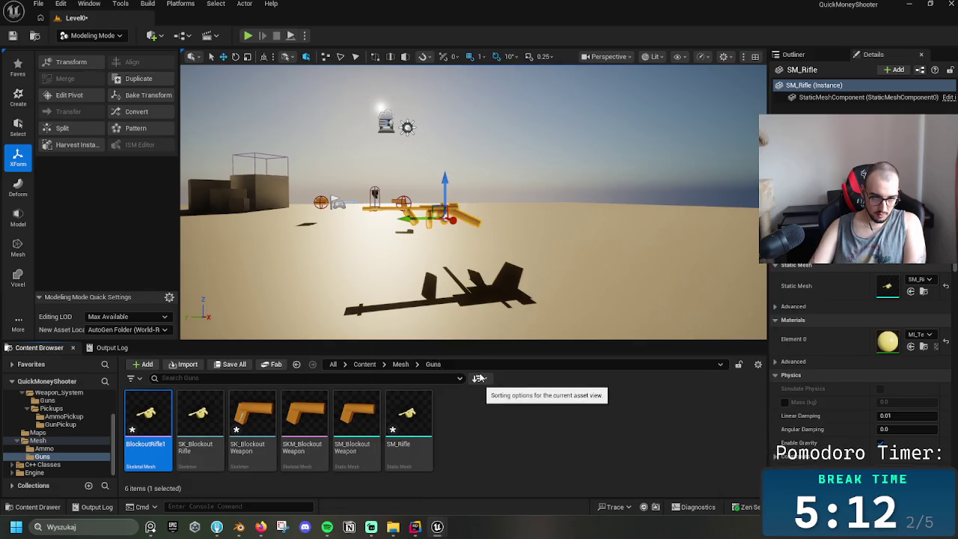
left_click(199, 423)
key("Delete")
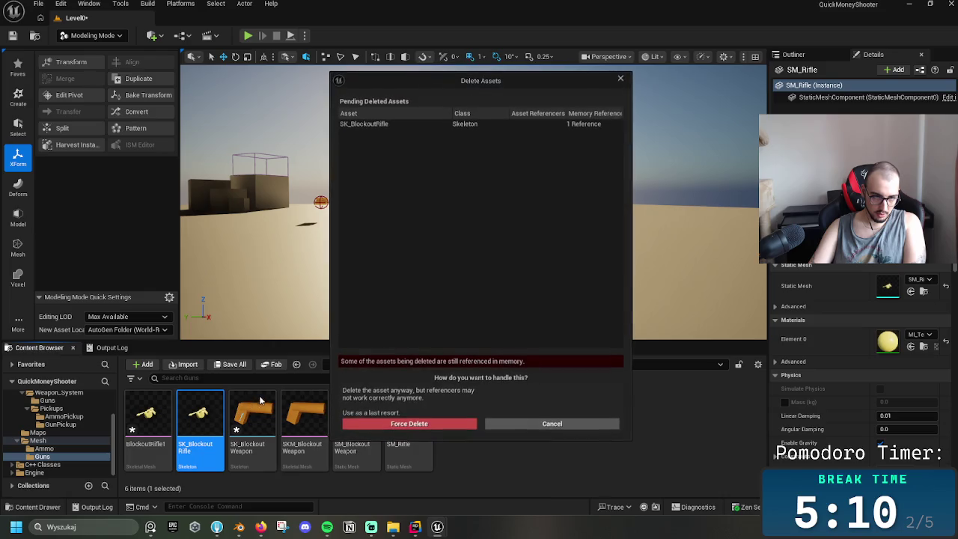
left_click(408, 424)
- Rename BlockoutRifle1 to Rifle
left_click(148, 419)
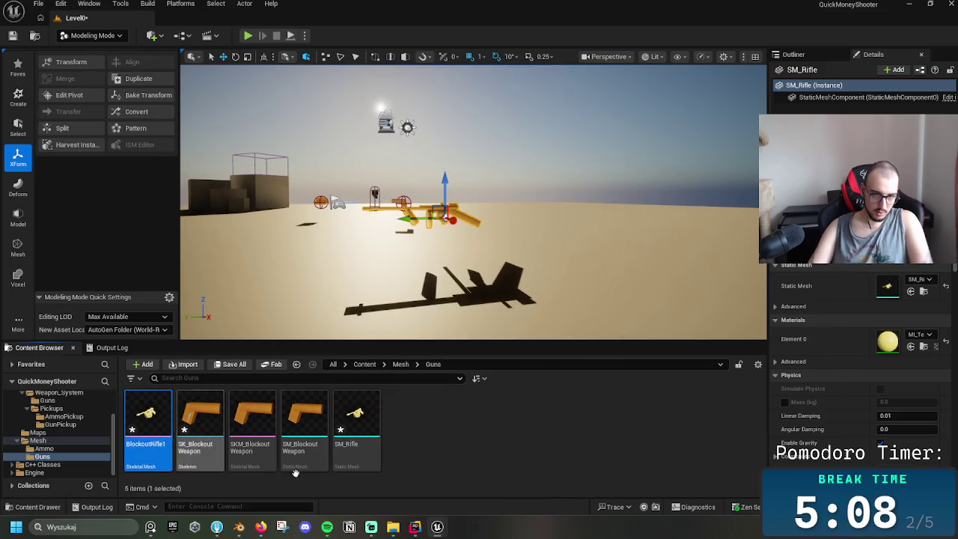
key("F2")
type("R")
key("Return")
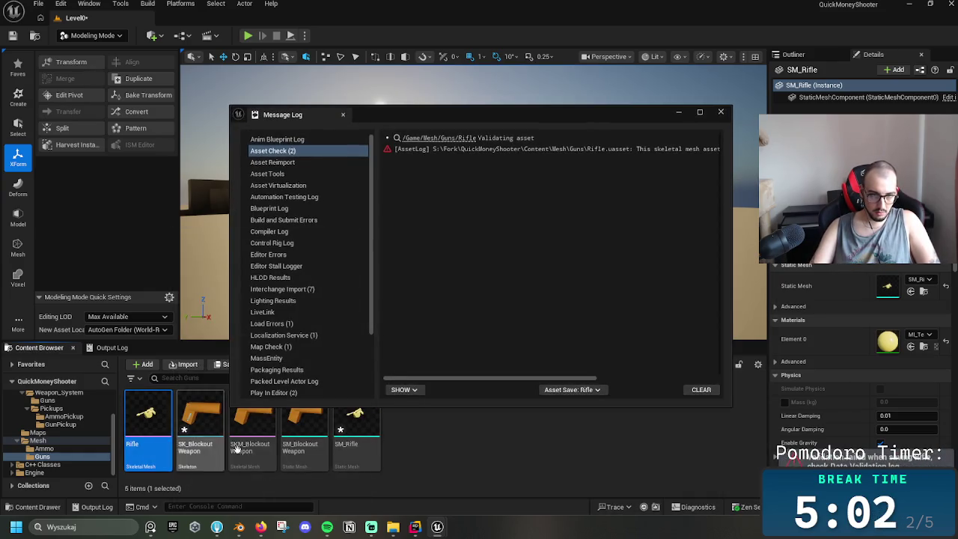
- Review SM_Rifle briefly, then close its editor, the data table window and the message log
double_click(364, 448)
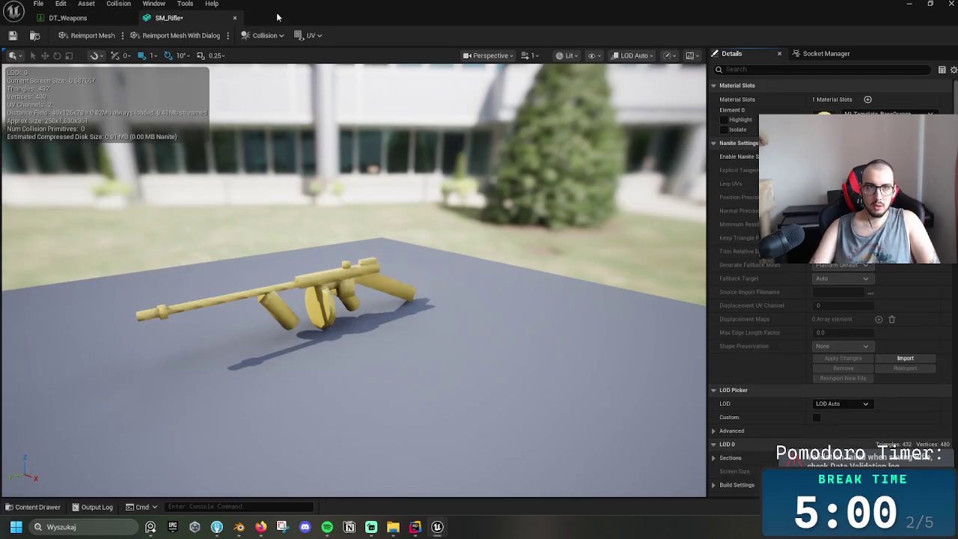
left_click(234, 17)
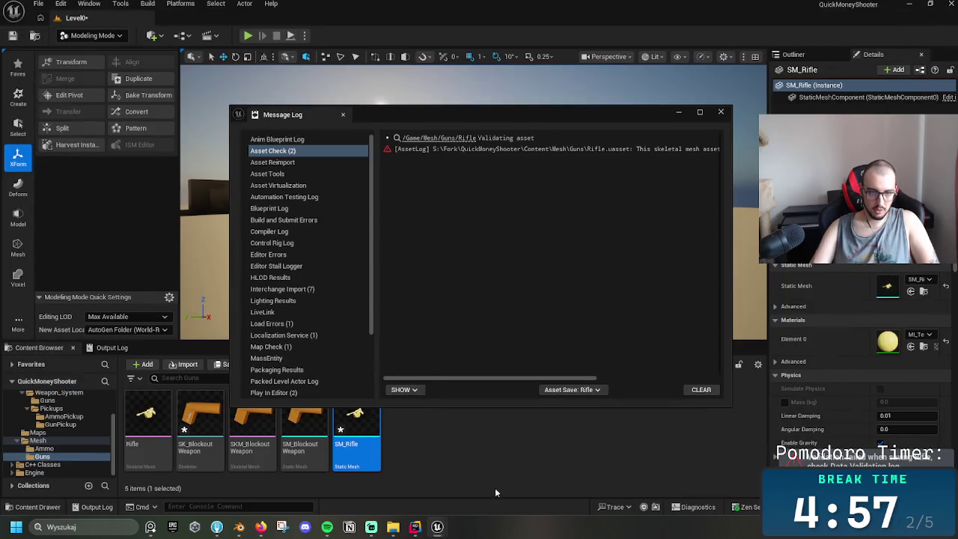
left_click(494, 492)
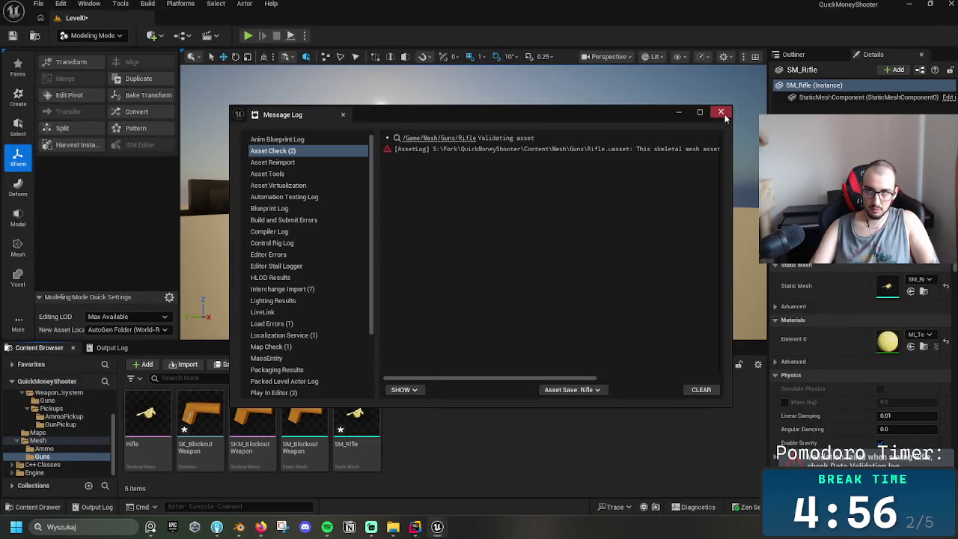
left_click(720, 113)
- Open Rifle with a new skeleton and add a Grip socket raised into the handle
double_click(147, 417)
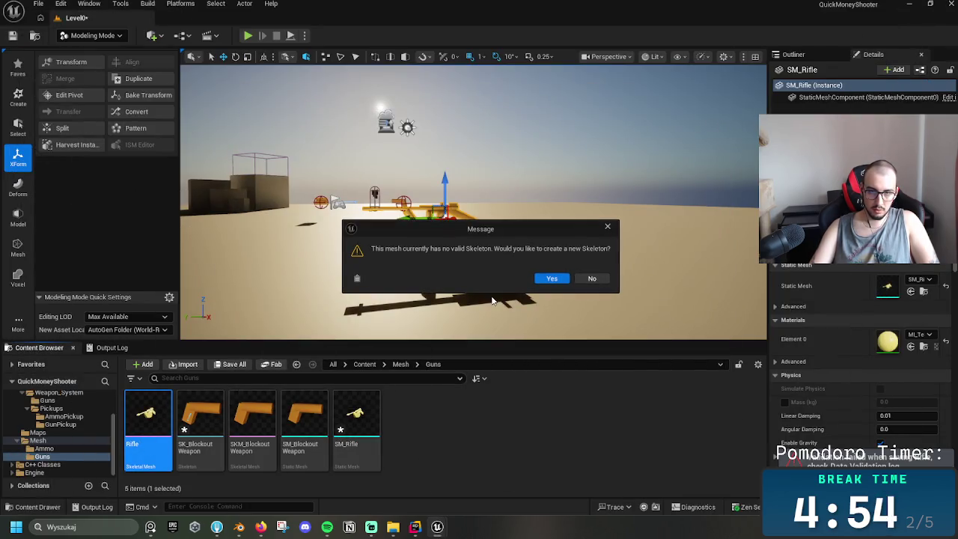
left_click(547, 283)
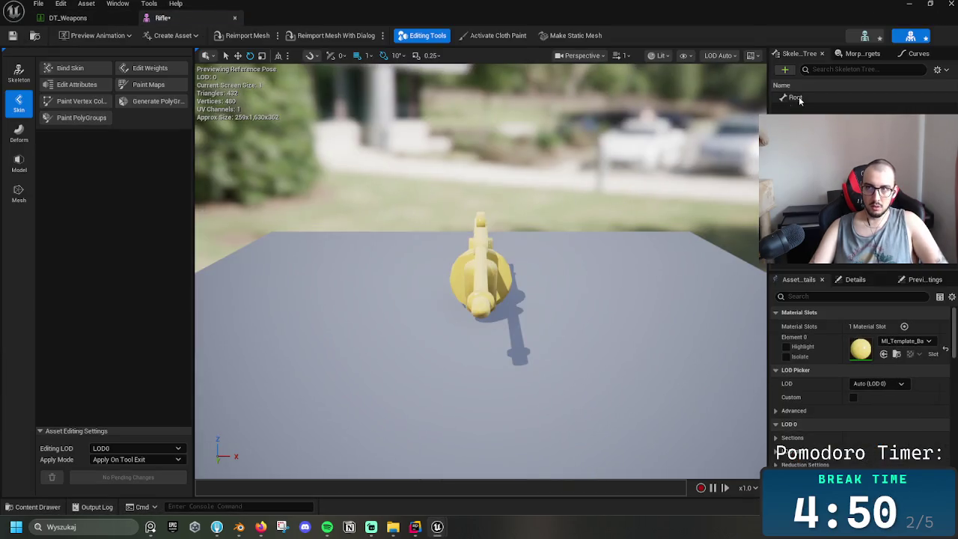
left_click(795, 97)
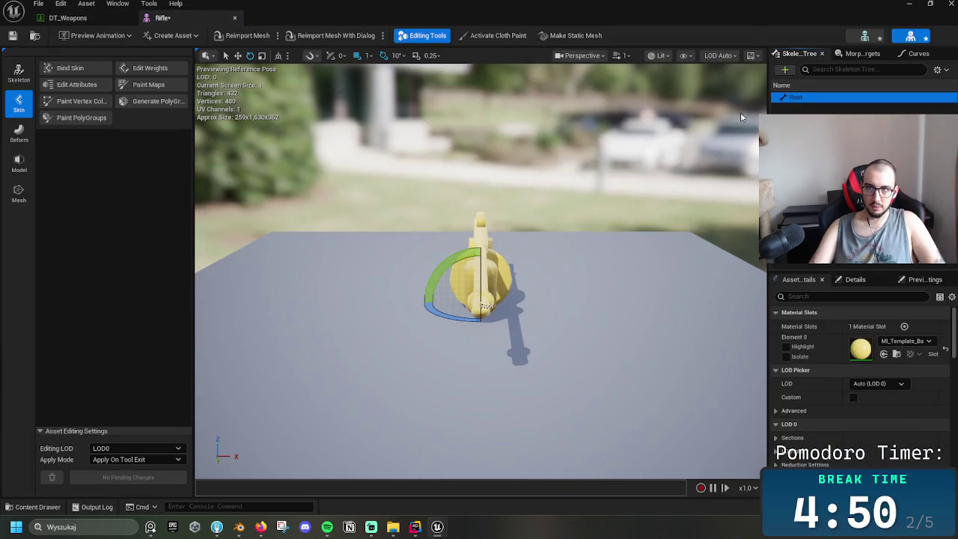
right_click_drag(645, 243, 645, 243)
left_click(784, 69)
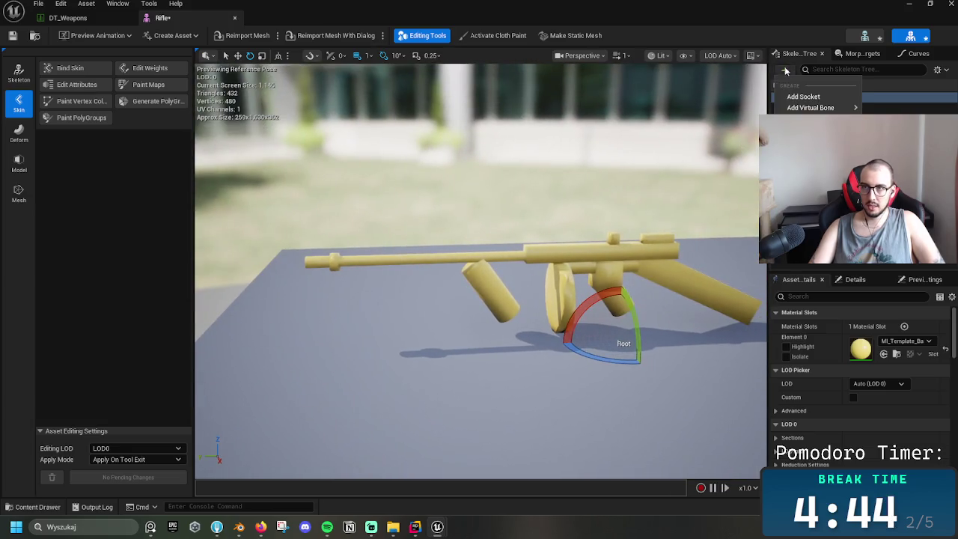
key("Escape")
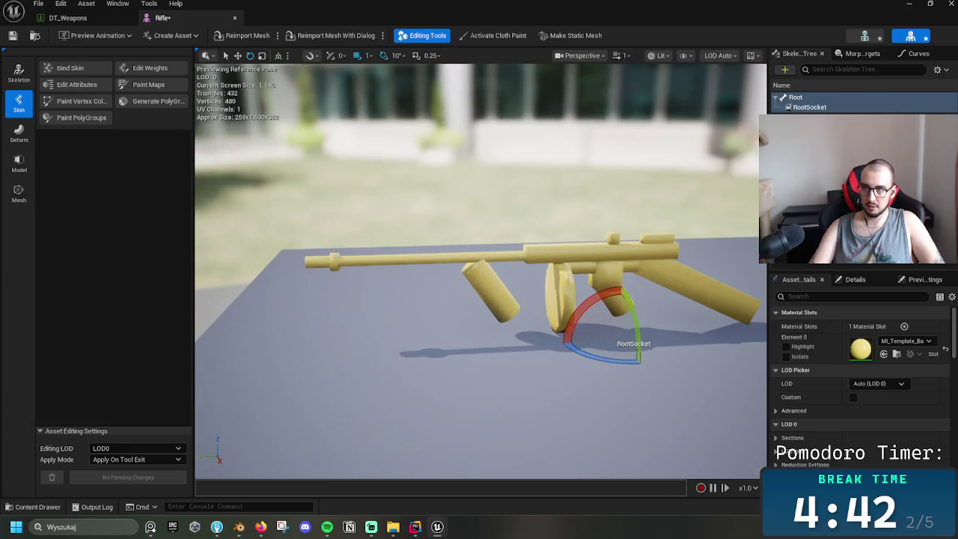
type("0")
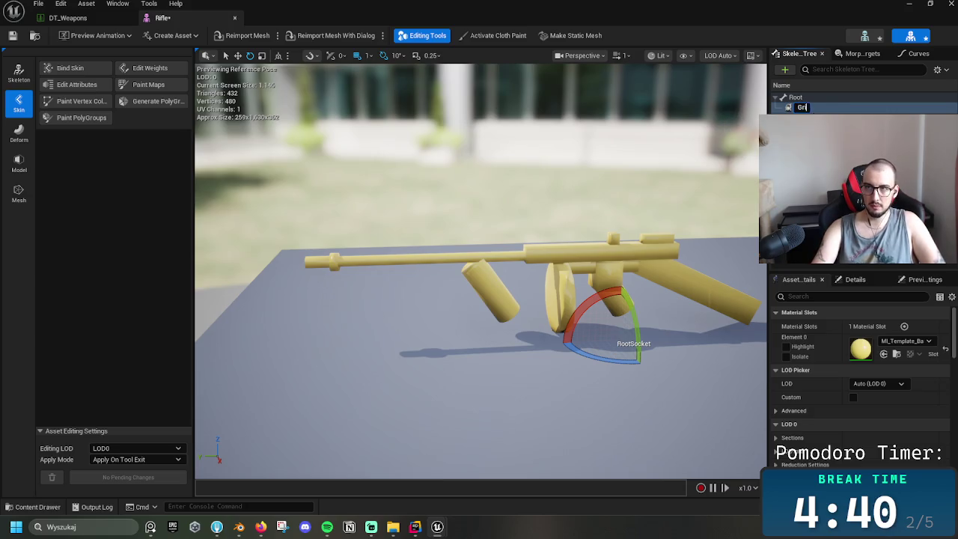
type("p")
key("Return")
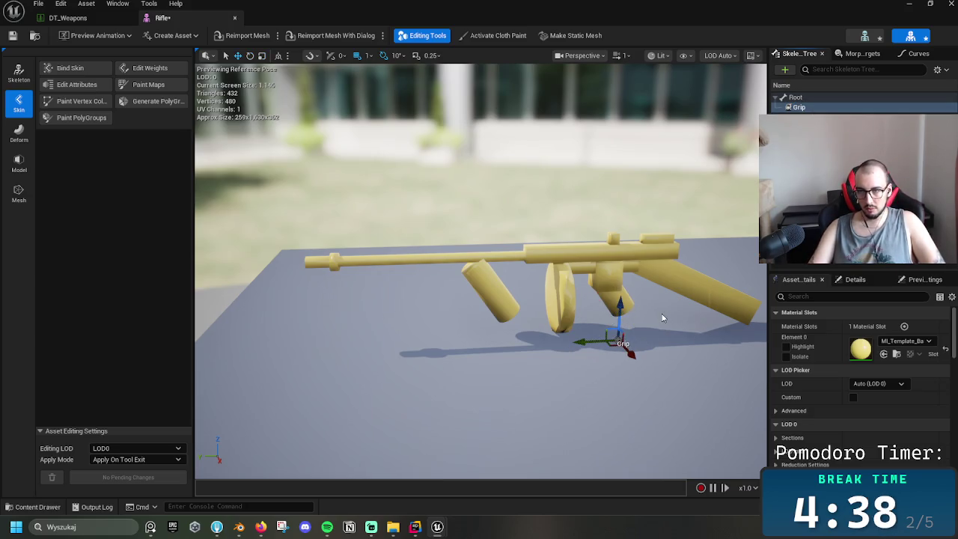
left_click_drag(622, 304, 628, 256)
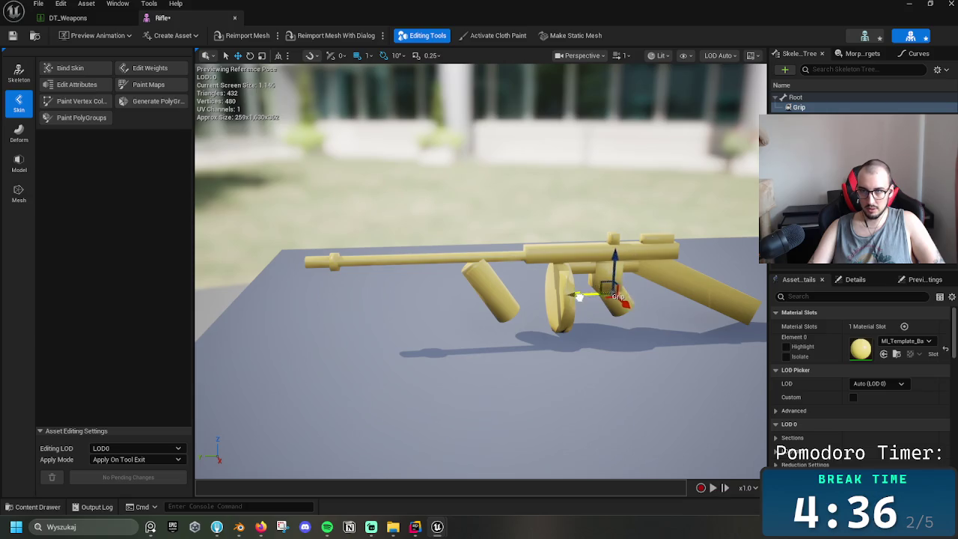
- Add a Muzzle socket under Root at the barrel tip and save the Rifle mesh
left_click(786, 97)
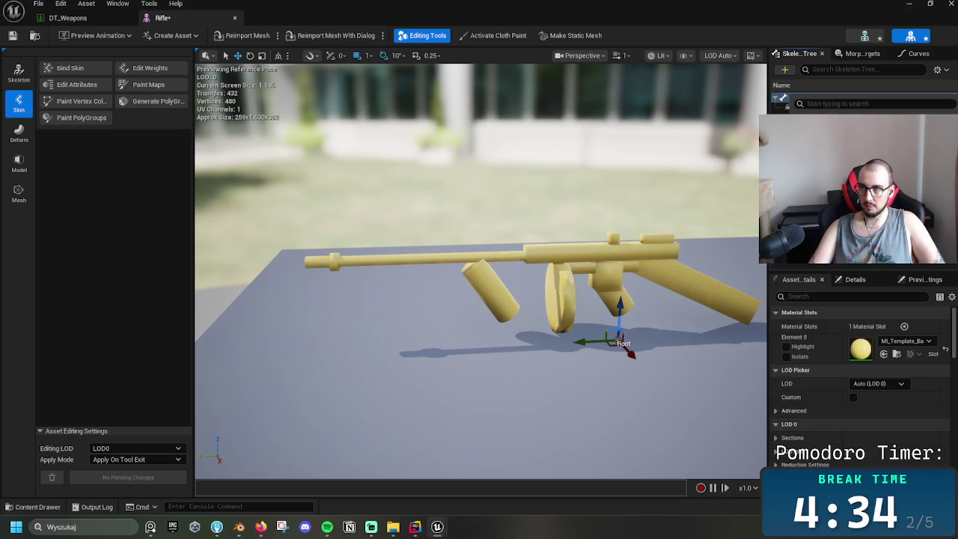
left_click(823, 133)
type("M")
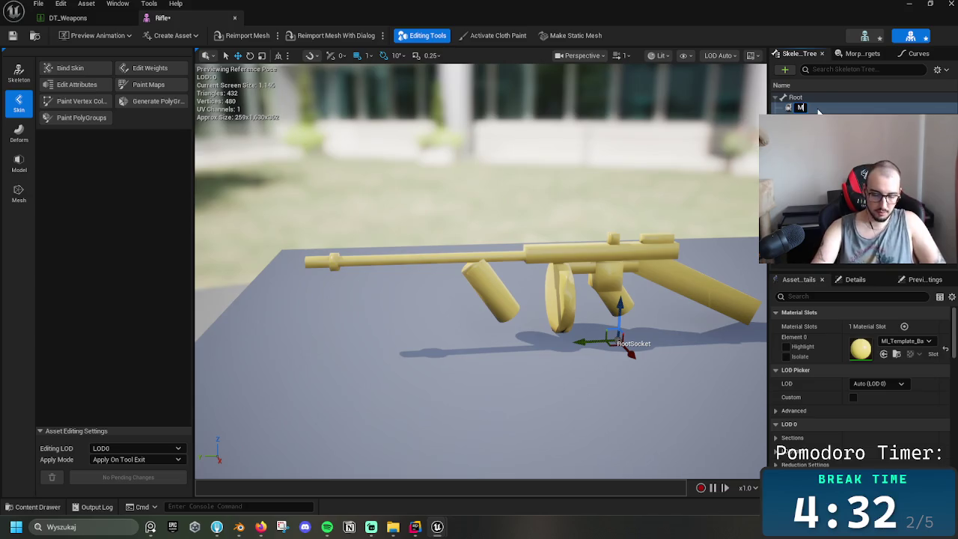
type("uzzle")
key("Return")
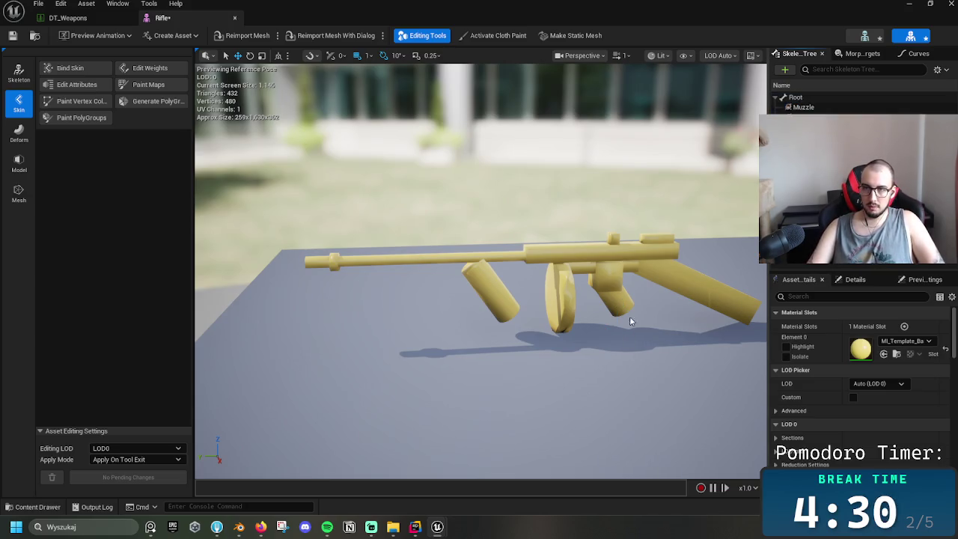
left_click(796, 107)
left_click_drag(609, 307, 633, 229)
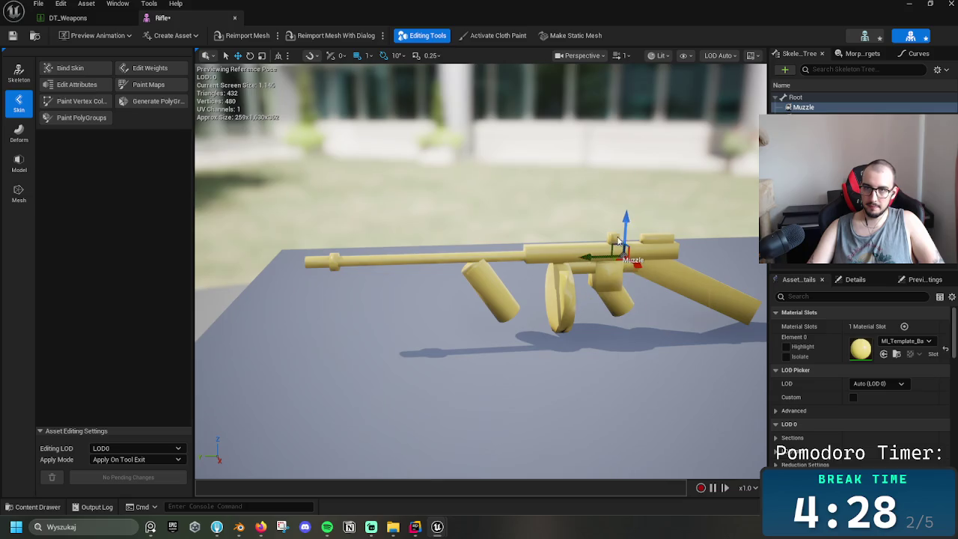
left_click_drag(587, 257, 248, 256)
left_click_drag(282, 228, 287, 222)
left_click_drag(261, 268, 254, 262)
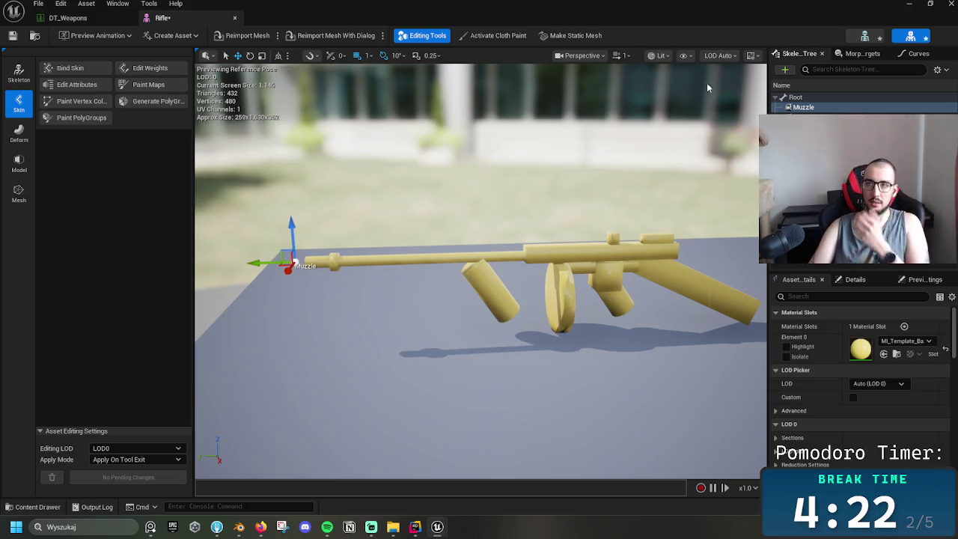
left_click(13, 36)
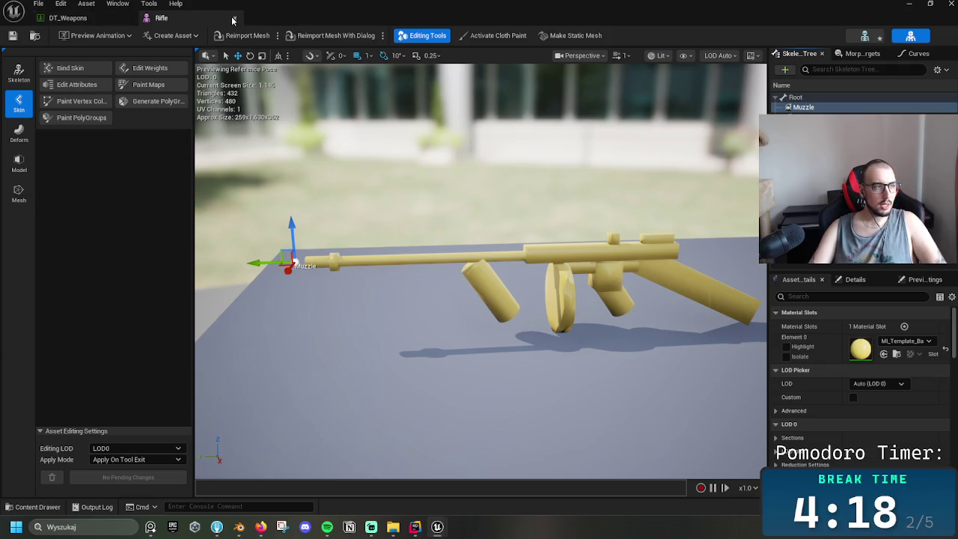
left_click(233, 20)
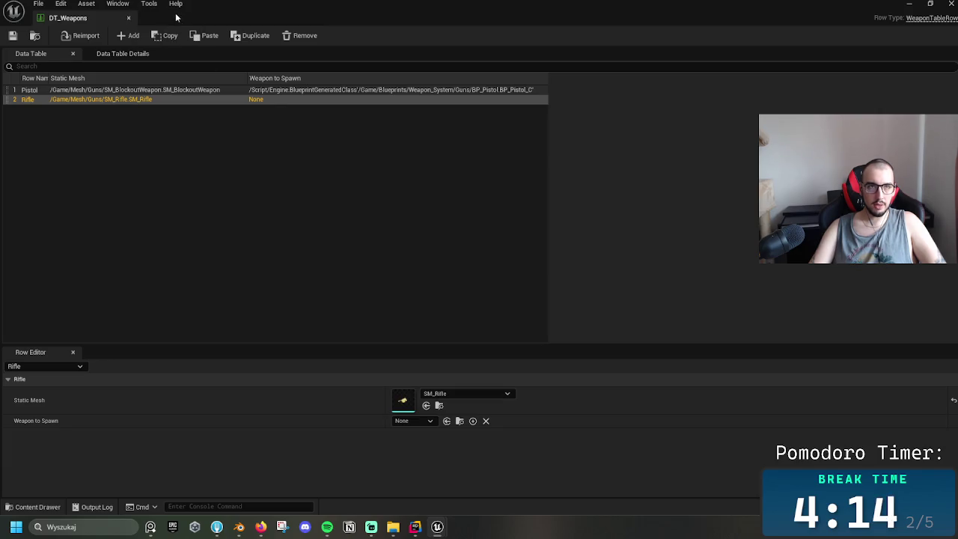
- Navigate the Content Browser to Blueprints > Weapon_System > Guns
left_click(128, 18)
key("f")
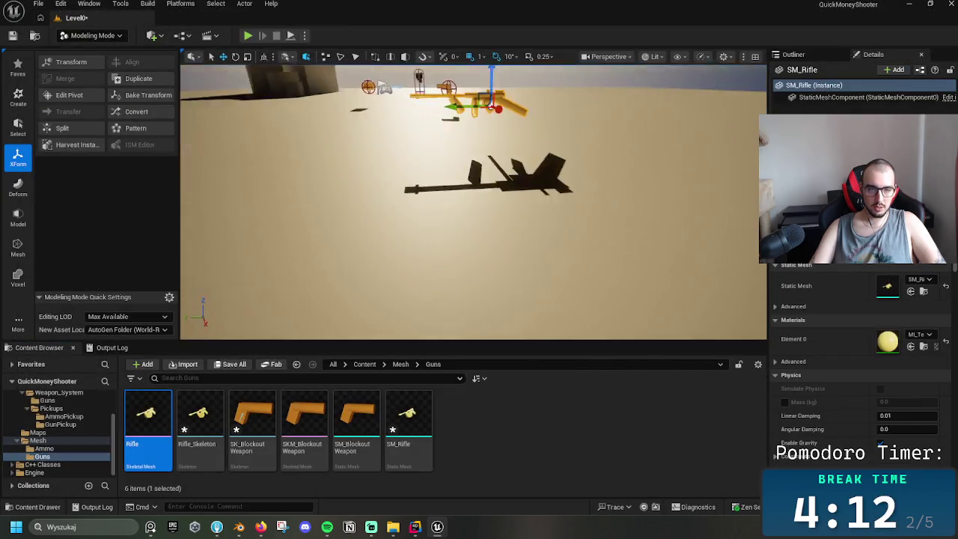
left_click(200, 414)
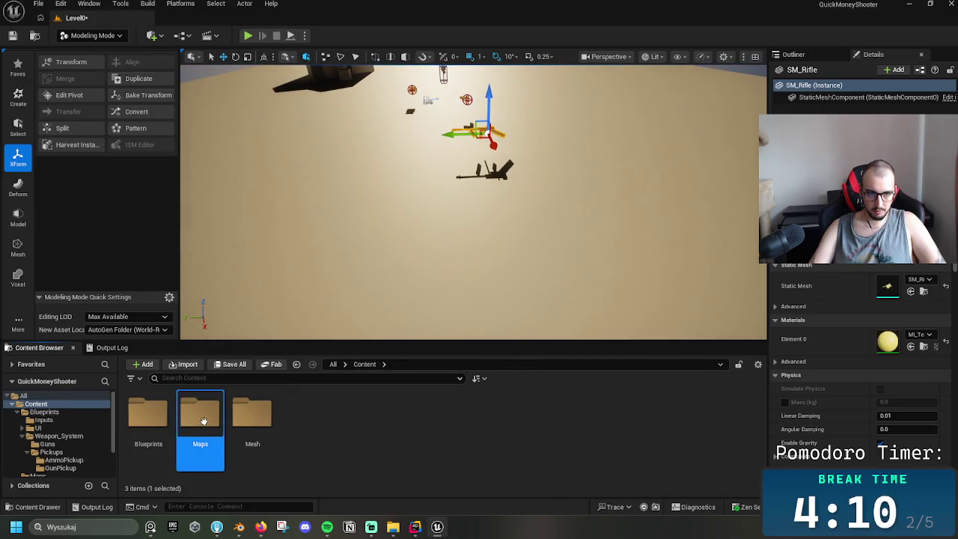
double_click(148, 414)
left_click(252, 422)
double_click(252, 423)
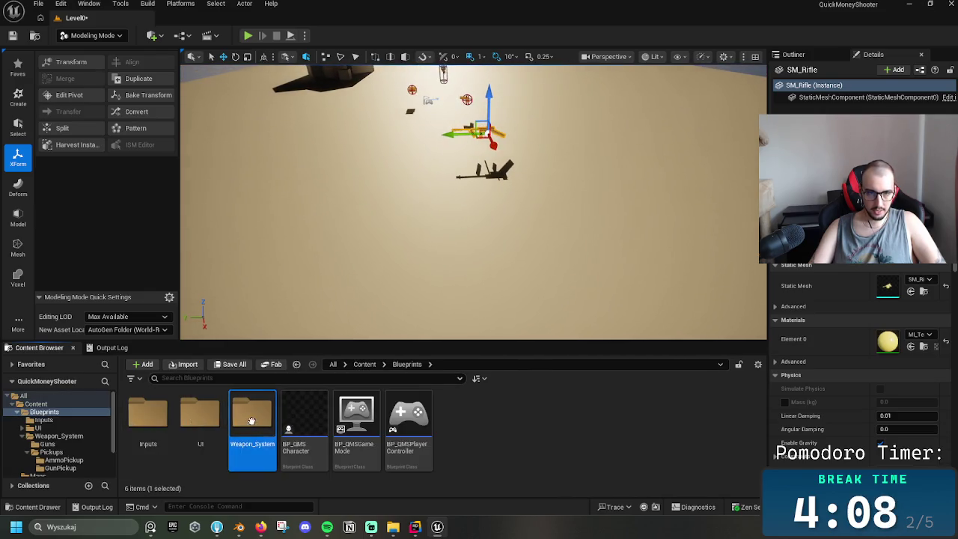
double_click(162, 422)
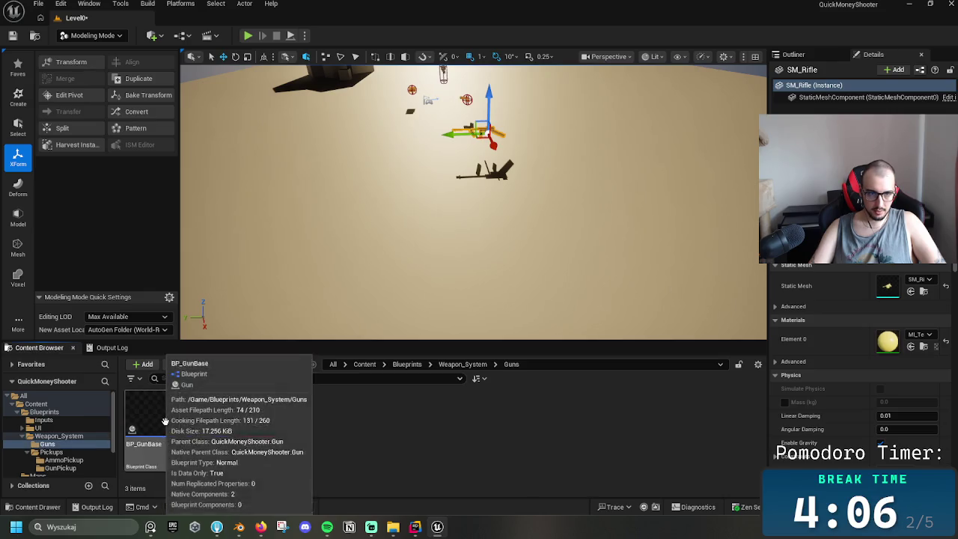
- Duplicate BP_GunBase and name the copy BP_Rifle
key("ctrl+d")
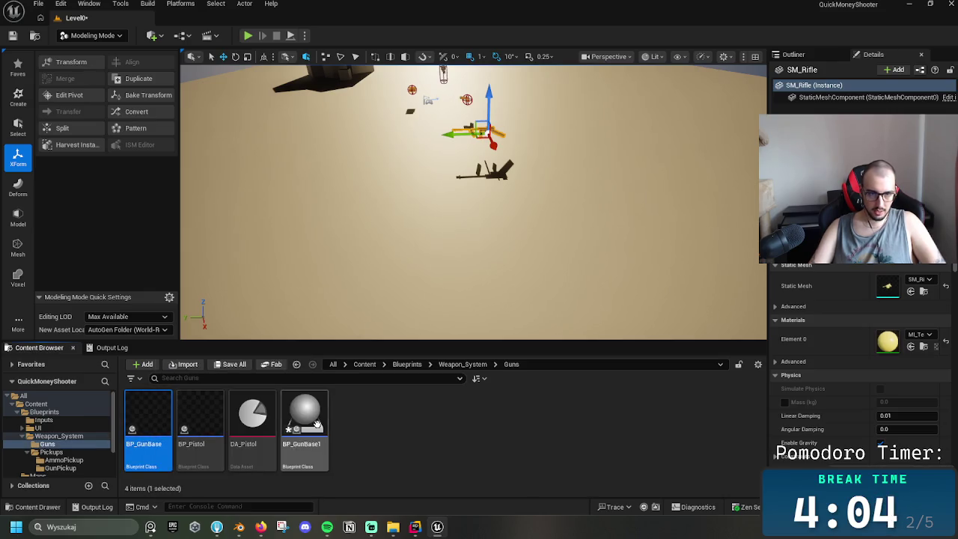
key("End")
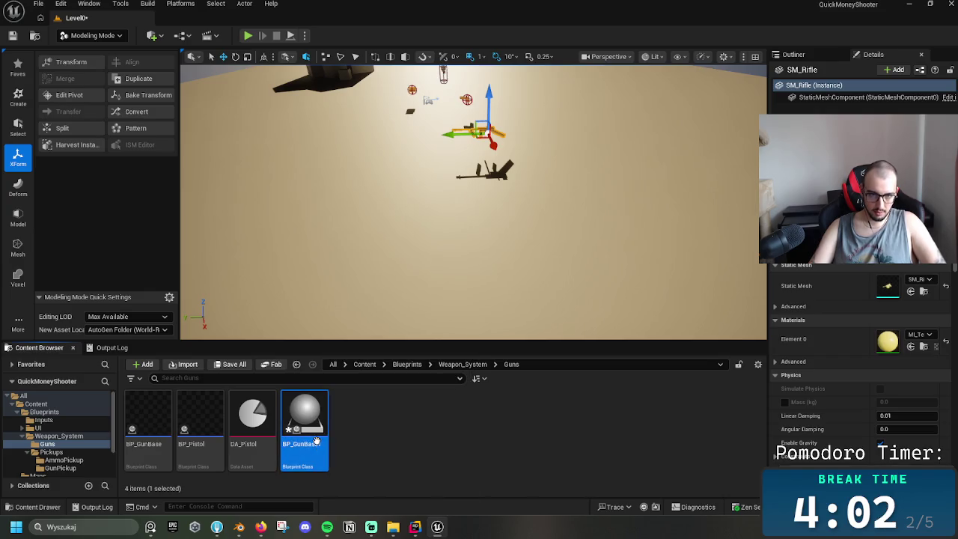
type("1")
key("ctrl+a")
type("BP_")
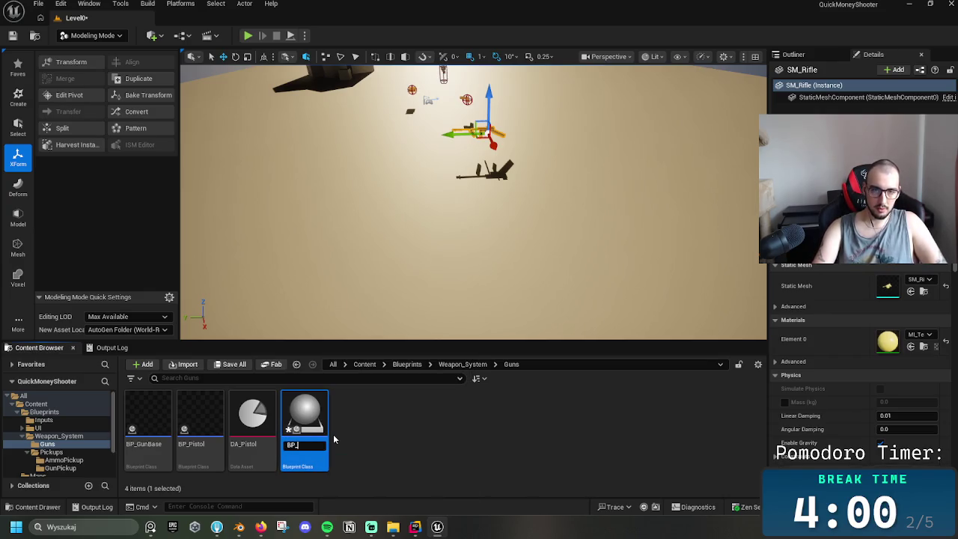
type("Wea")
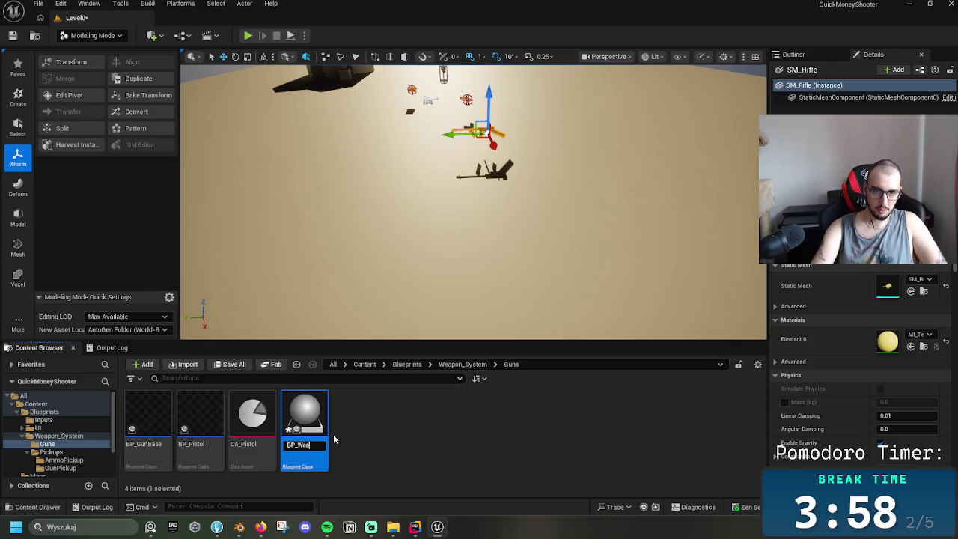
key("BackSpace")
key("BackSpace")
key("BackSpace")
type("Rifle")
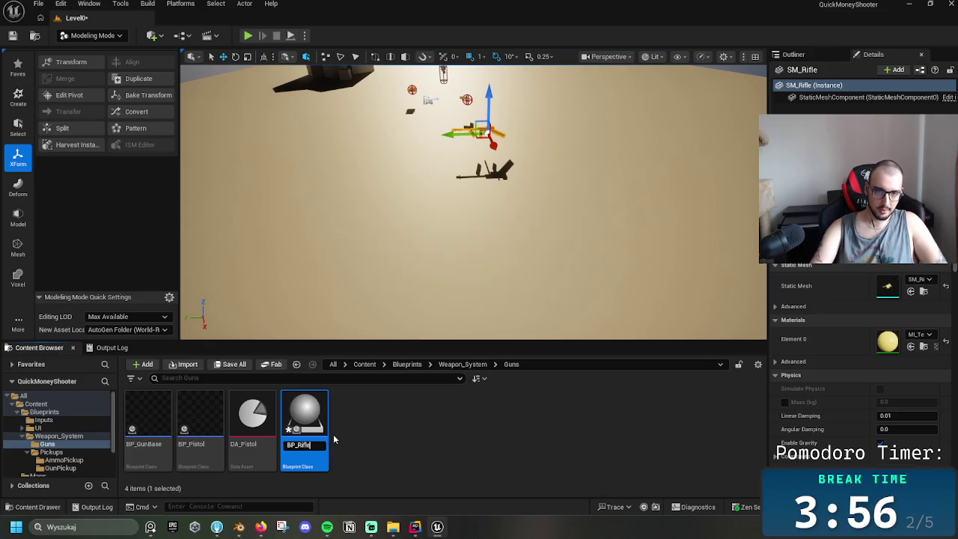
key("Return")
- Duplicate DA_Pistol as DA_Rifle, then open BP_Rifle for editing
left_click(343, 456)
left_click(307, 448)
key("ctrl+d")
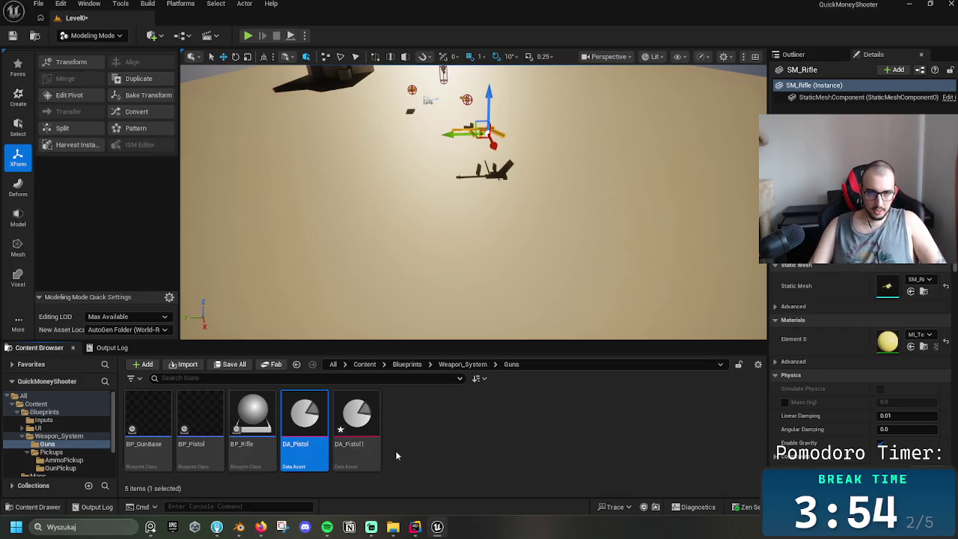
left_click(381, 446)
key("BackSpace")
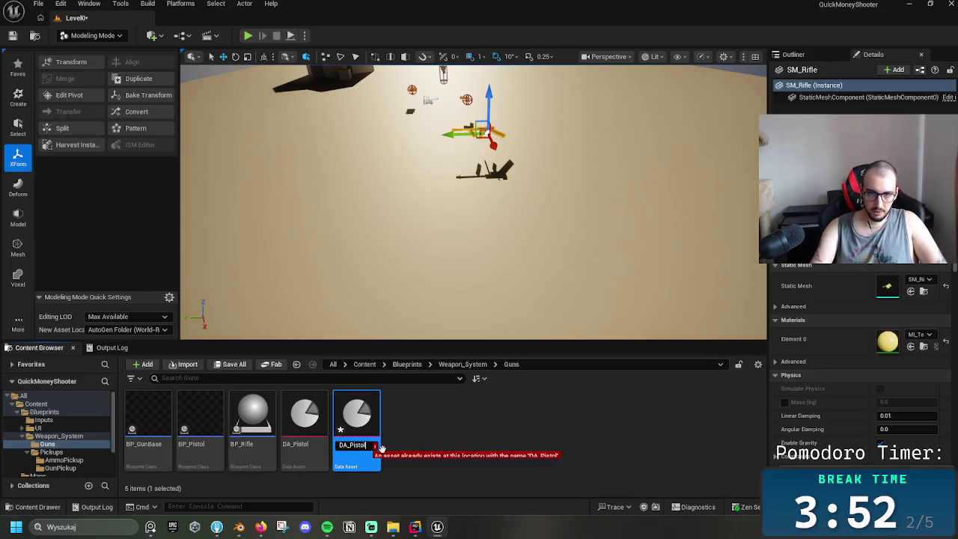
key("BackSpace")
key("BackSpace")
key("BackSpace")
key("BackSpace")
type("Rifle")
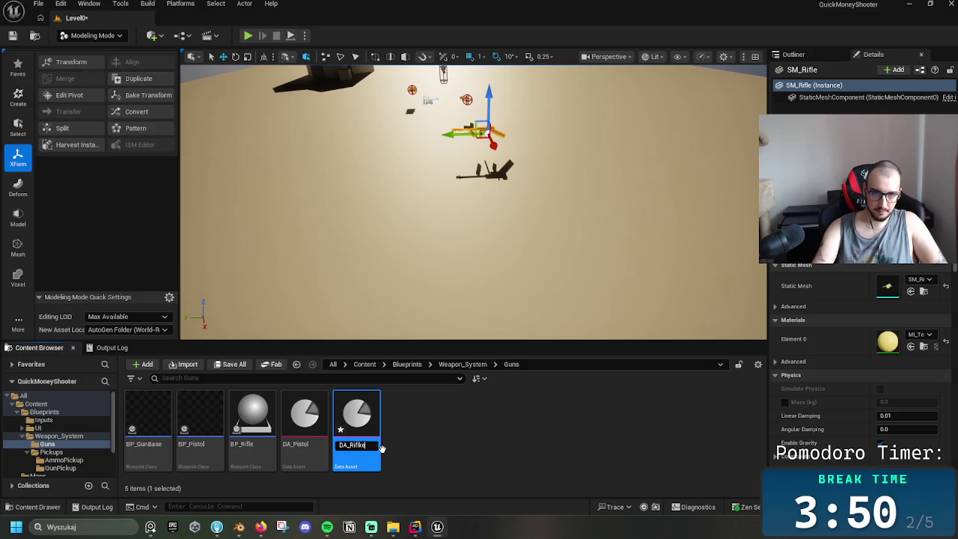
key("BackSpace")
key("BackSpace")
key("Return")
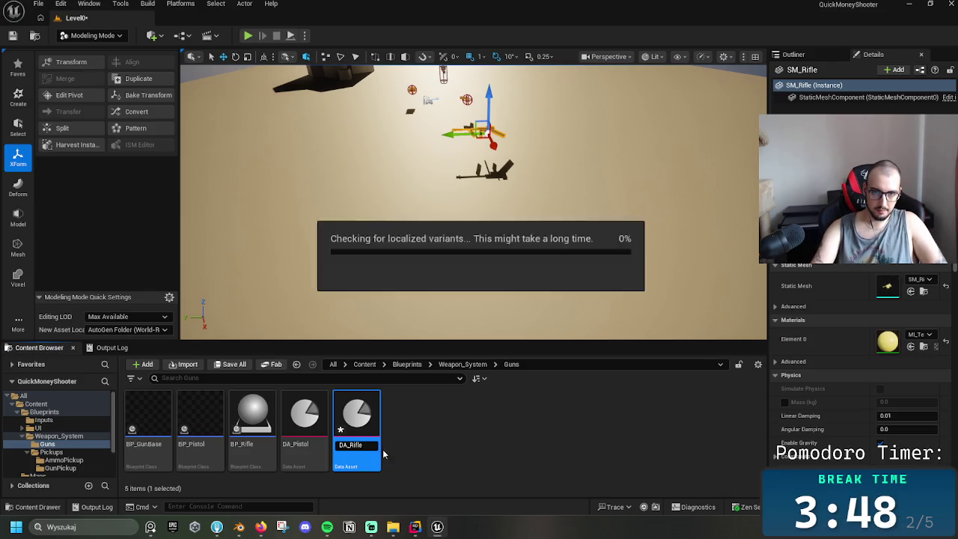
left_click(261, 427)
double_click(261, 428)
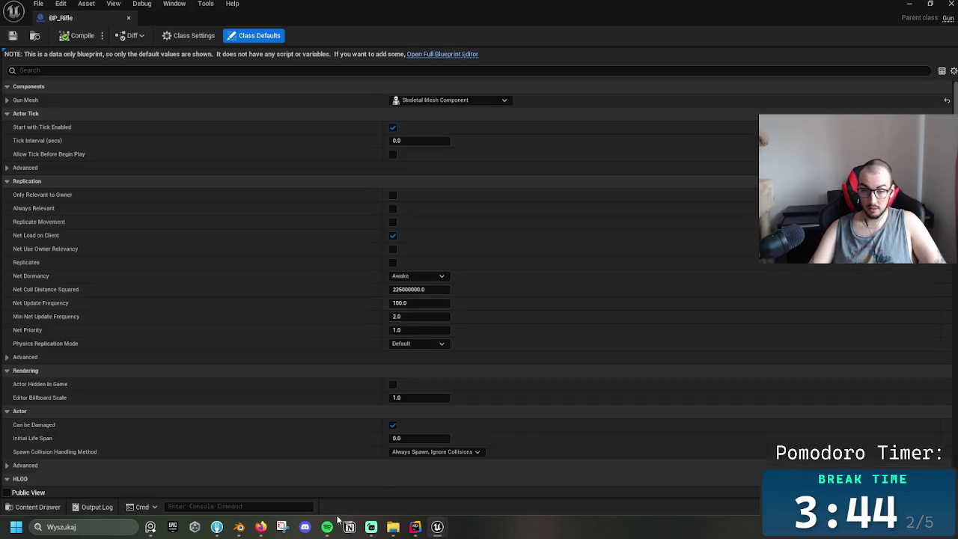
- Scroll BP_Rifle's Class Defaults, collapsing HLOD and leaving Ammo Type at Default
scroll(483, 355, "down", 1)
scroll(486, 366, "down", 1)
scroll(434, 436, "down", 1)
scroll(438, 419, "down", 1)
left_click(7, 383)
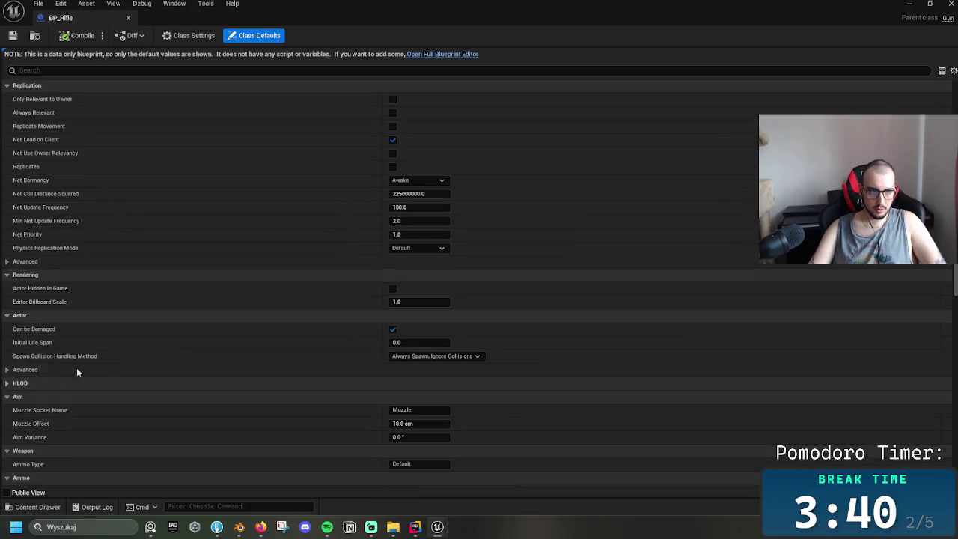
scroll(299, 337, "down", 2)
scroll(479, 355, "down", 3)
scroll(455, 357, "up", 1)
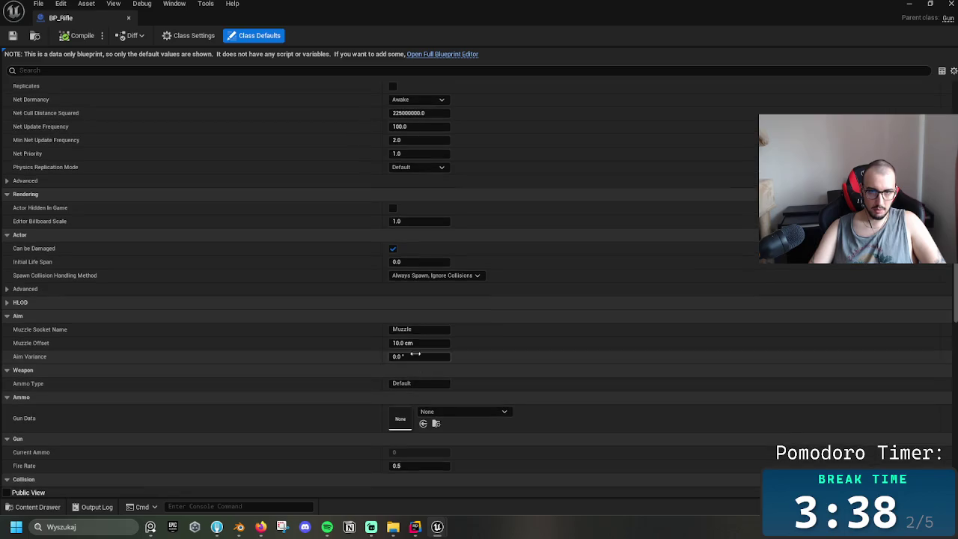
left_click(419, 383)
scroll(307, 397, "down", 3)
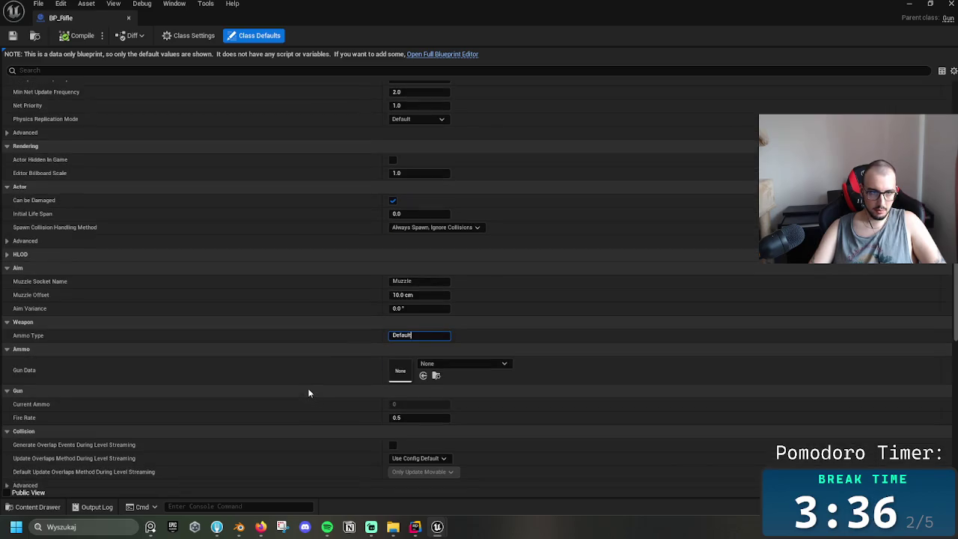
scroll(309, 388, "down", 1)
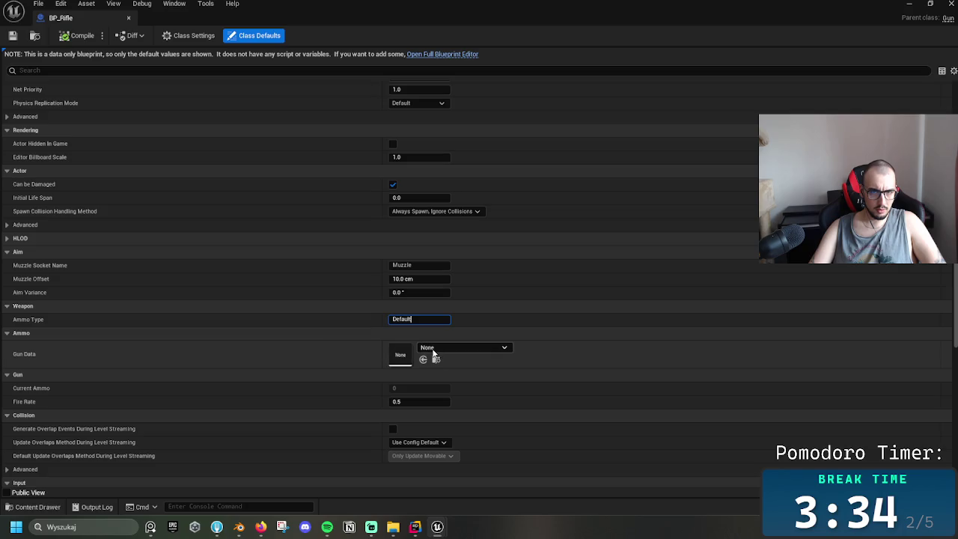
left_click(346, 321)
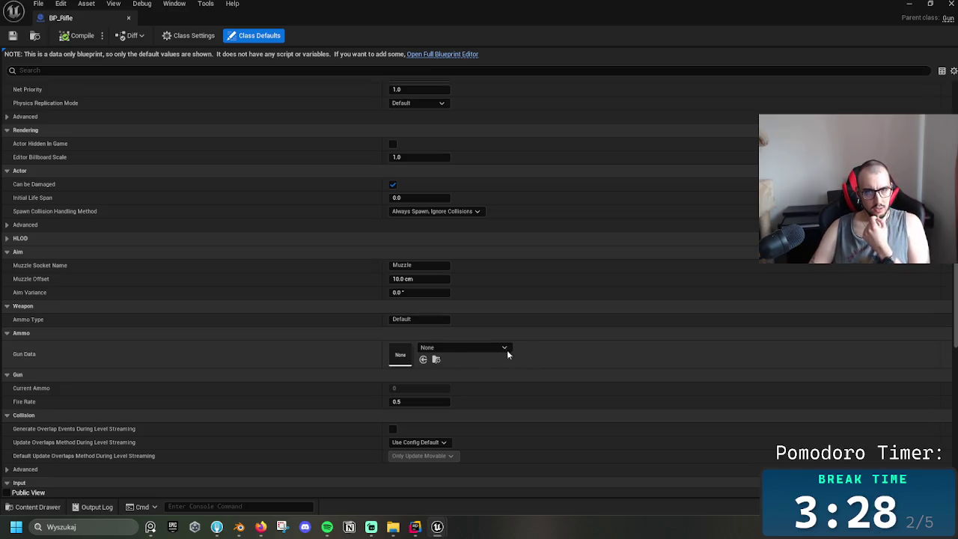
- Set Gun Data to DA_Rifle, compile the blueprint, and switch to Rider
left_click(479, 347)
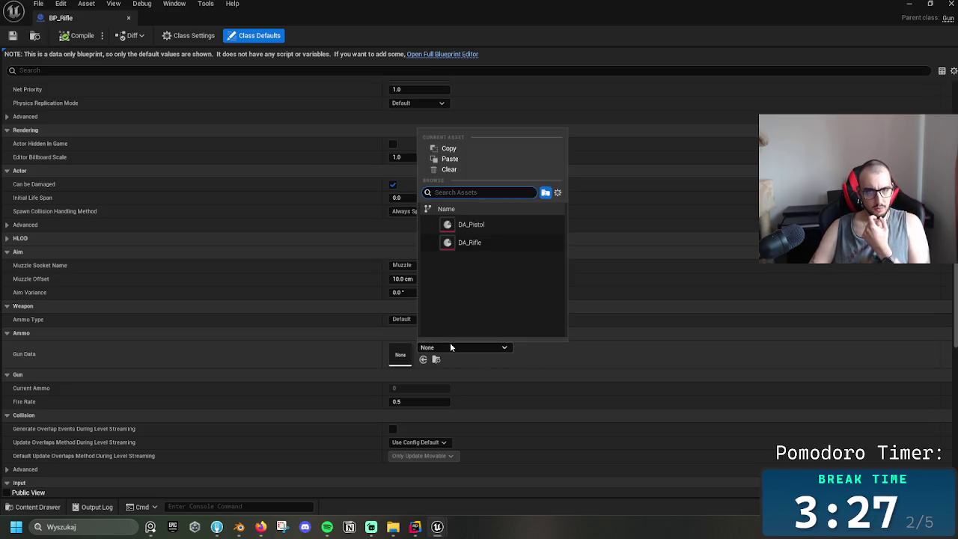
left_click(471, 243)
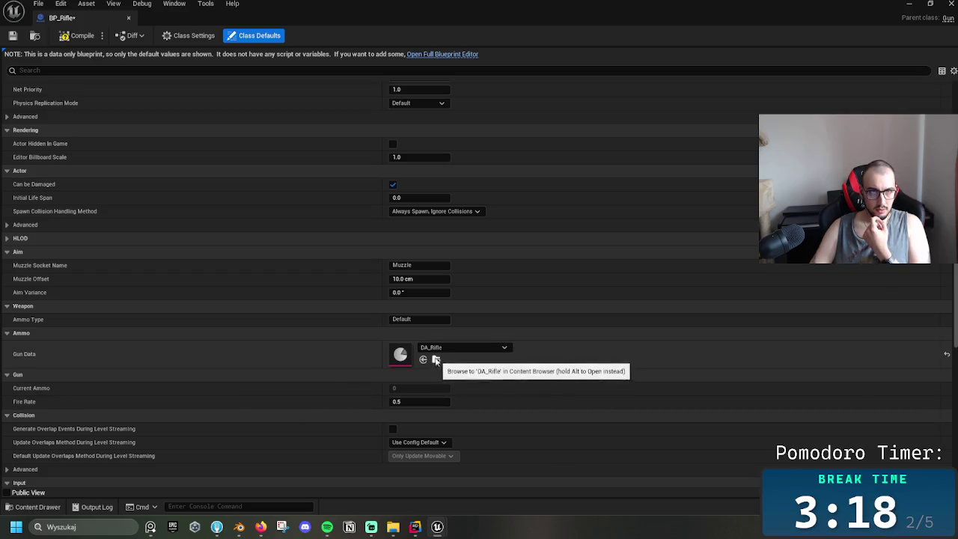
left_click(73, 37)
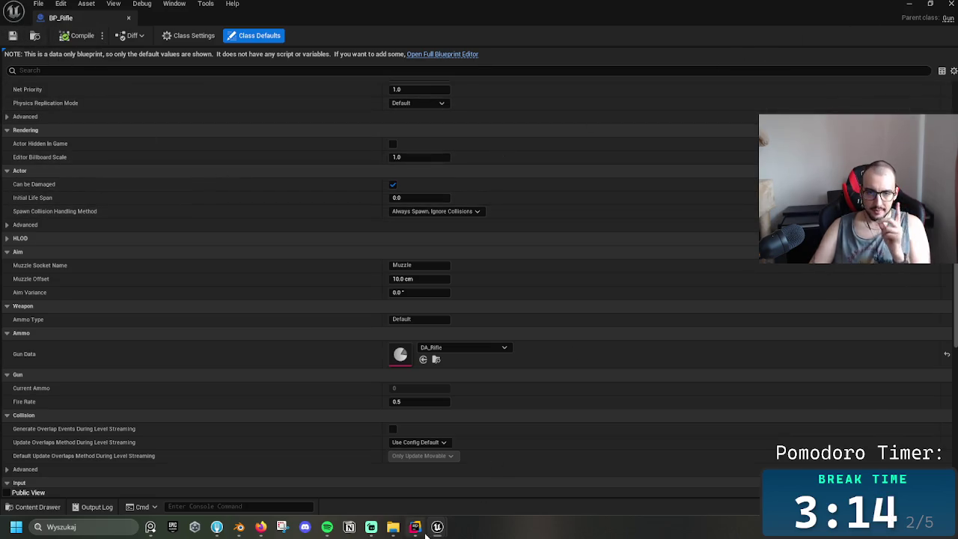
key("alt+Tab")
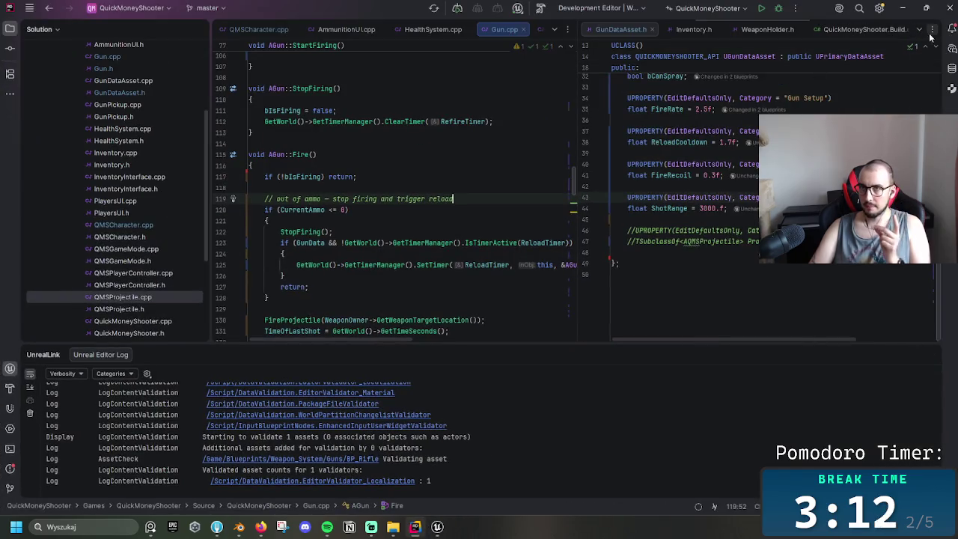
- Review the Damage and FireRate properties in GunDataAsset.h
left_click(727, 208)
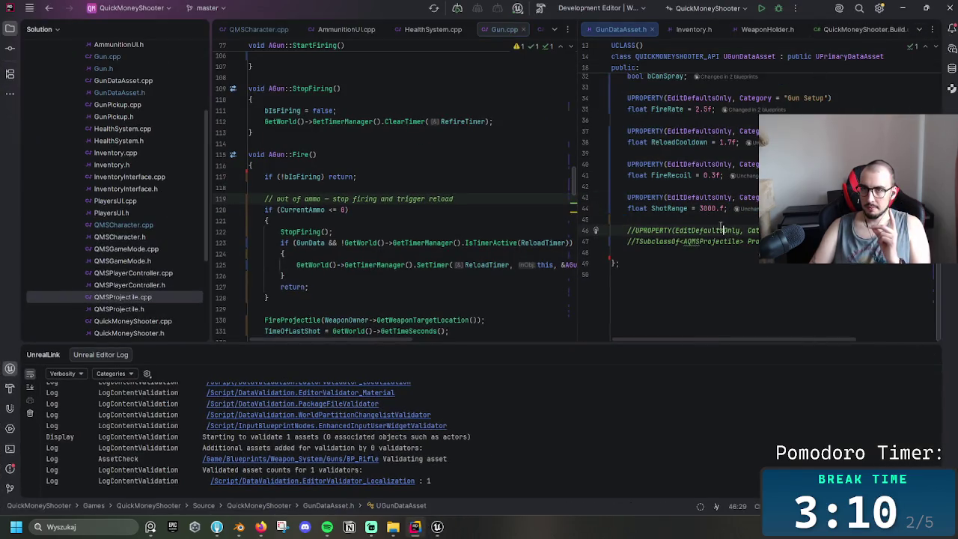
scroll(727, 208, "up", 10)
left_click(919, 29)
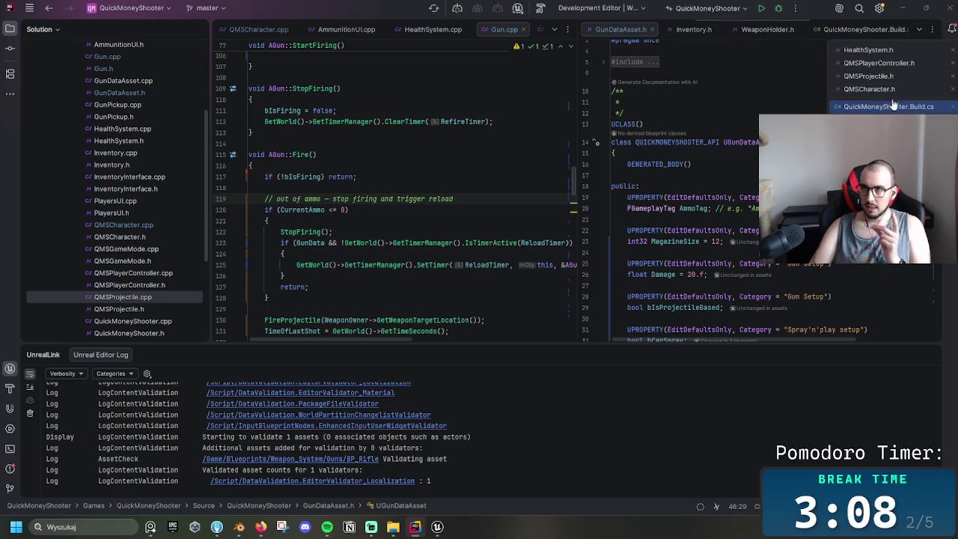
left_click(679, 263)
scroll(673, 254, "down", 2)
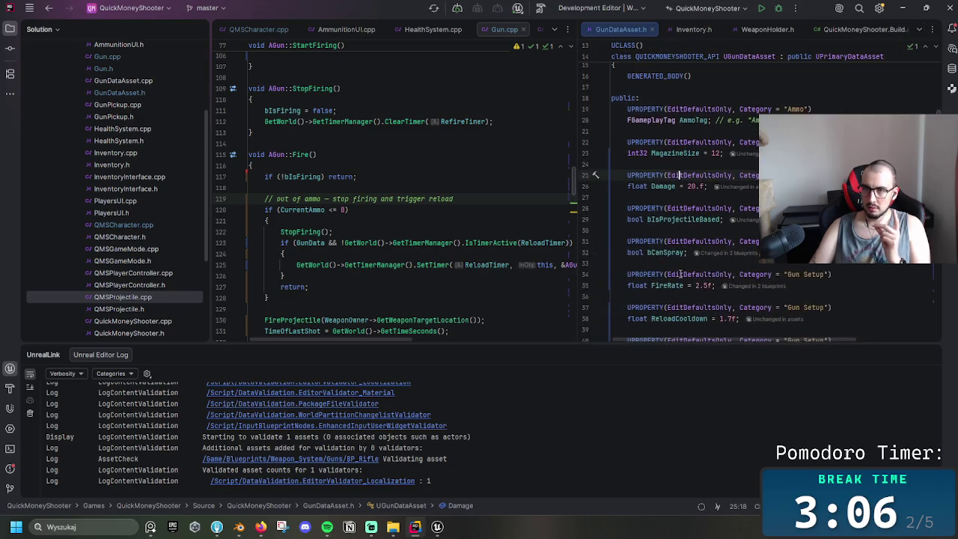
scroll(670, 247, "down", 1)
scroll(665, 238, "down", 1)
left_click(627, 253)
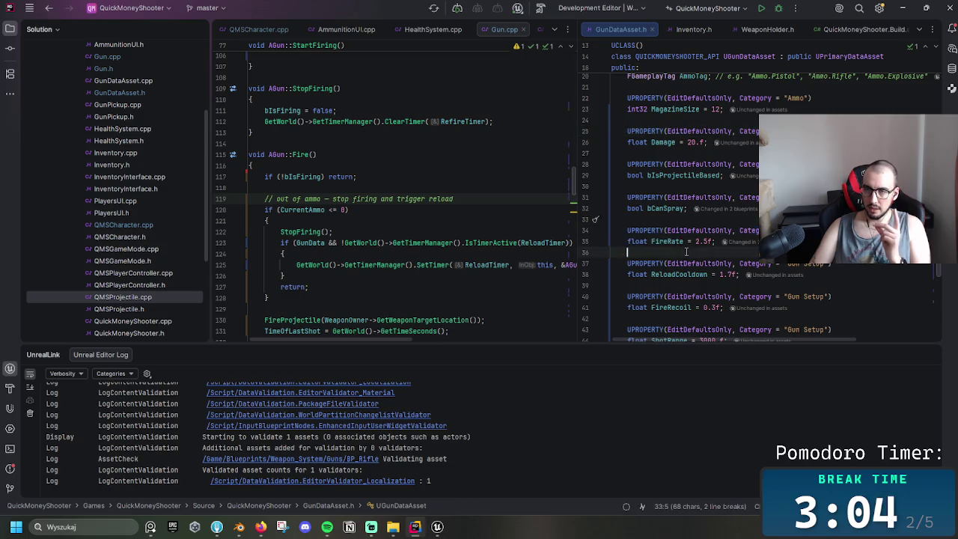
scroll(626, 253, "up", 3)
- Open Gun.h and delete its AmmoType property
left_click(919, 30)
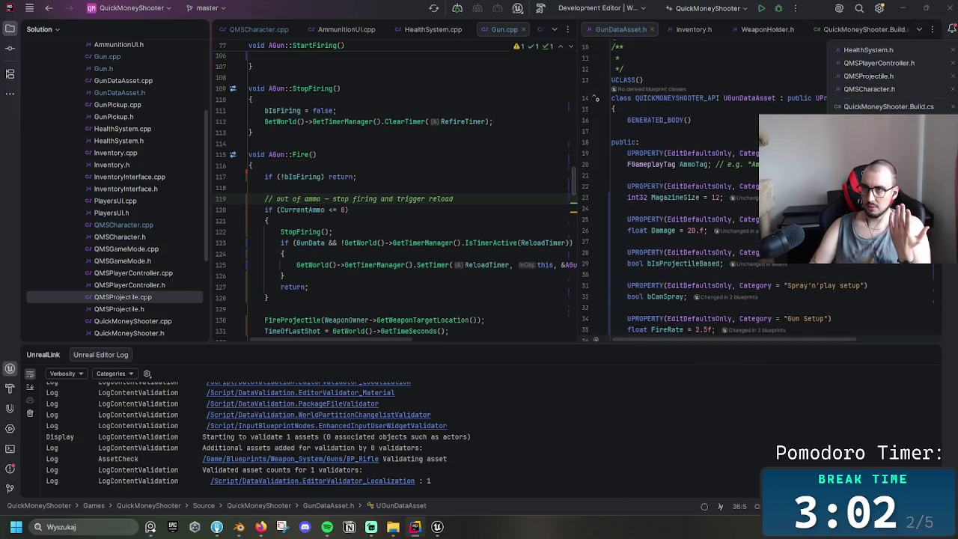
left_click(883, 107)
scroll(704, 226, "down", 2)
scroll(706, 228, "down", 1)
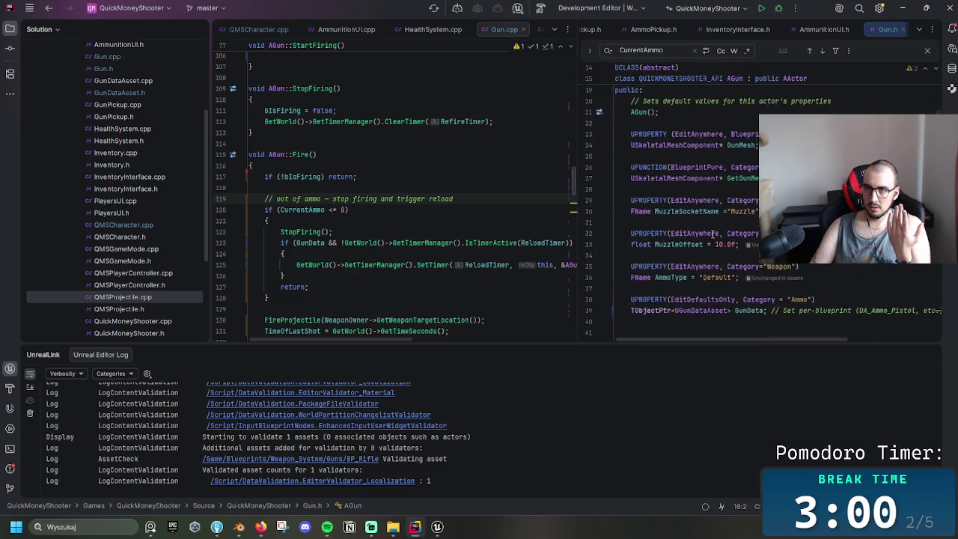
scroll(709, 231, "down", 2)
scroll(713, 233, "down", 1)
scroll(713, 236, "down", 2)
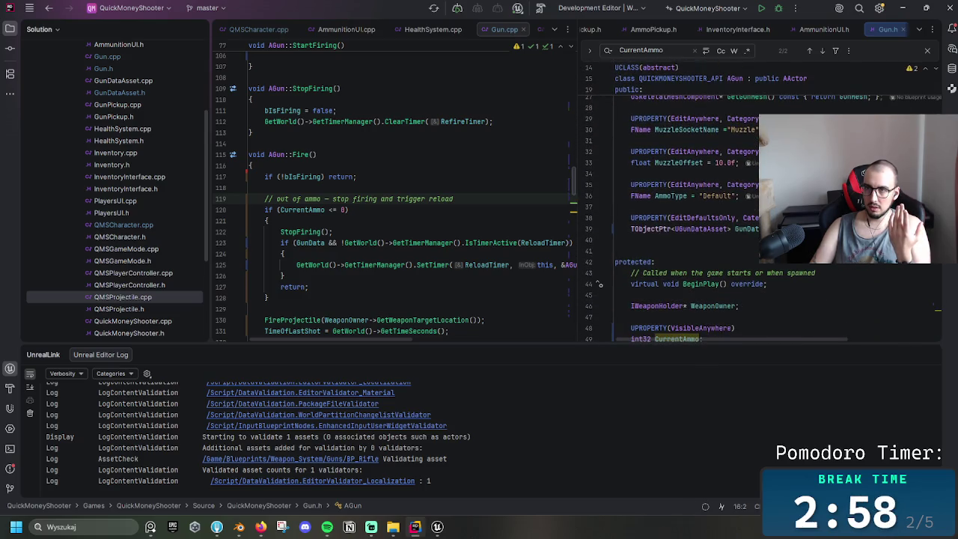
left_click_drag(743, 196, 616, 179)
key("BackSpace")
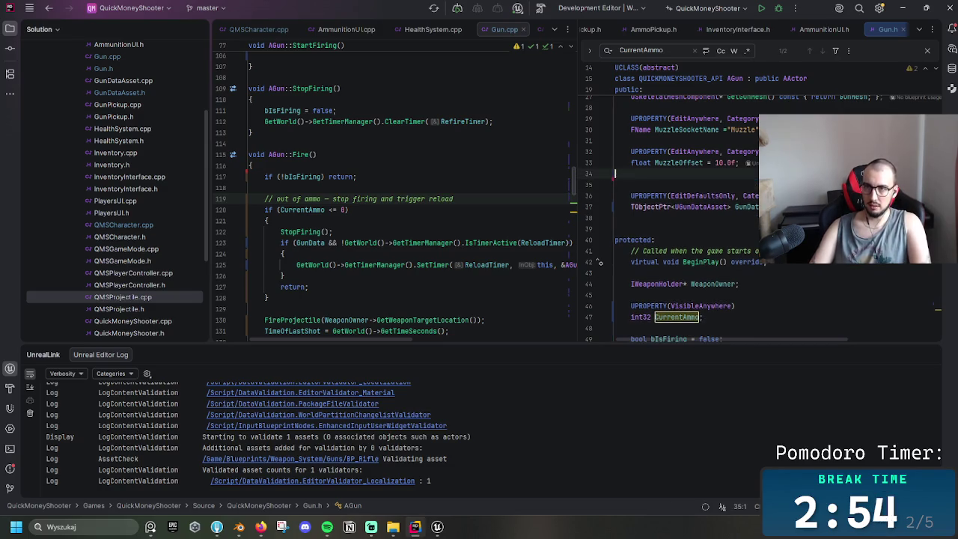
key("Tab")
- Find the FireRate property in Gun.h by searching 'firerate' and delete it
key("ctrl+f")
type("firerate")
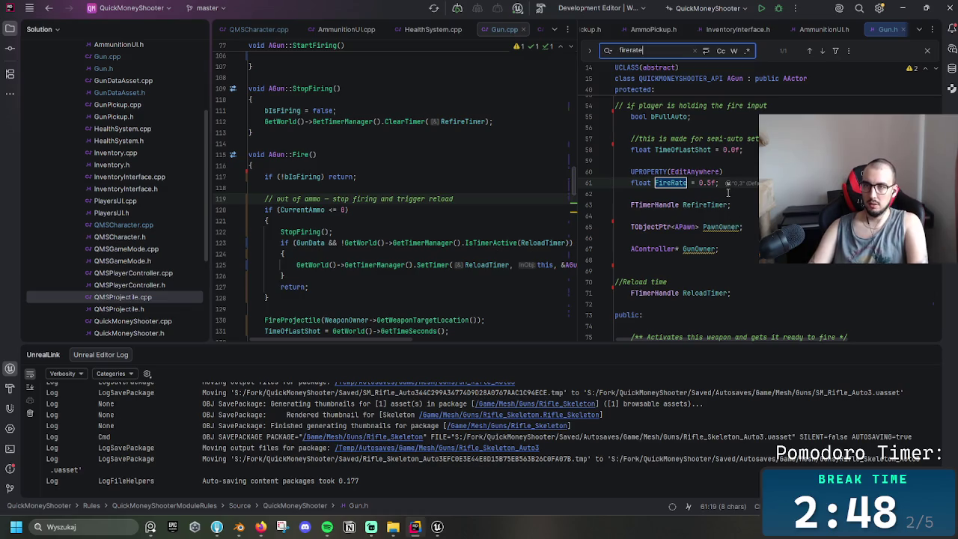
left_click(728, 192)
key("shift+Up")
key("shift+Up")
key("shift+Up")
key("Delete")
- Remove the blank line below MuzzleOffset, then bring the BP_Rifle window back in Unreal
scroll(823, 135, "up", 3)
scroll(771, 187, "up", 3)
scroll(718, 239, "up", 3)
scroll(670, 284, "up", 3)
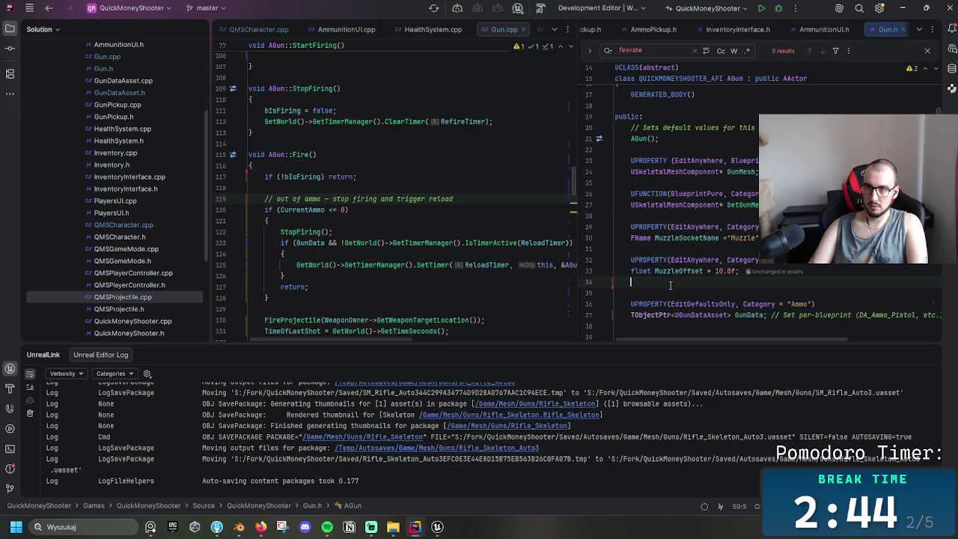
left_click(670, 284)
key("BackSpace")
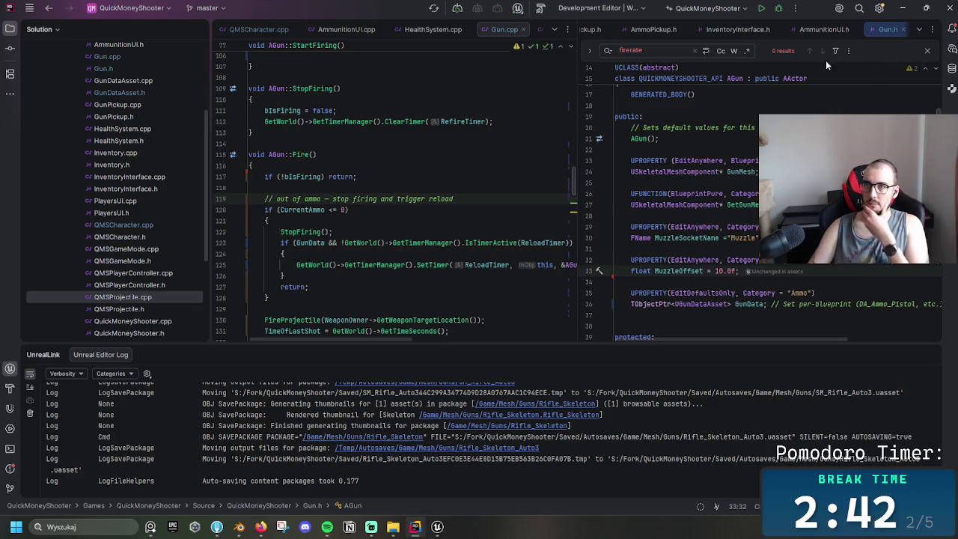
left_click(438, 527)
left_click(493, 482)
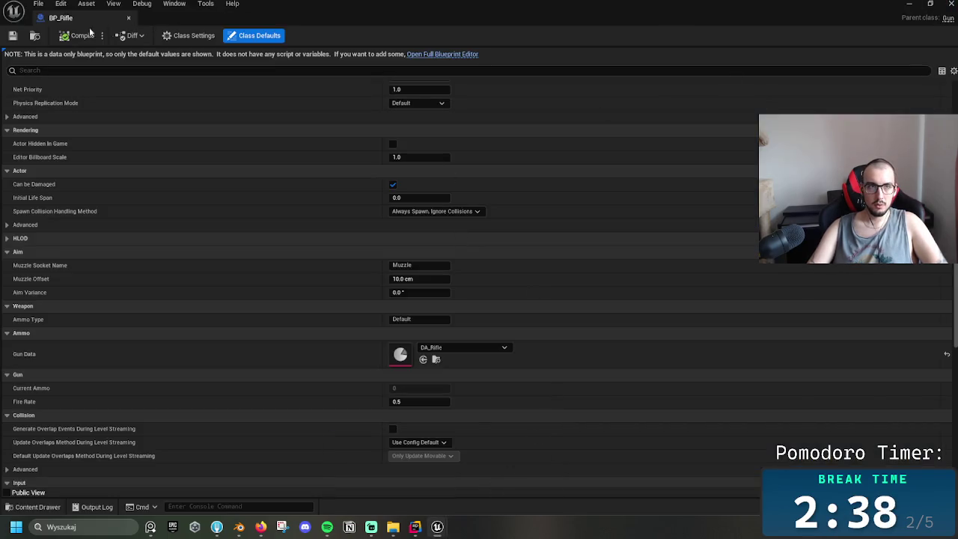
- Close BP_Rifle and the editor, saving the changed rifle skeleton and mesh assets
left_click(128, 17)
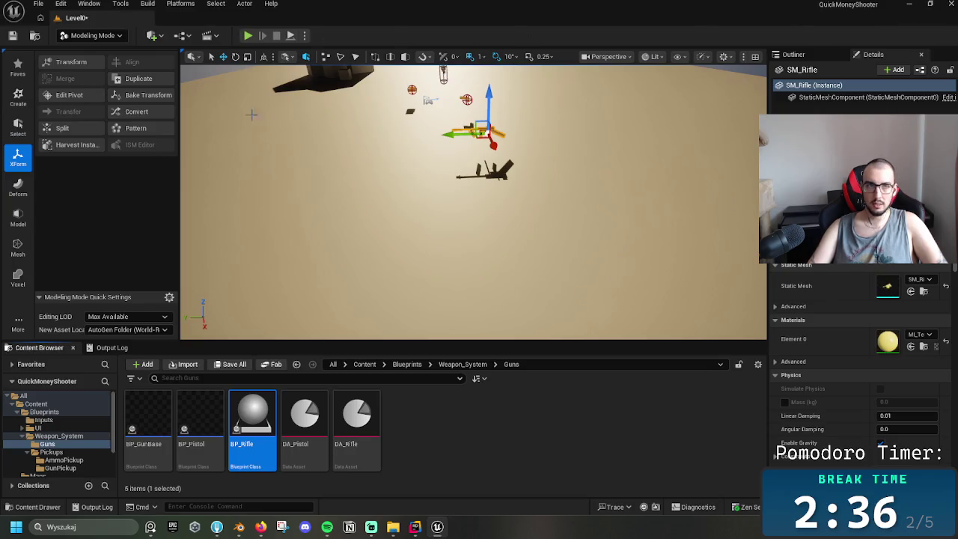
left_click(278, 102)
left_click(12, 36)
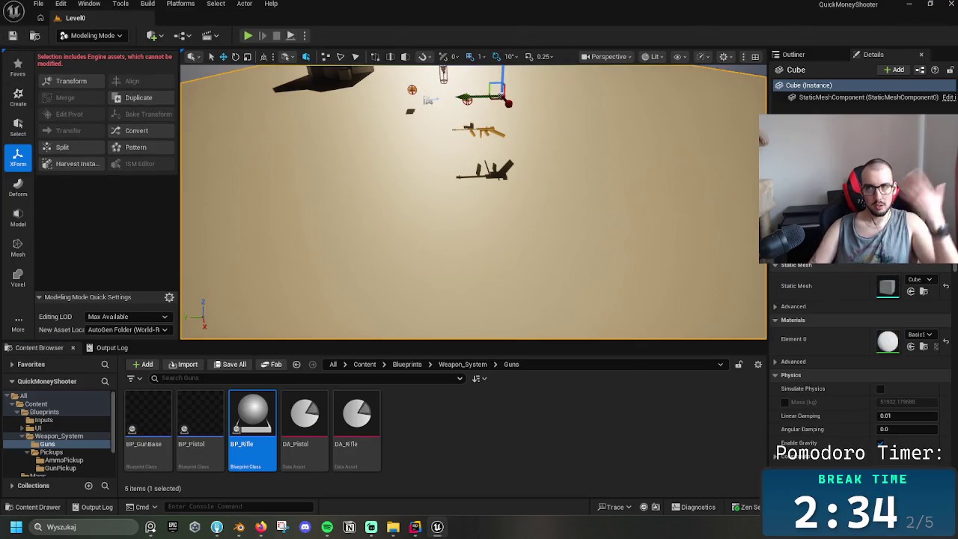
left_click(509, 374)
left_click(437, 526)
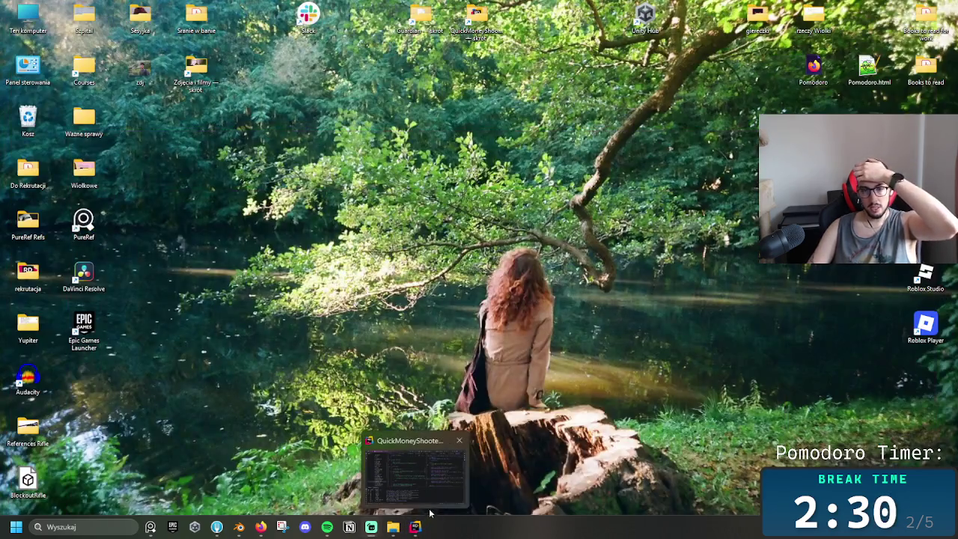
- Return to Rider, dismiss the crash report without sending, and start the C++ build
left_click(415, 468)
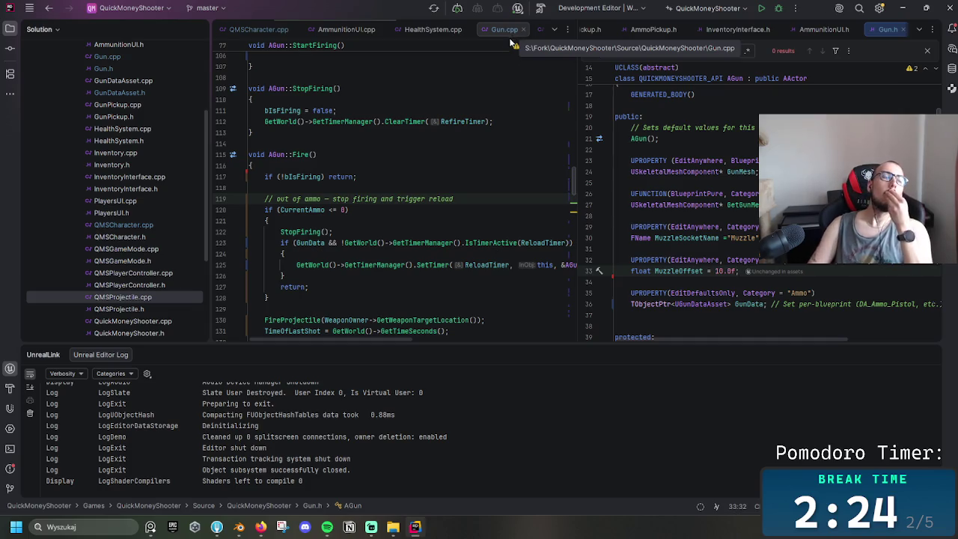
key("alt+Tab")
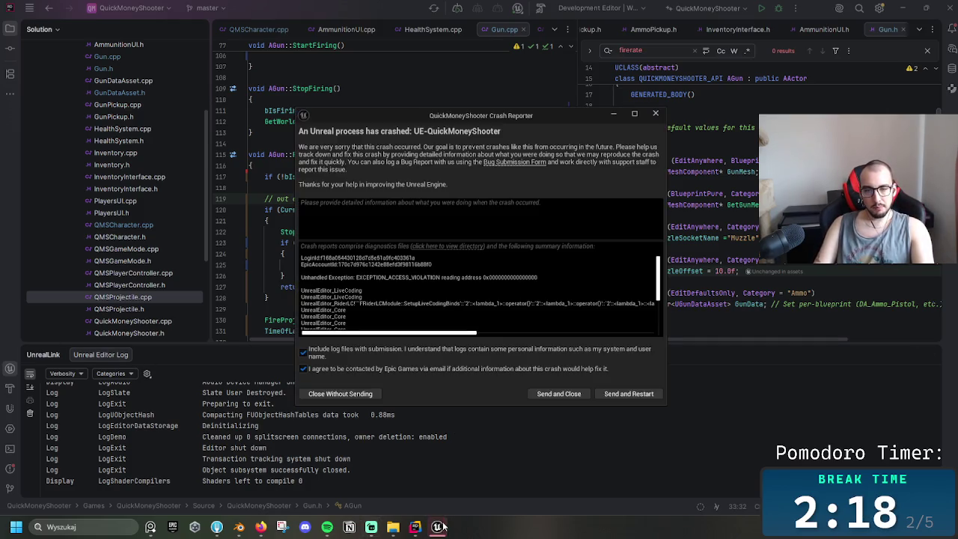
left_click(359, 392)
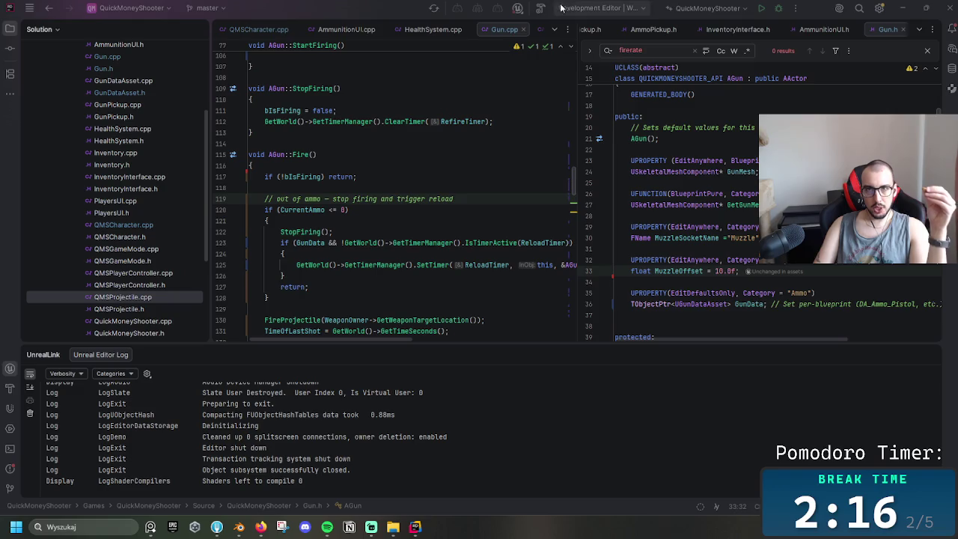
left_click(541, 8)
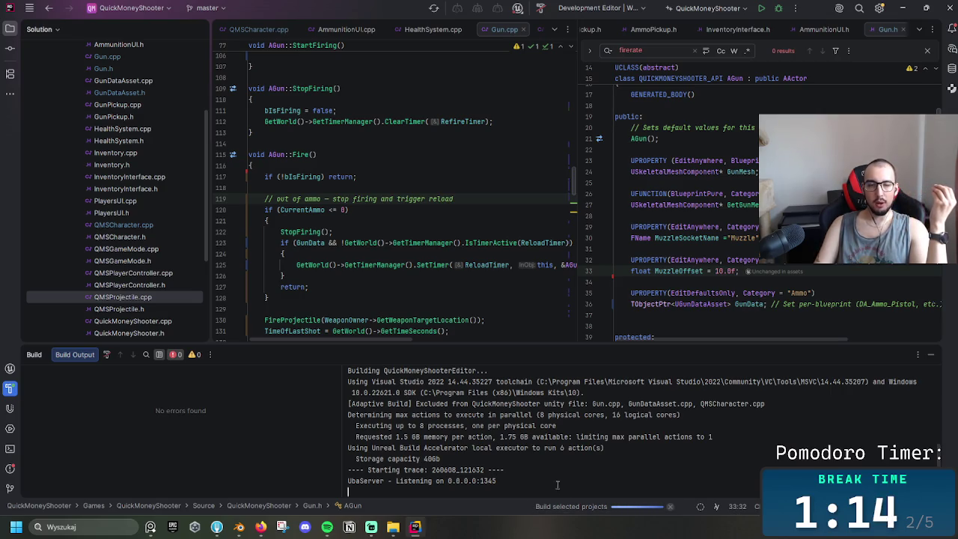
- Save BlockoutRifle.blend in Blender
left_click(238, 527)
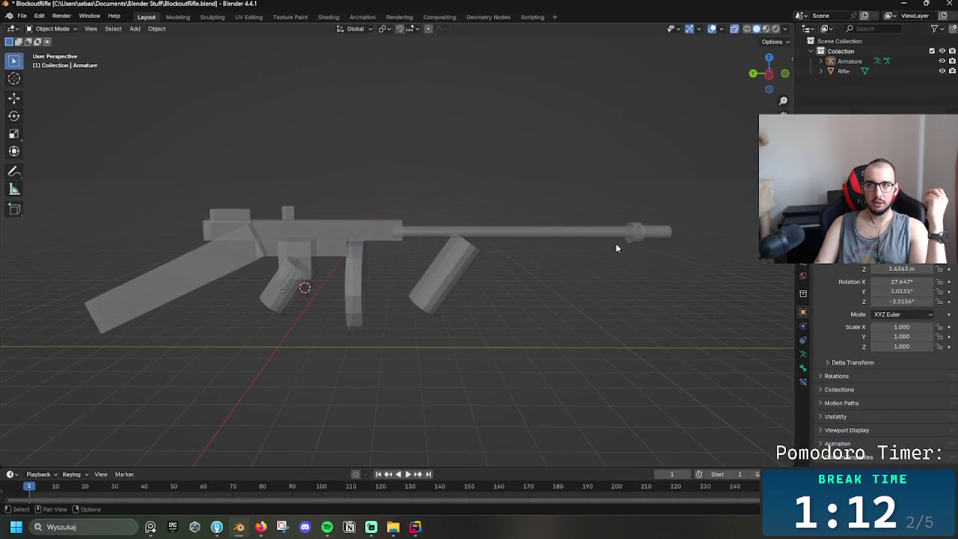
left_click(22, 15)
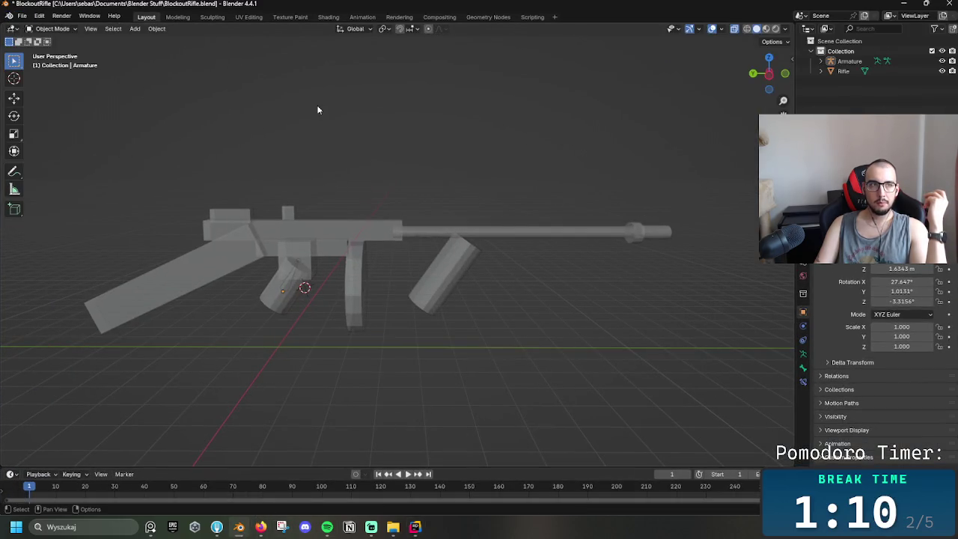
key("ctrl+s")
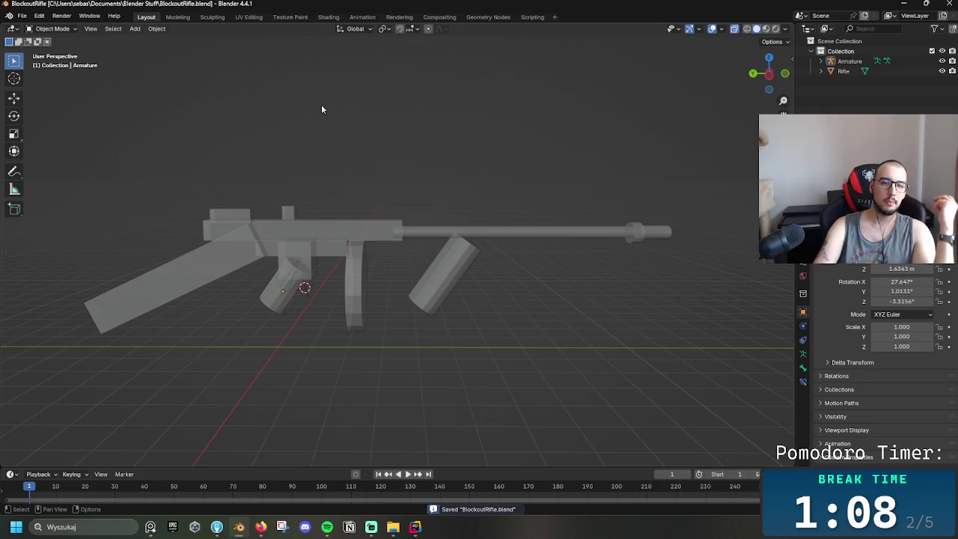
- Follow the Rider build output to success, then open the QuickMoneyShooter project folder
key("alt+Tab")
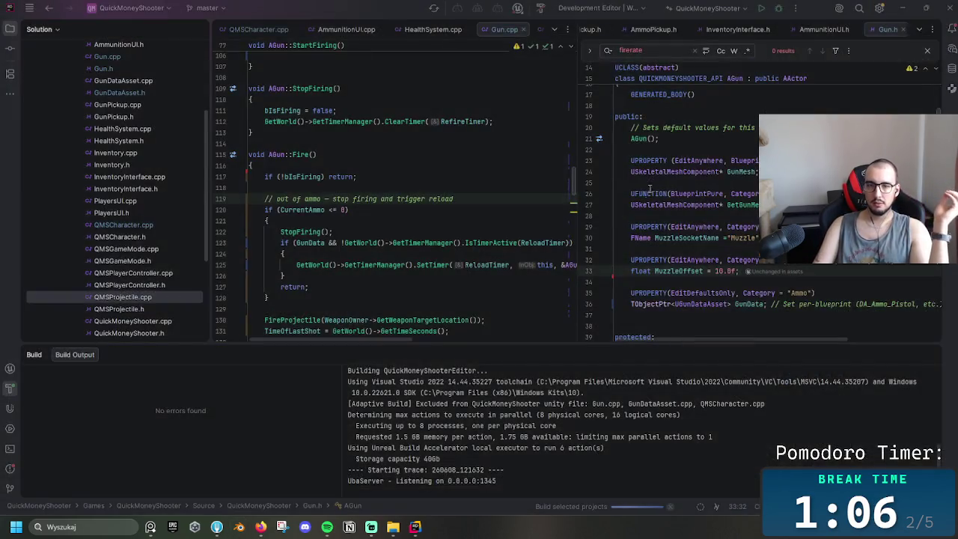
left_click(440, 494)
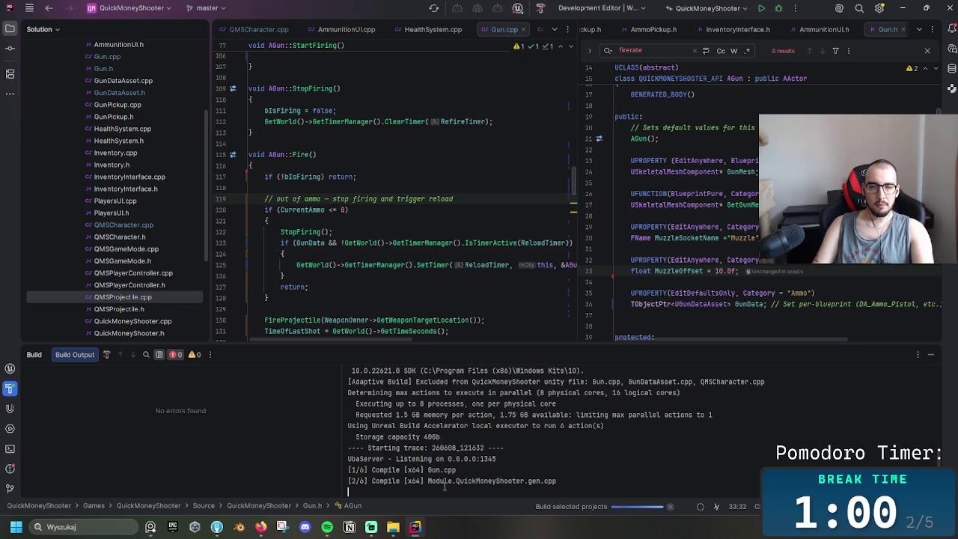
left_click(393, 527)
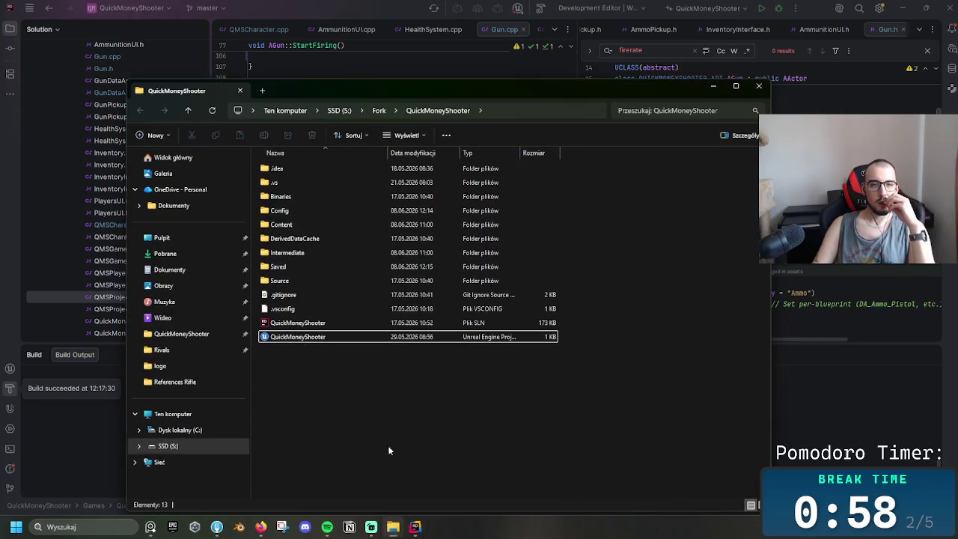
- Launch QuickMoneyShooter.uproject and bring the reopened editor showing Level0 forward
double_click(308, 337)
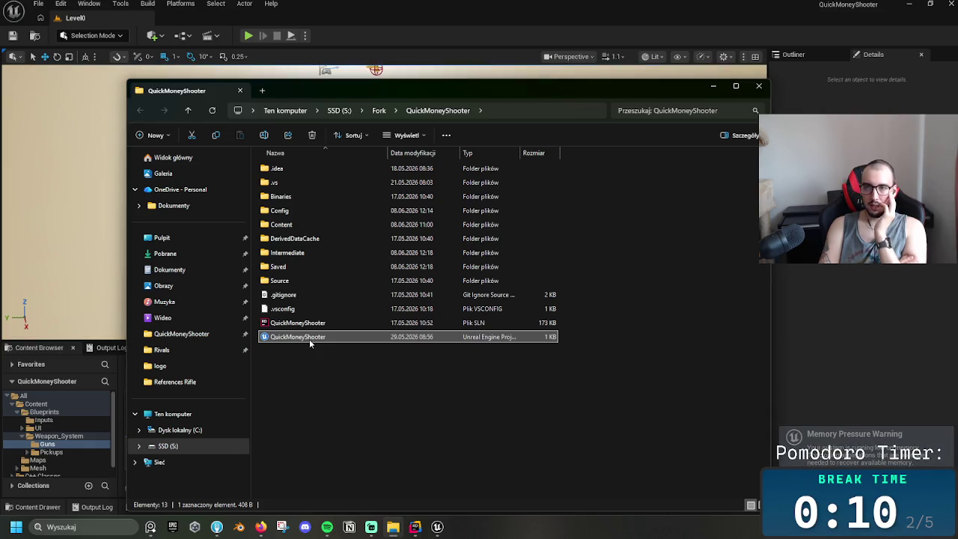
left_click(801, 112)
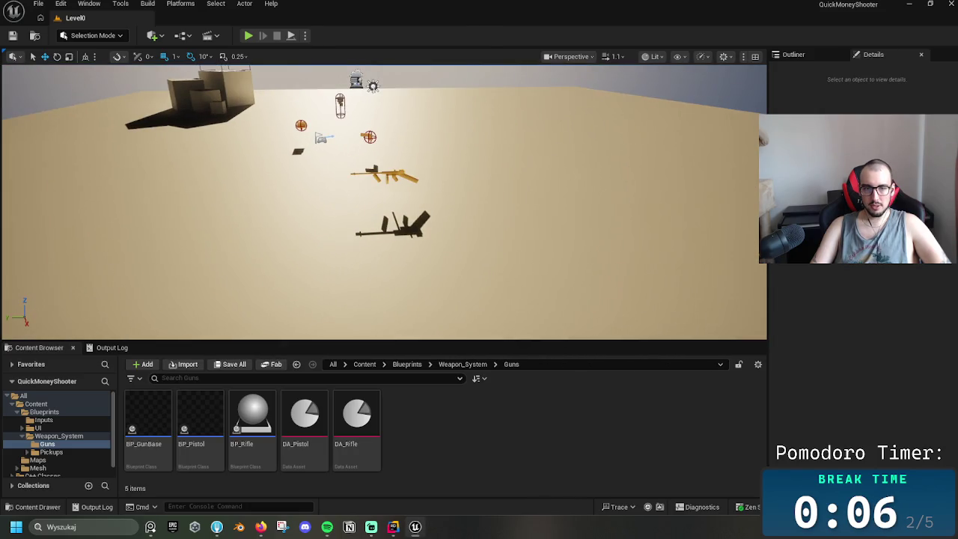
- Delete the placed SM_Rifle from Level0 and select BP_Rifle in the Content Browser
right_click_drag(559, 179, 517, 197)
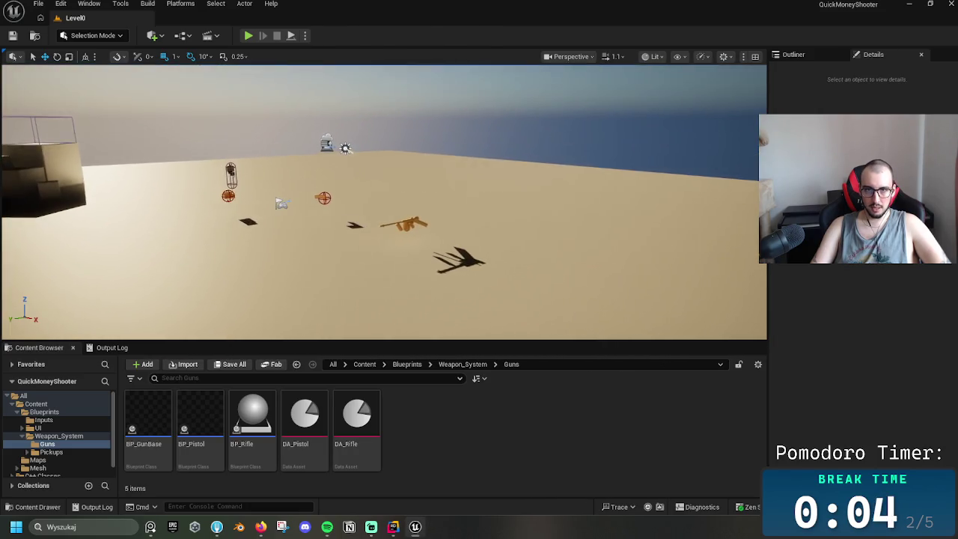
left_click(414, 225)
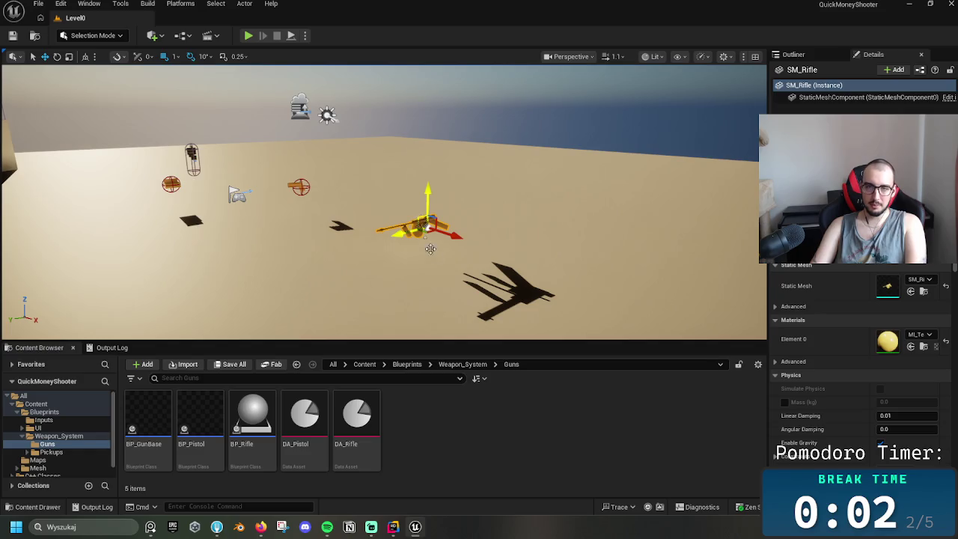
key("Delete")
left_click(252, 419)
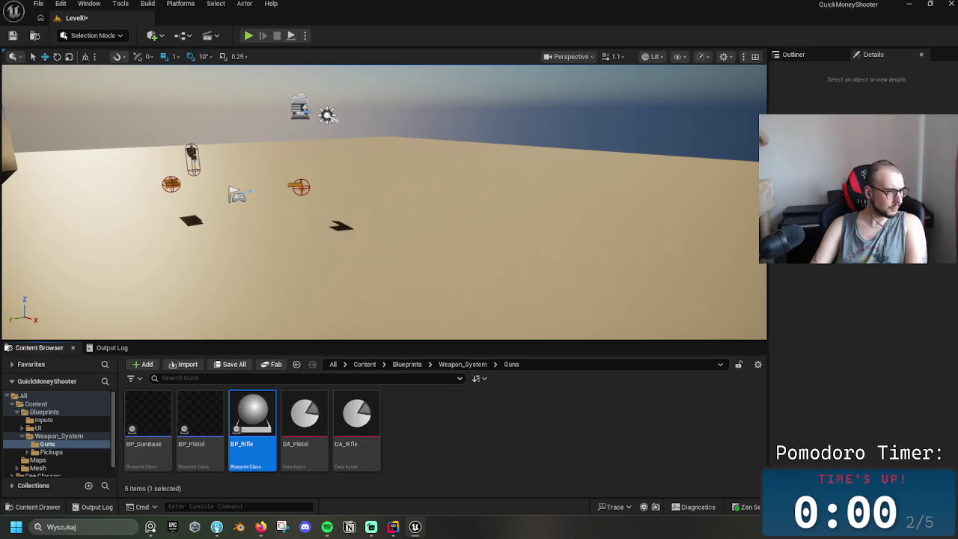
left_click(414, 526)
left_click(414, 527)
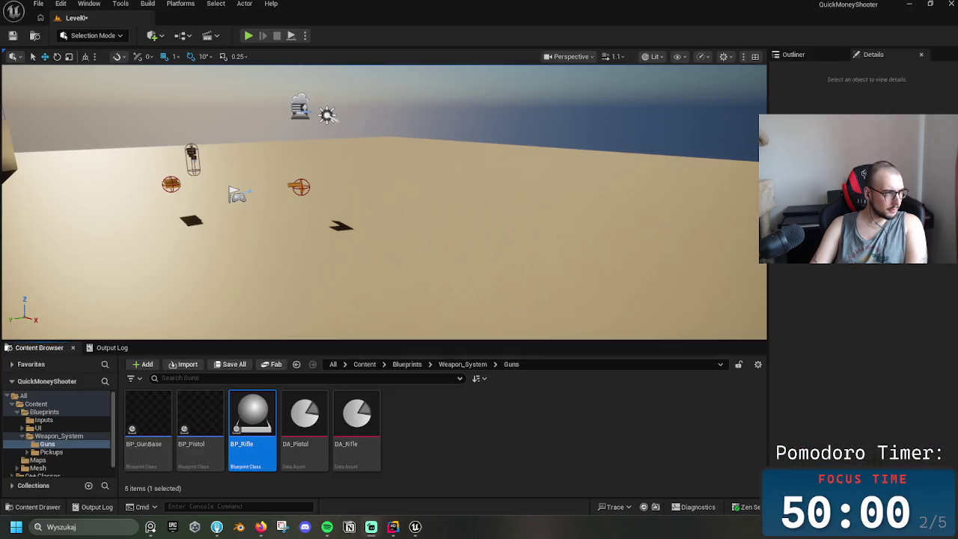